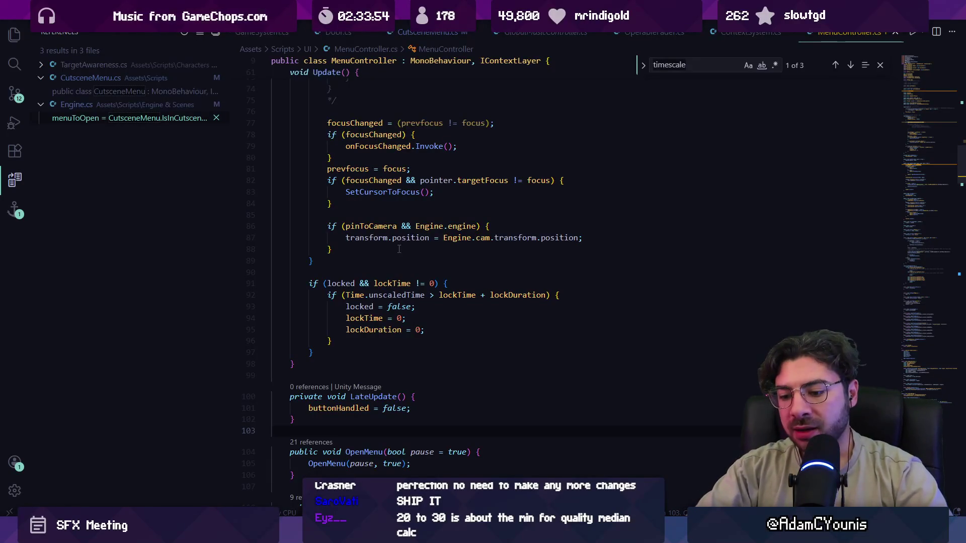
Search the project for 'cutscenemenu' and open the CutsceneMenu.cs script.
key(ctrl+f)
text(cutscenemenu)
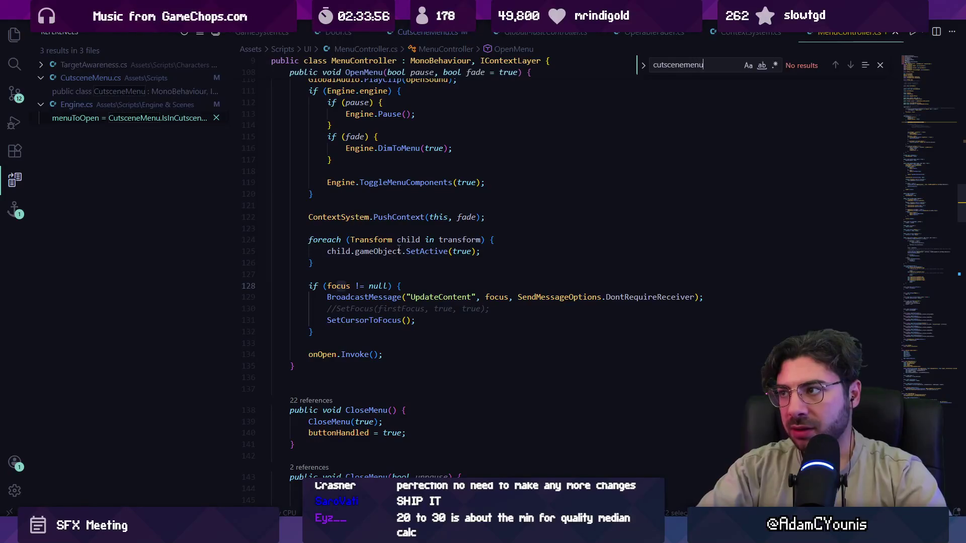
key(ctrl+shift+f)
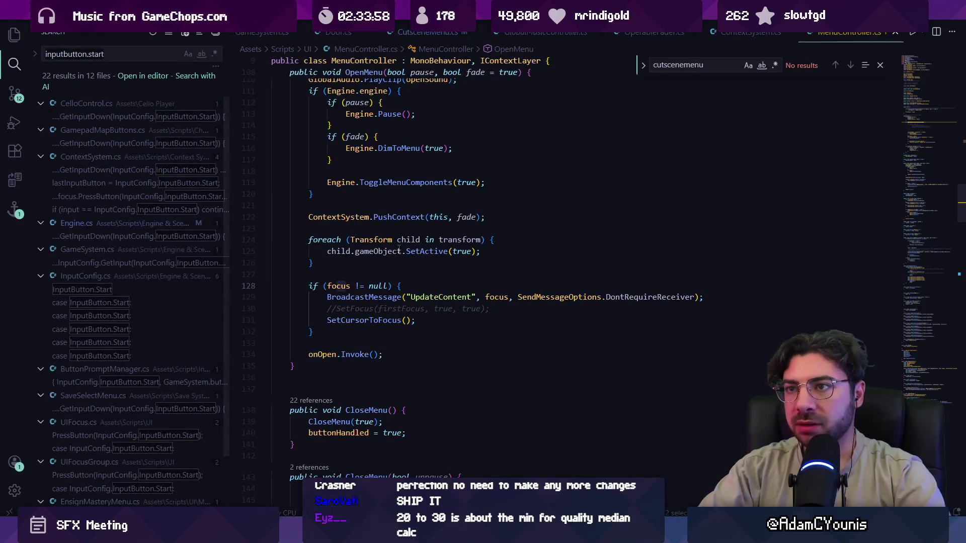
click(416, 33)
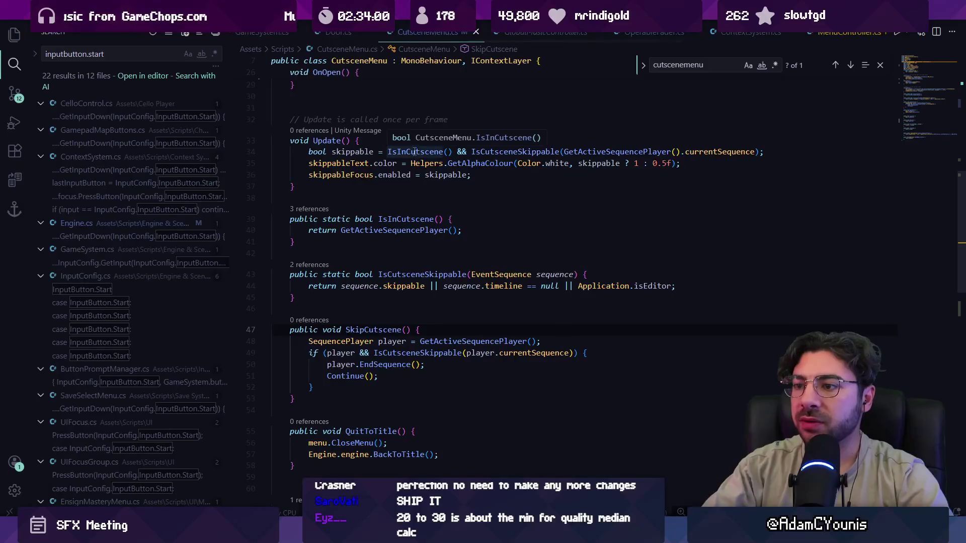
List all references to the CutsceneMenu class with Find All References (Shift+Alt+F12).
key(ctrl+f)
text(public)
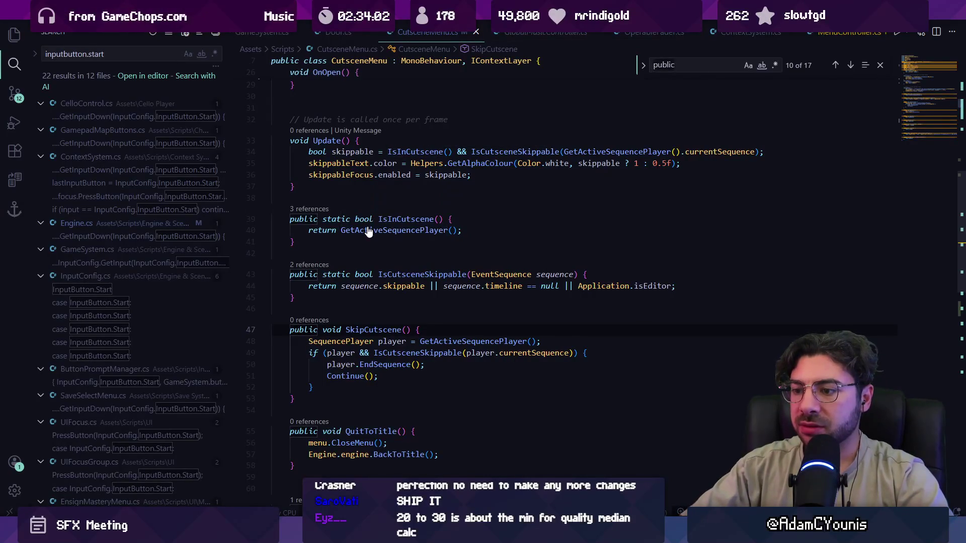
scroll(371, 240, up, 5)
scroll(372, 239, up, 5)
key(Escape)
click(351, 140)
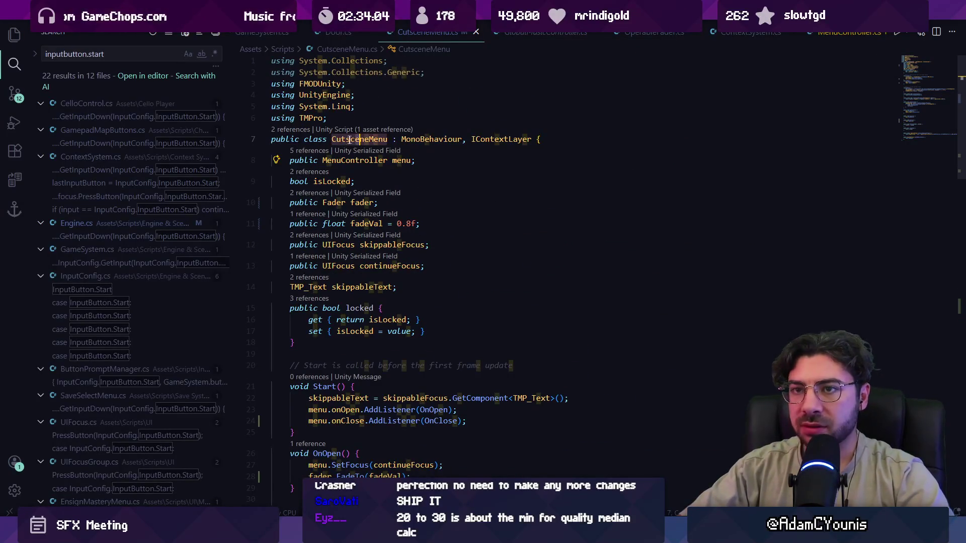
key(shift+alt+F12)
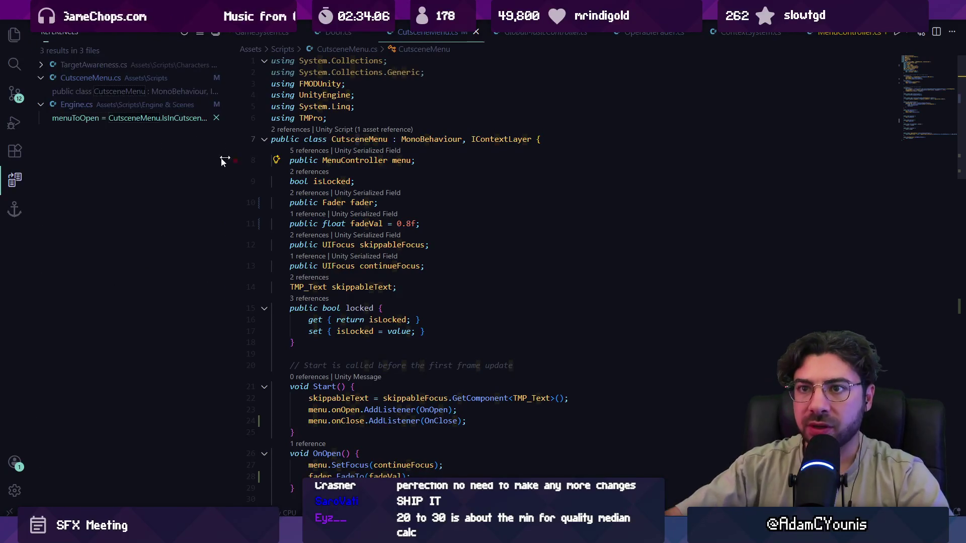
Open the TargetAwareness.cs and Engine.cs references, landing on the OpenMenu call on line 419.
click(112, 78)
click(112, 132)
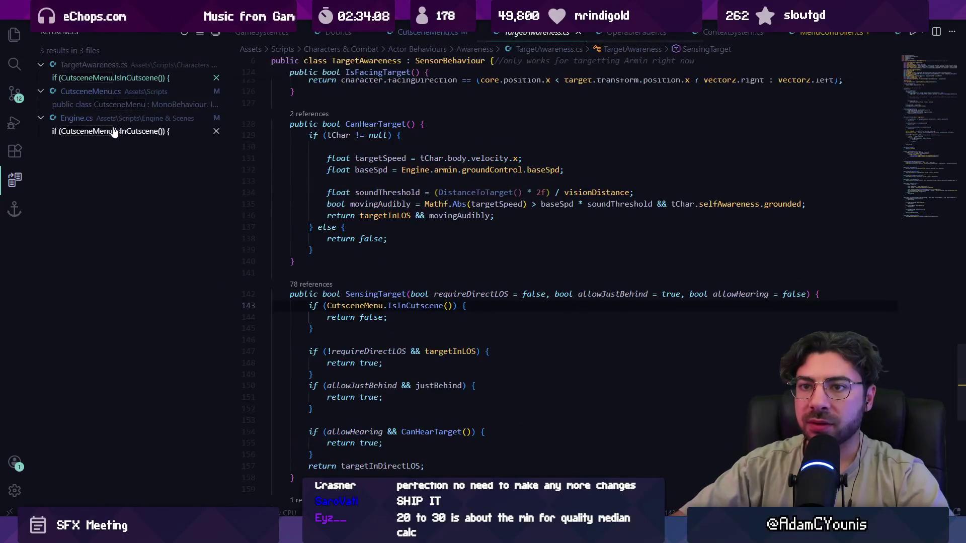
click(449, 297)
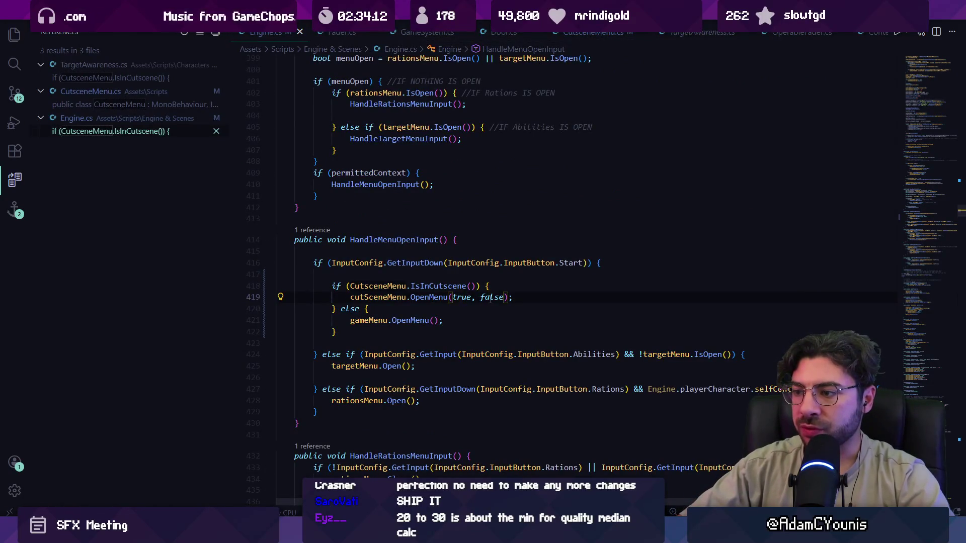
Check the OpenMenu(true, false) arguments on line 419 and save Engine.cs.
key(BackSpace)
text(()
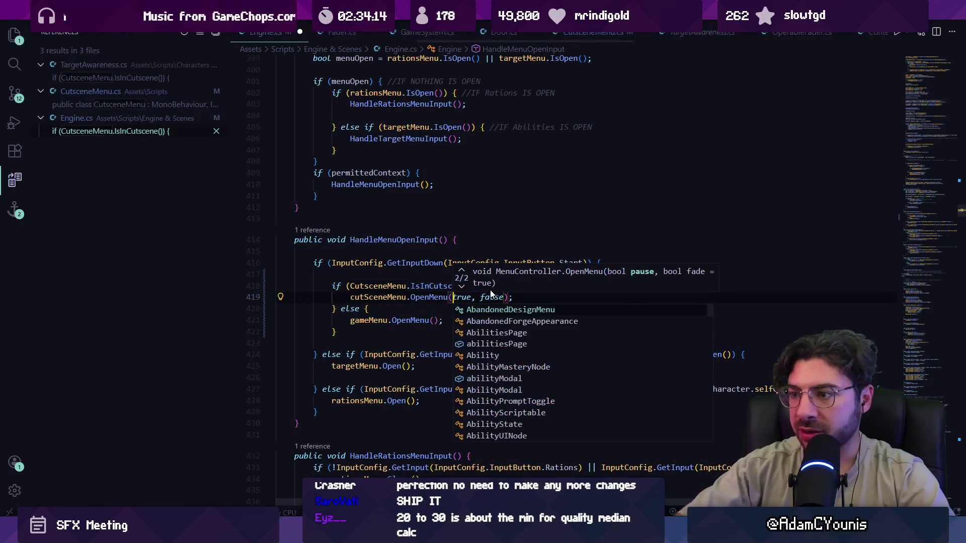
click(463, 297)
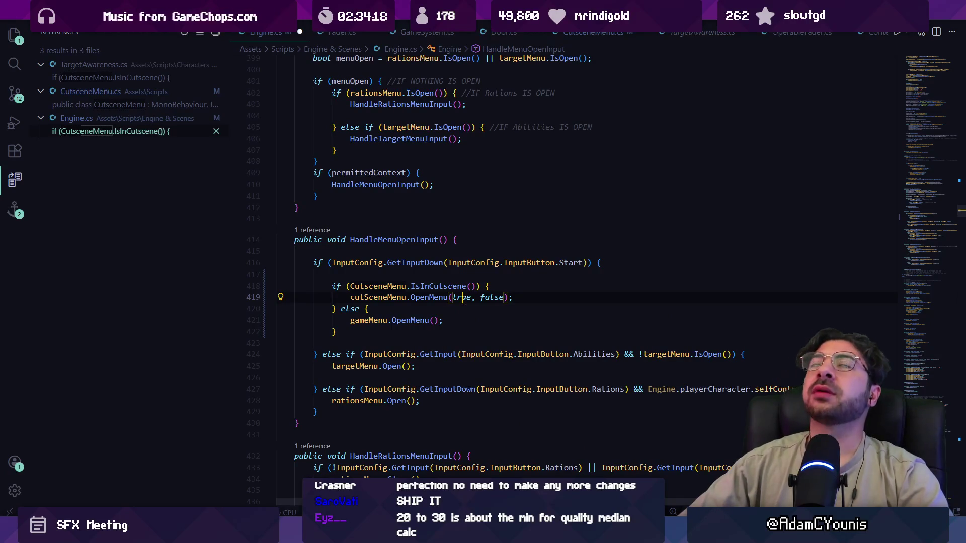
key(ctrl+p)
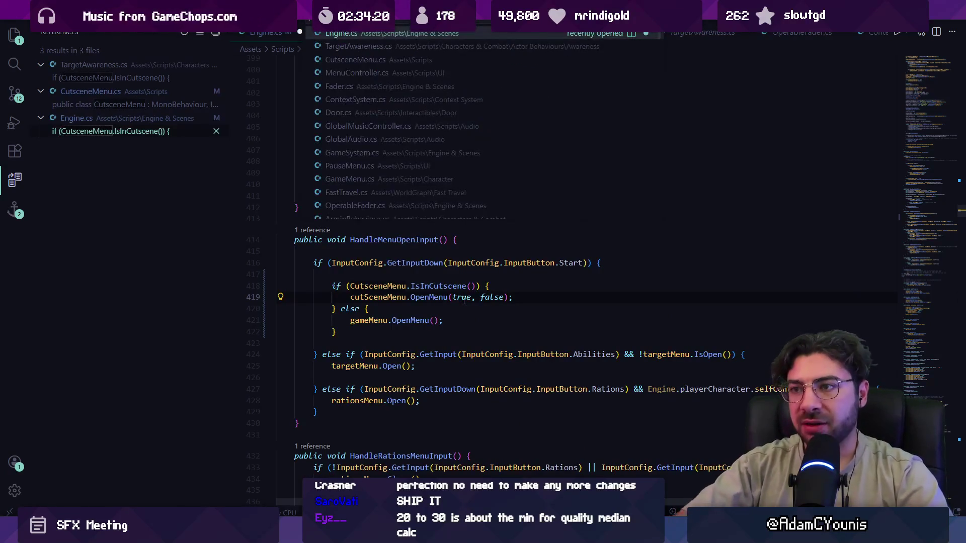
key(Escape)
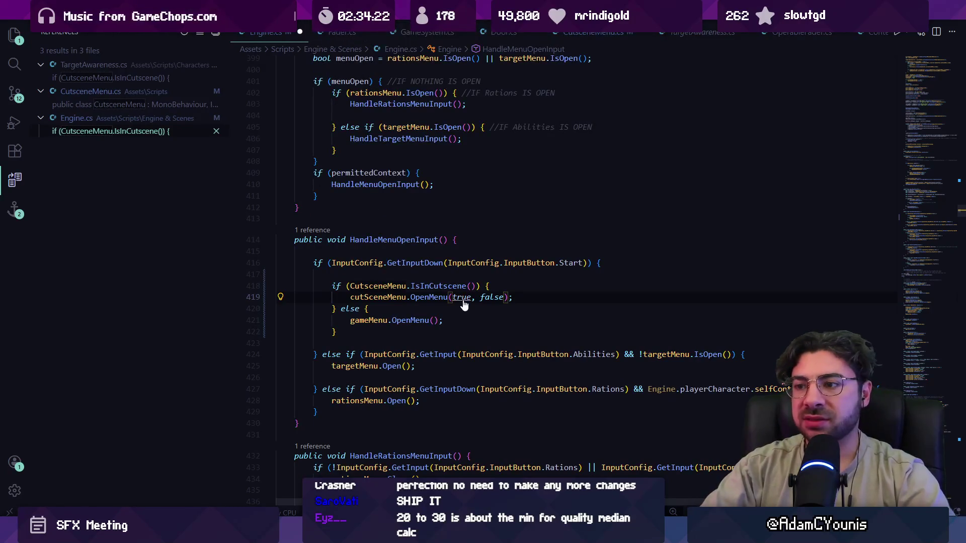
key(ctrl+s)
Open FloatingDialogue.cs through Quick Open and start an in-file search.
key(ctrl+p)
text(floatingdia)
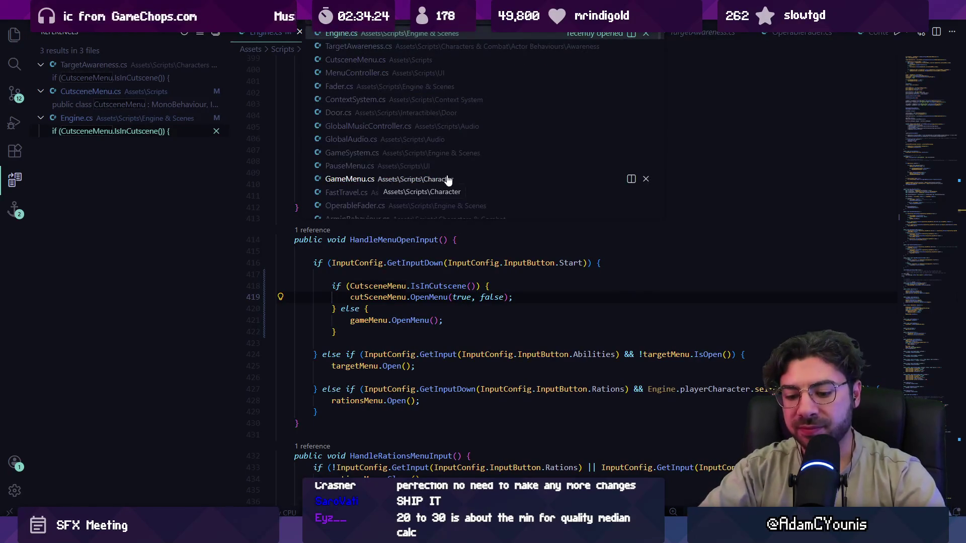
key(Return)
key(ctrl+f)
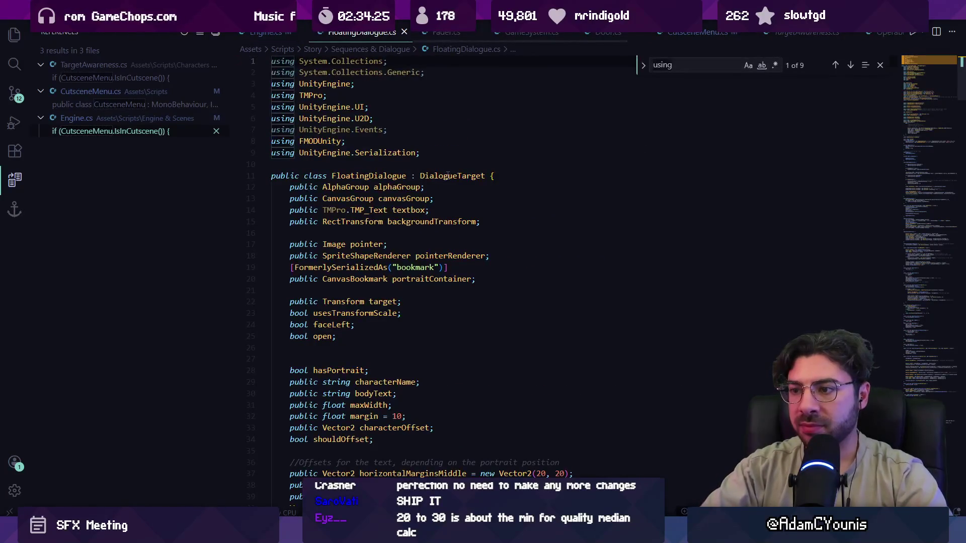
Open DialogueEngine.cs through Quick Open.
key(ctrl+p)
text(dialogueengine)
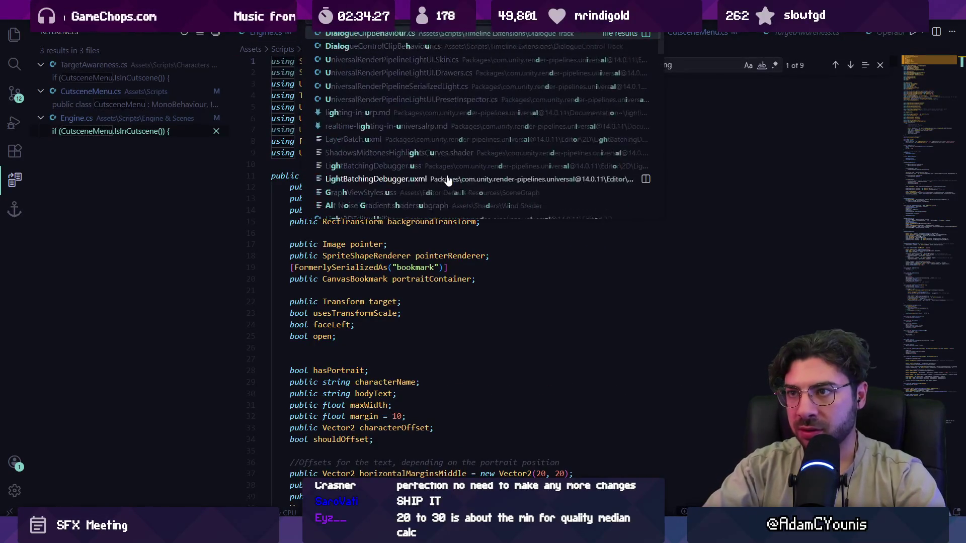
key(Return)
Search DialogueEngine.cs for 'unscaledtime' and step through its 2 matches in Update.
key(ctrl+f)
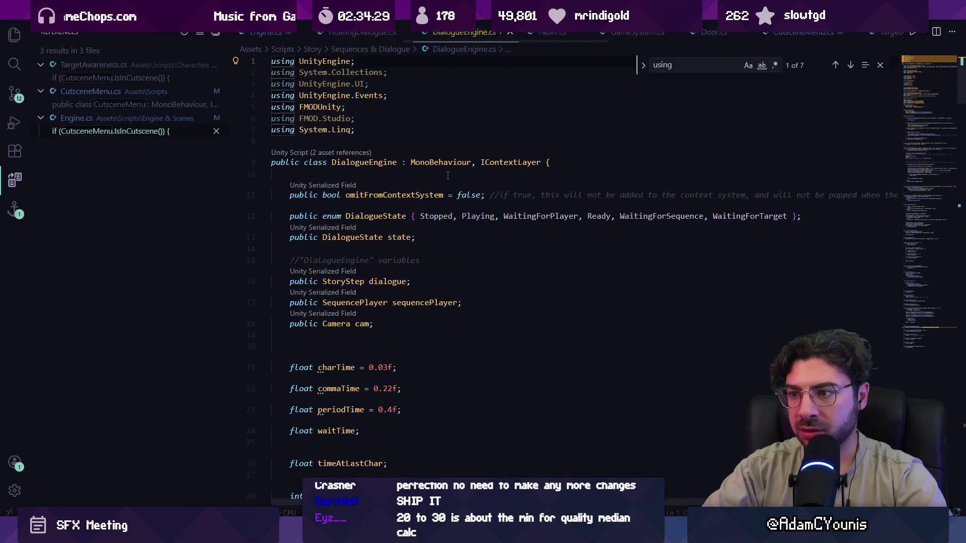
text(timescal;e)
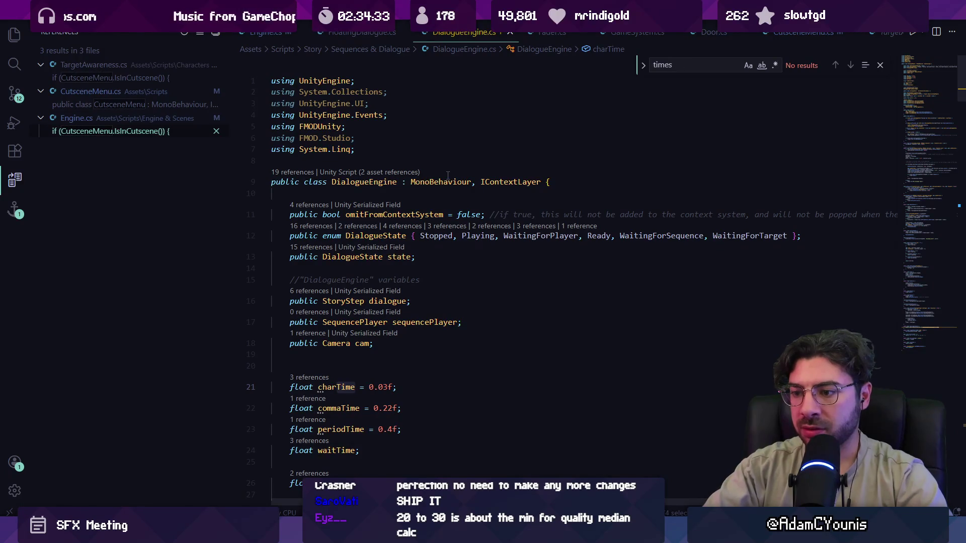
key(BackSpace)
key(BackSpace)
key(BackSpace)
text(unscaledtime)
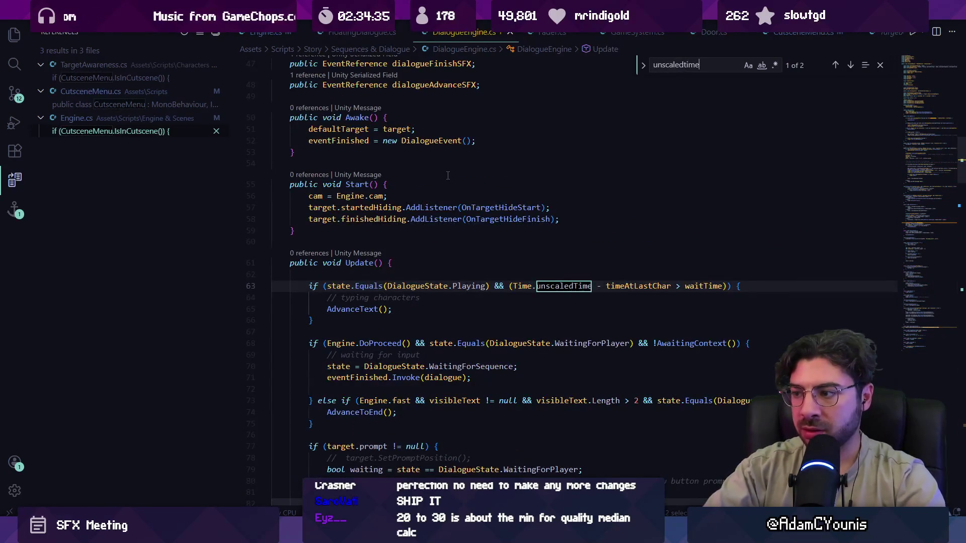
key(Return)
key(Return)
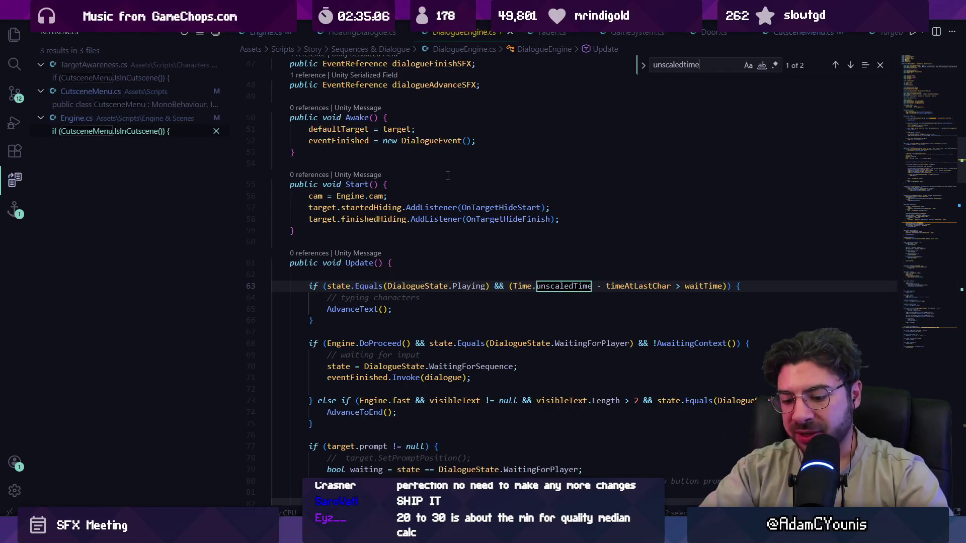
key(Escape)
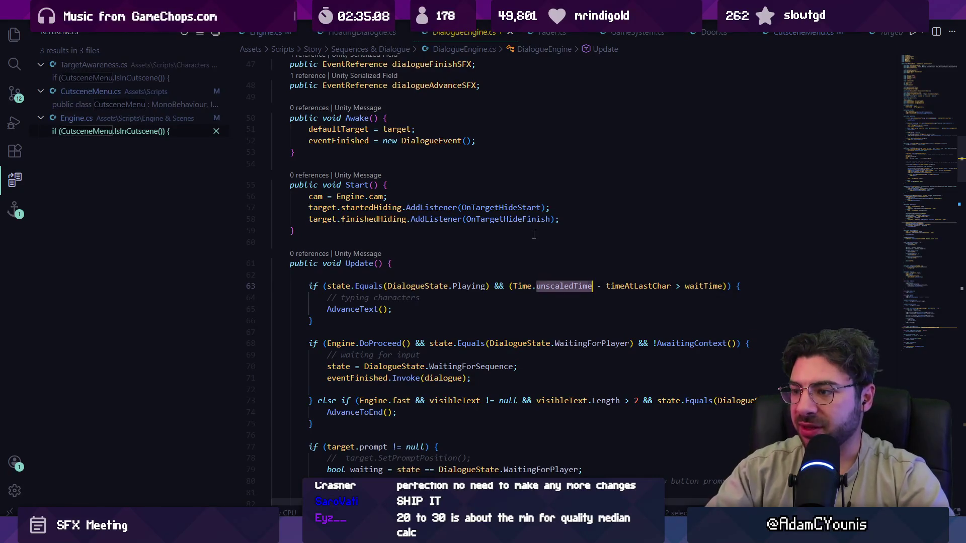
key(ctrl+shift+Left)
key(ctrl+shift+Left)
text(Gametim)
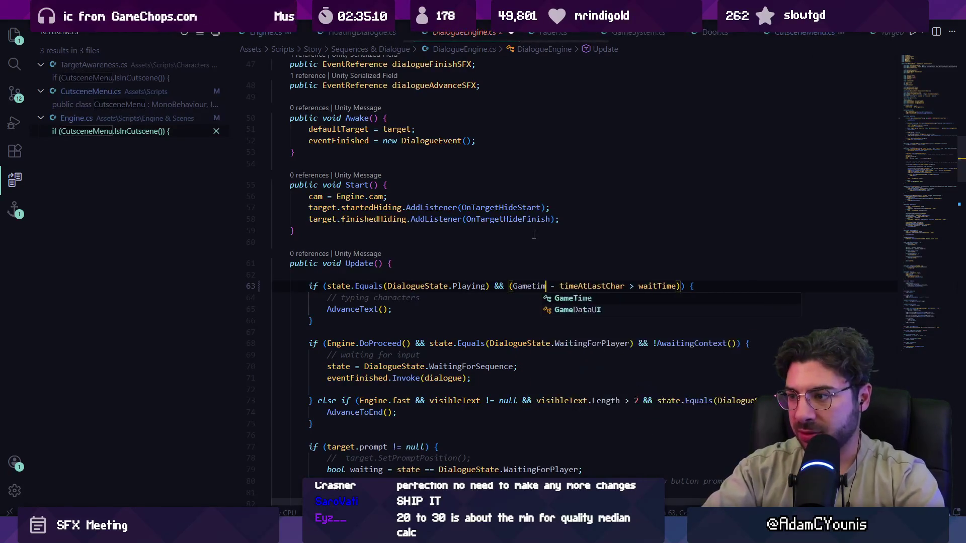
key(Tab)
text(.time)
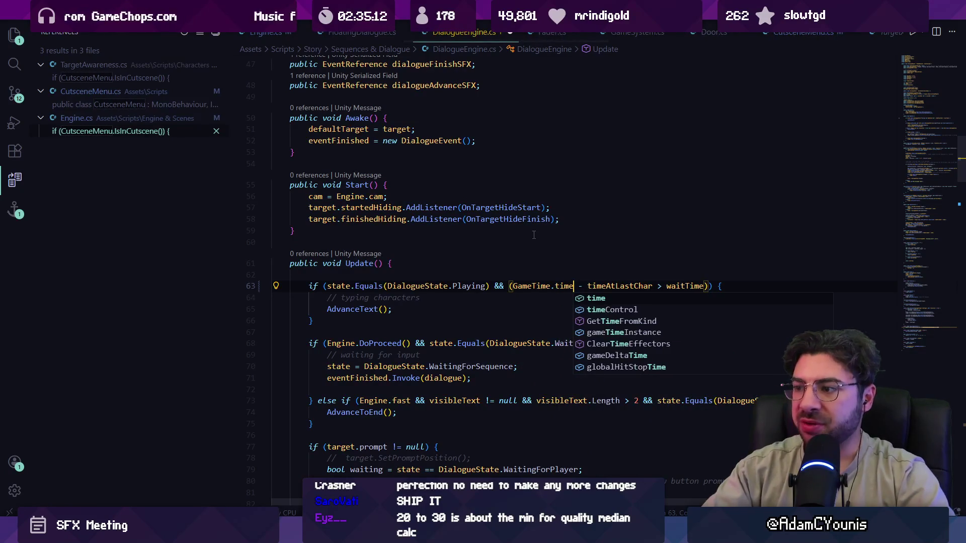
key(ctrl+z)
key(ctrl+z)
key(ctrl+z)
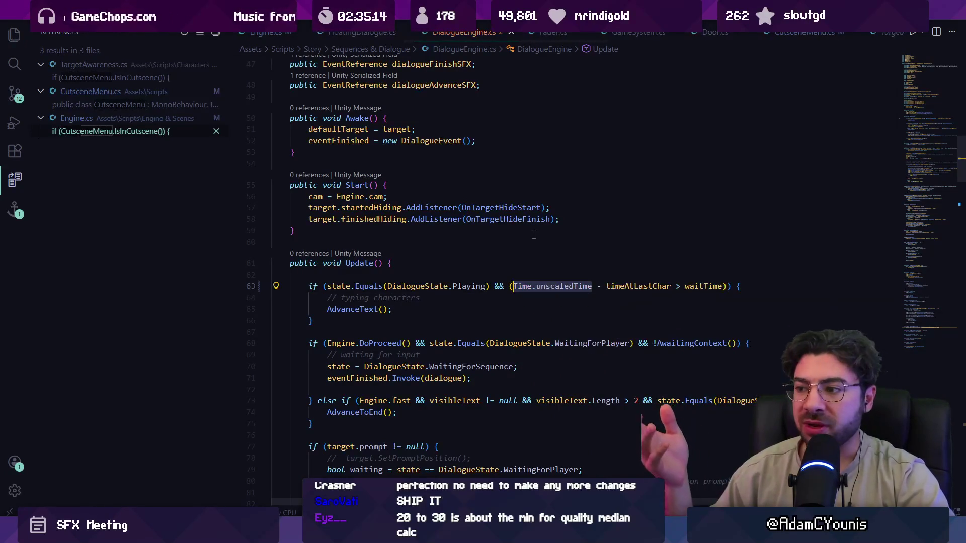
key(Left)
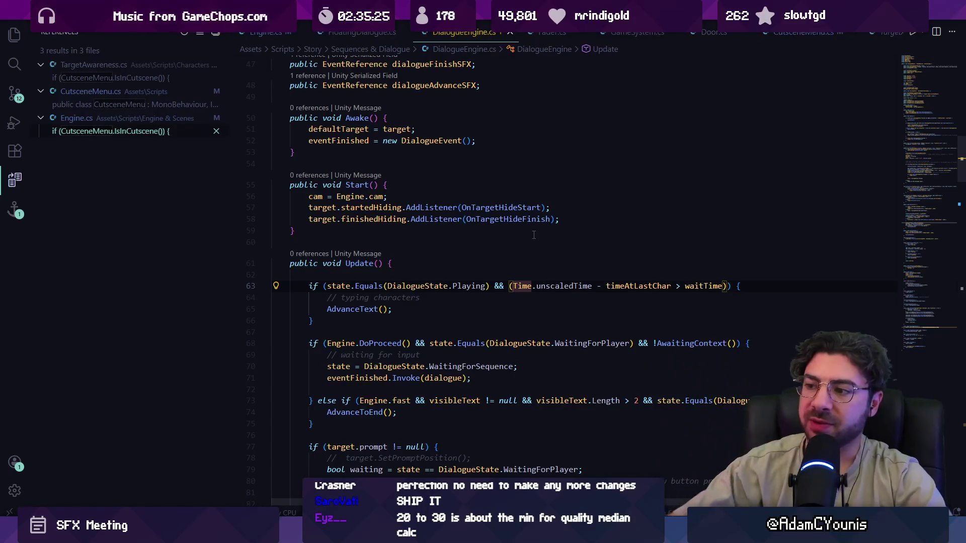
key(alt+Tab)
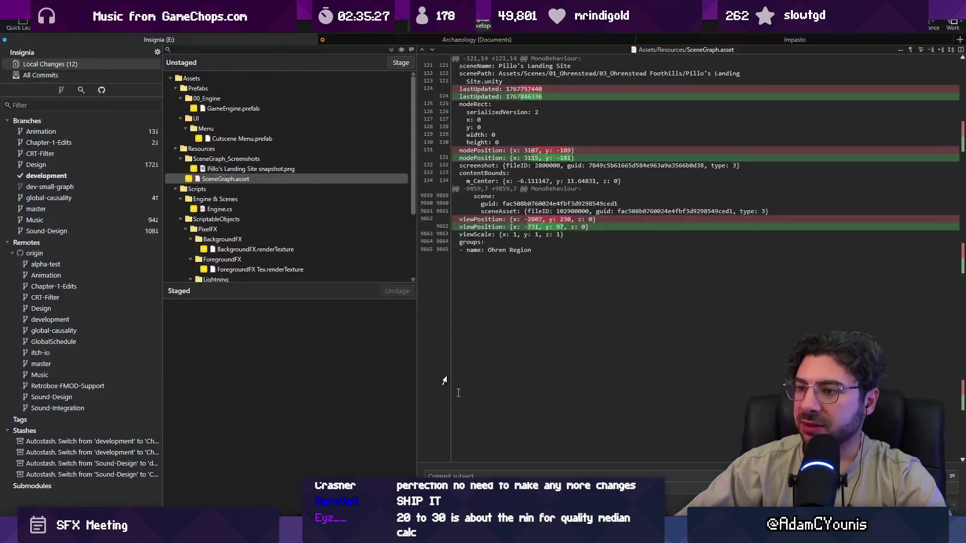
Stage all seven changes and commit them as 'Makes cutscene menu overlay dialogue correctly'.
click(391, 50)
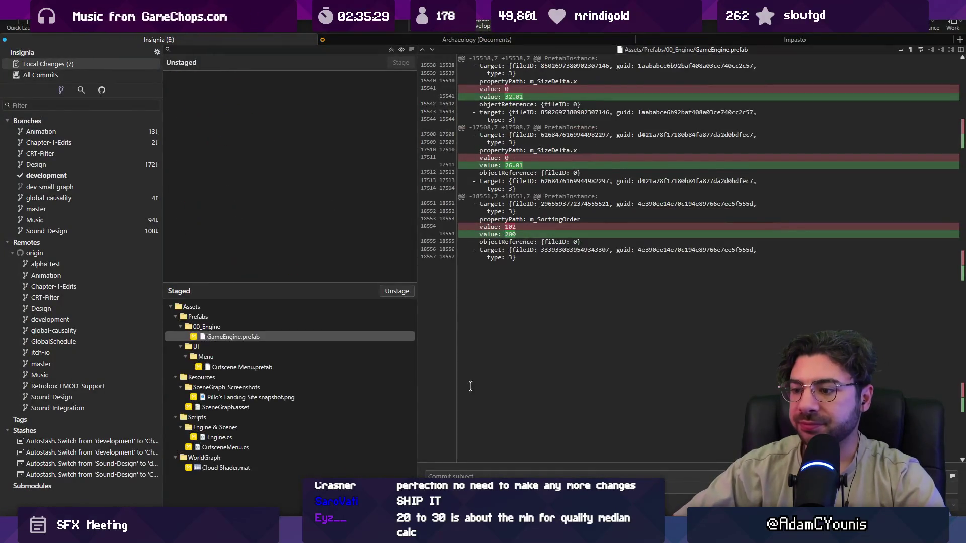
click(473, 470)
text(M)
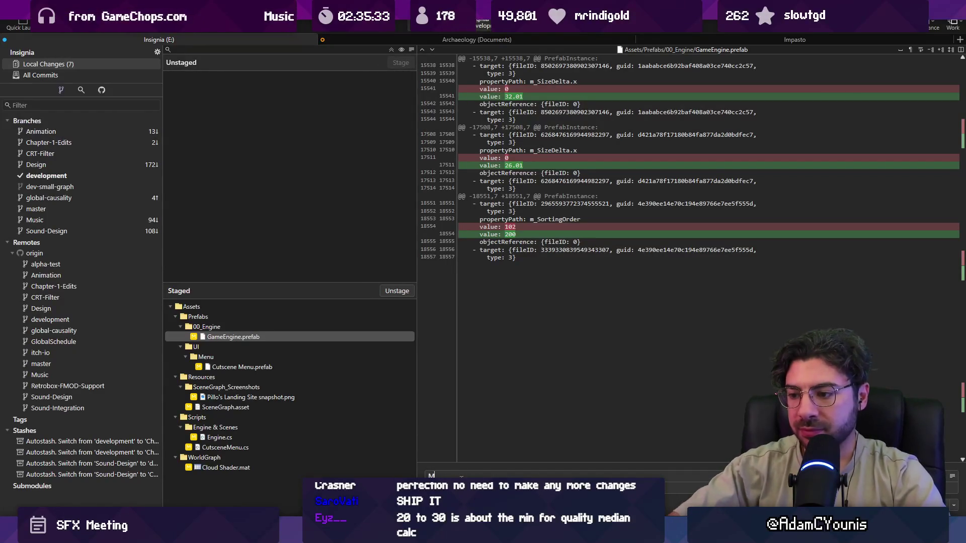
text(isasked)
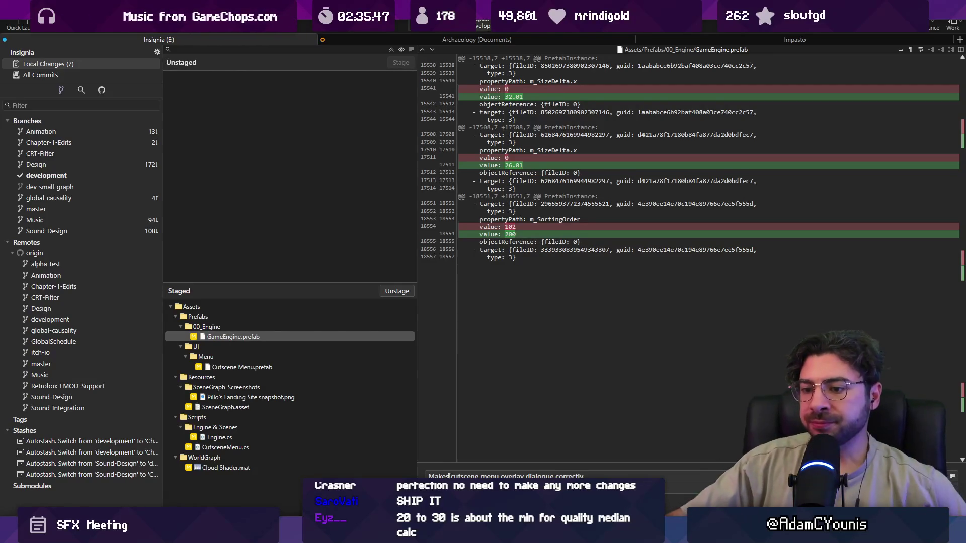
click(255, 448)
click(255, 438)
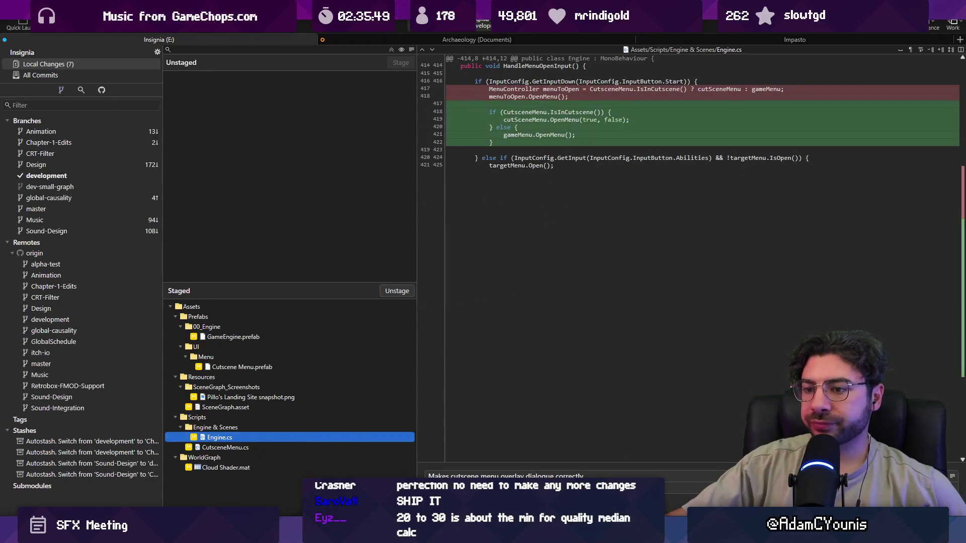
key(ctrl+Return)
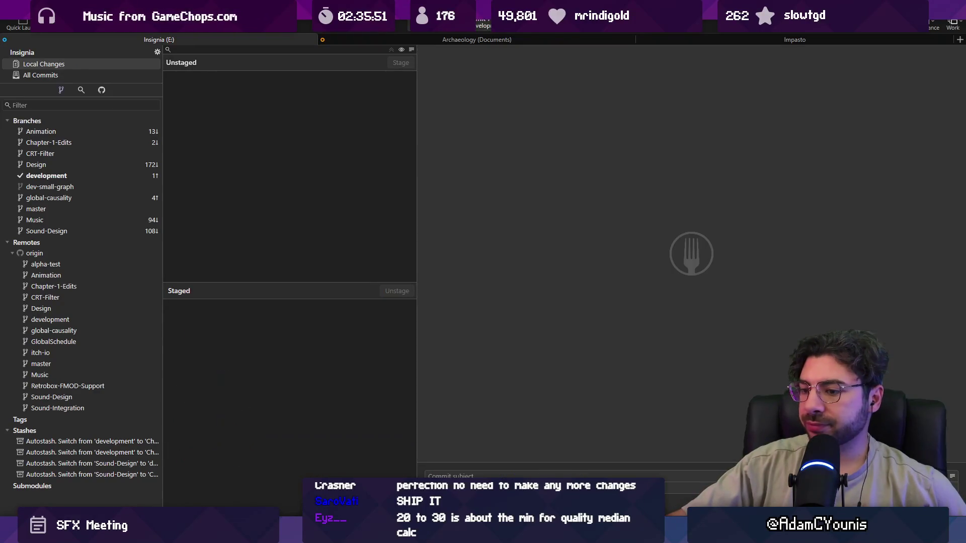
key(alt+Tab)
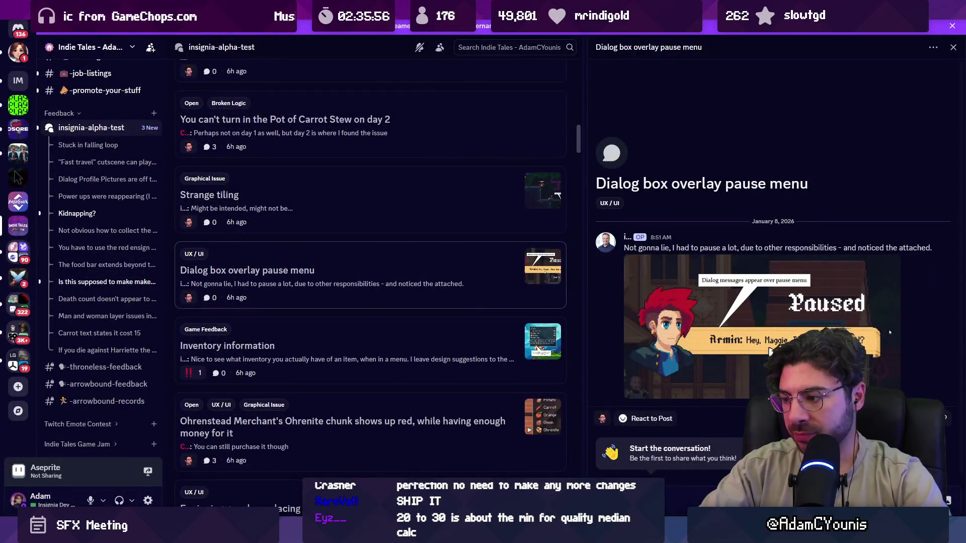
Reply that the pause-menu overlay issue is addressed in 0.8.4-a, then close the post.
text(8.4-a, cl)
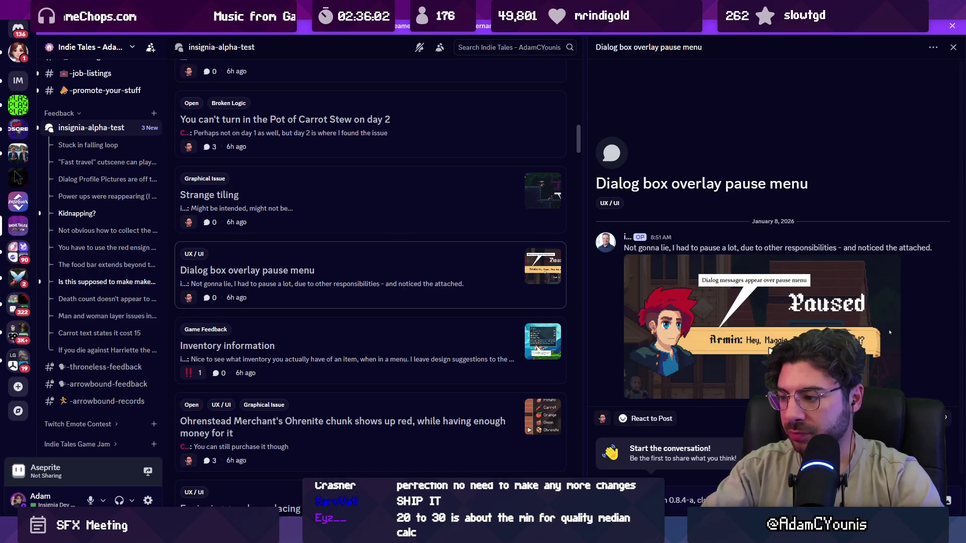
key(Return)
right_click(358, 277)
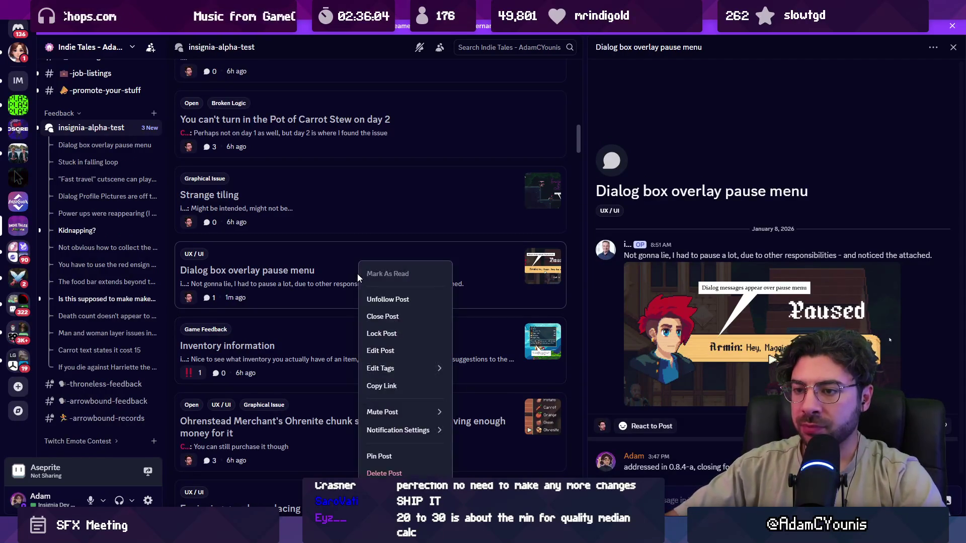
mouse_move(412, 377)
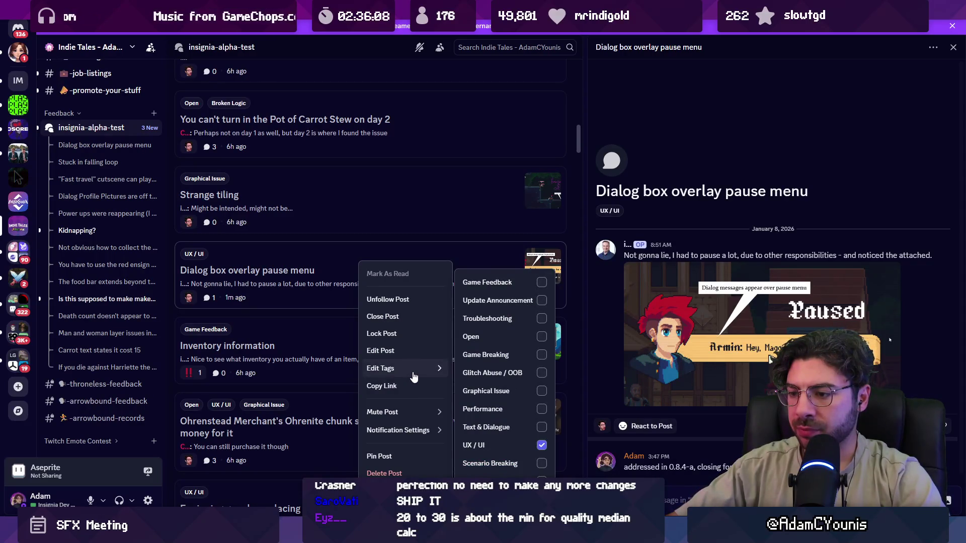
click(402, 317)
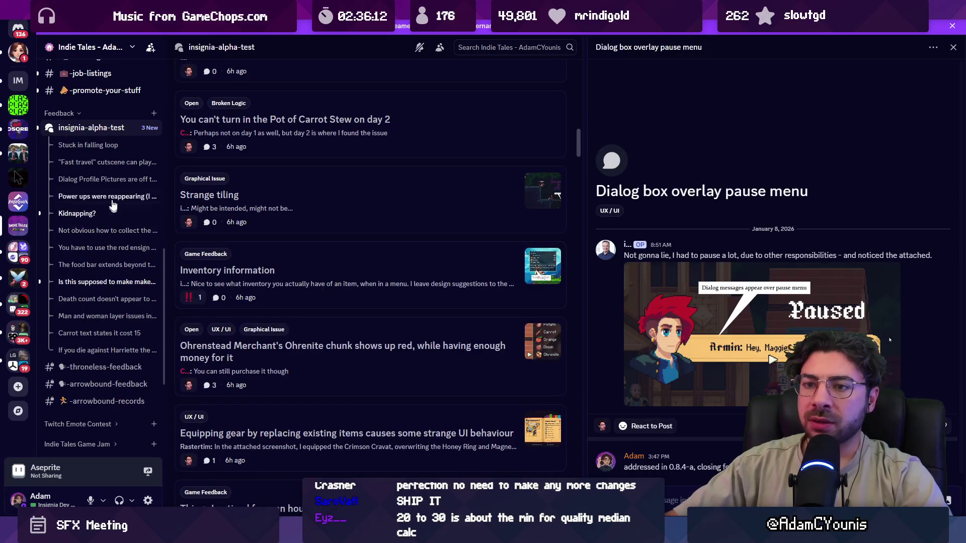
click(107, 150)
Unfollow the falling loop, fast travel cutscene, profile pictures, power ups and item-collecting posts.
right_click(107, 151)
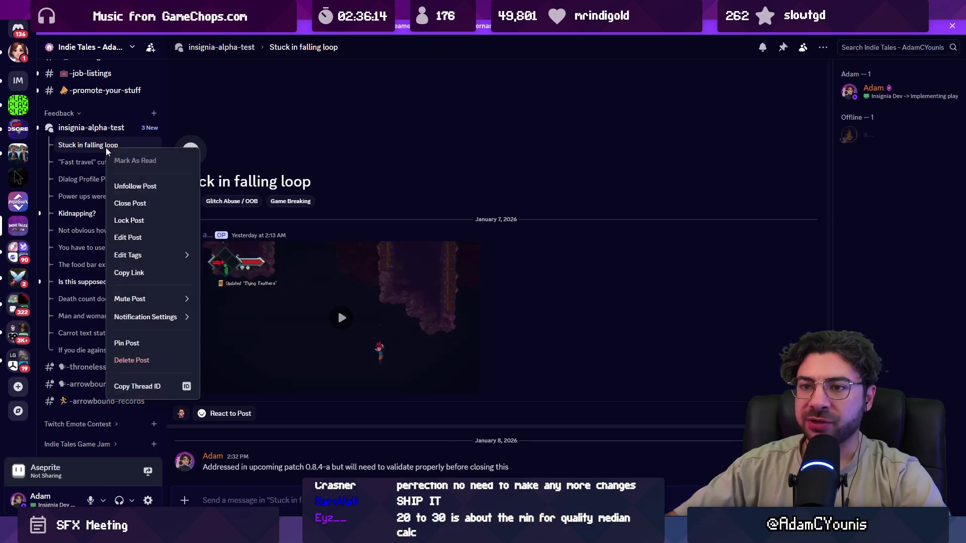
click(130, 203)
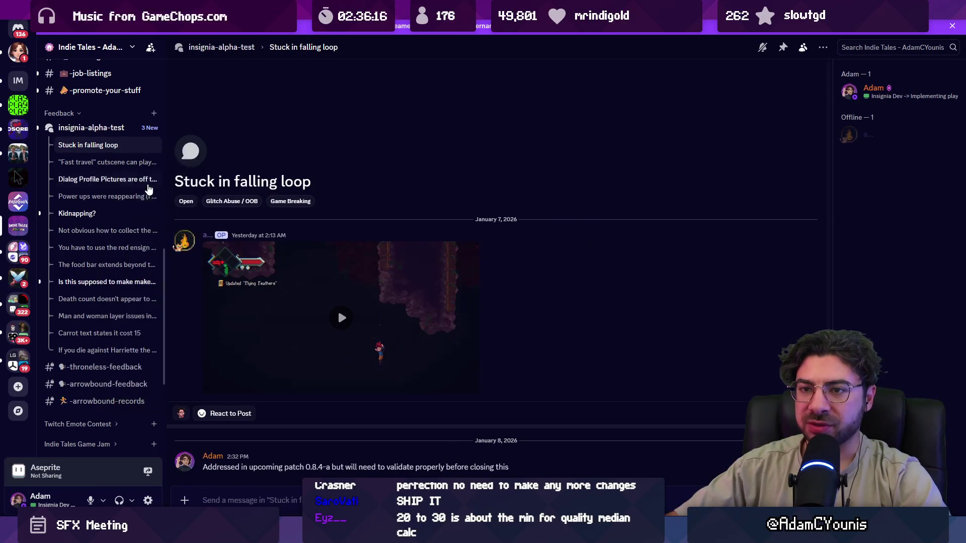
click(75, 145)
right_click(104, 146)
click(127, 200)
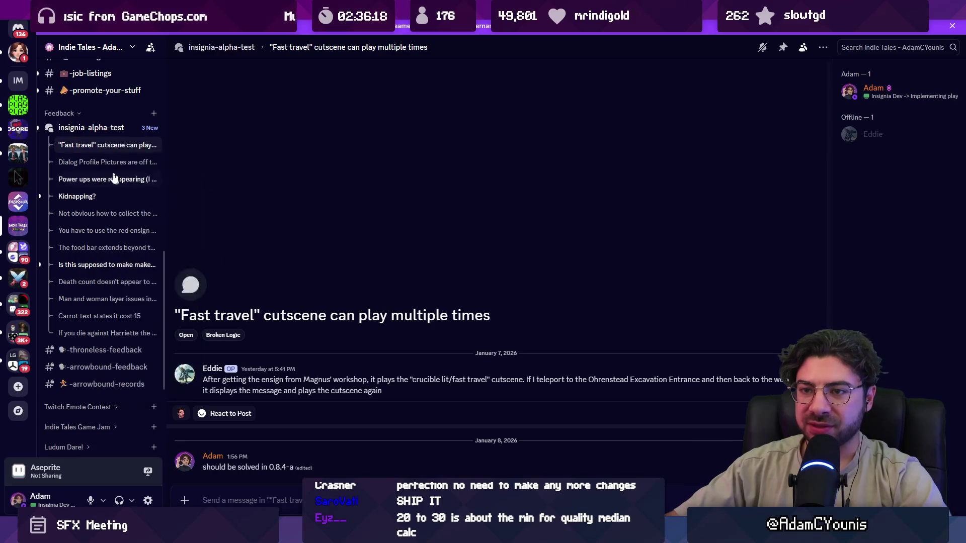
click(100, 162)
right_click(111, 149)
click(134, 206)
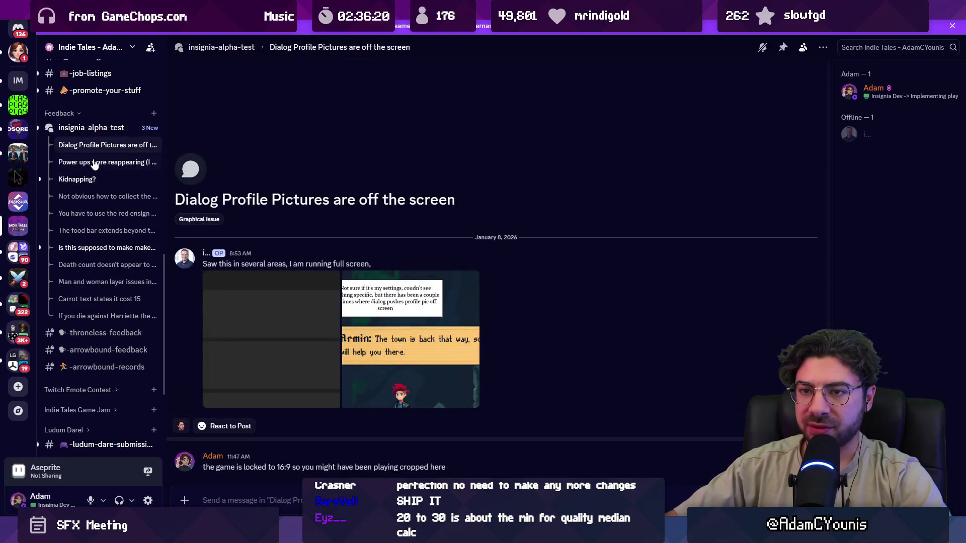
click(100, 145)
right_click(99, 148)
click(126, 185)
click(100, 162)
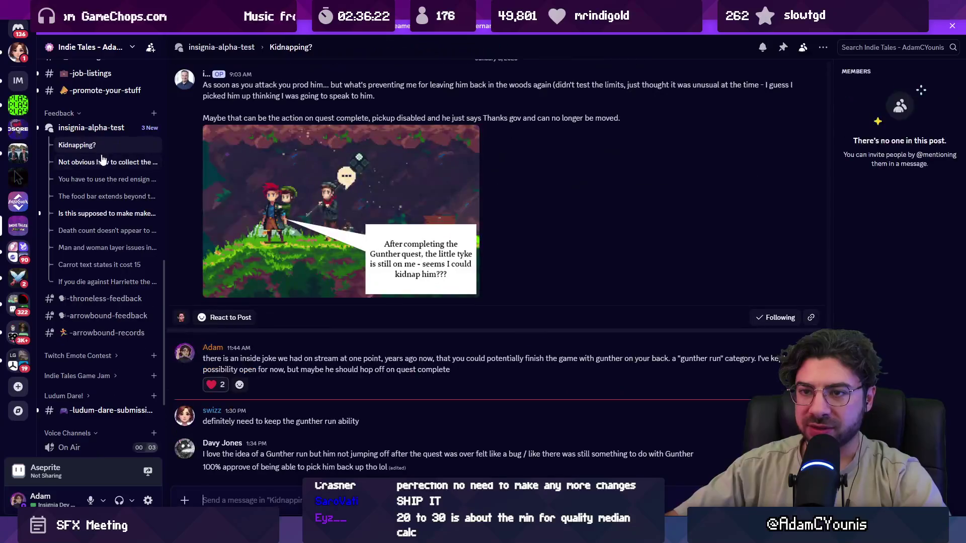
right_click(104, 149)
click(129, 197)
click(72, 132)
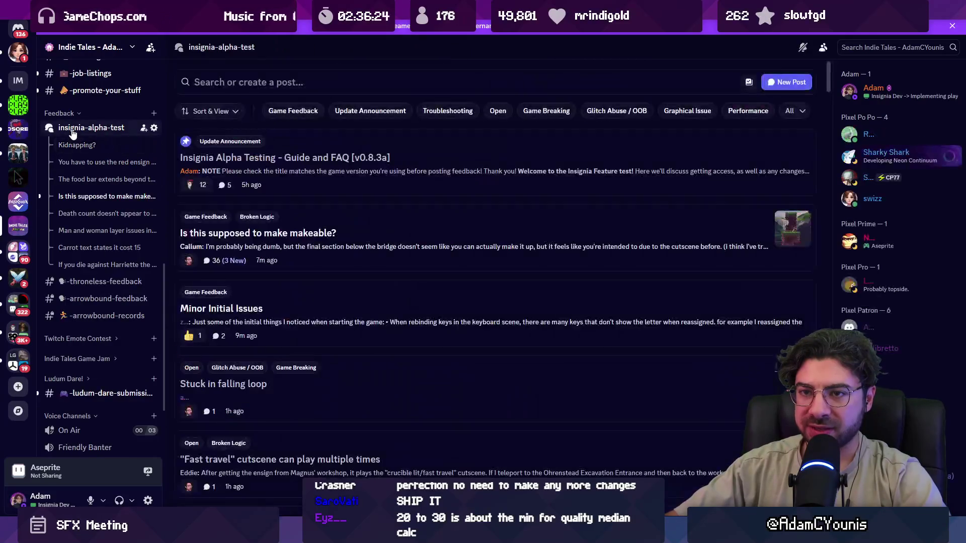
Unfollow the Kidnapping?, food bar, red ensign and 'Is this supposed to make makeable?' posts.
click(80, 145)
right_click(80, 146)
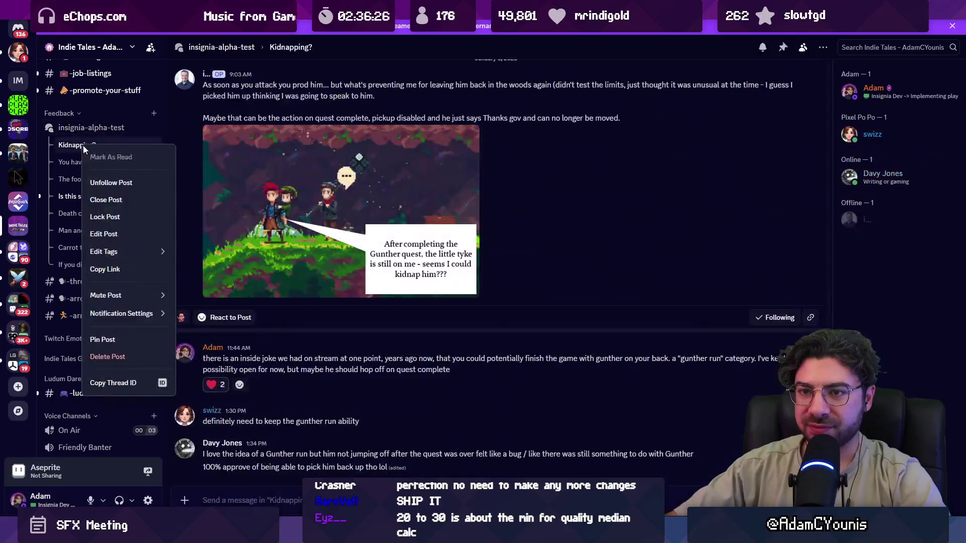
click(117, 183)
click(93, 161)
right_click(94, 160)
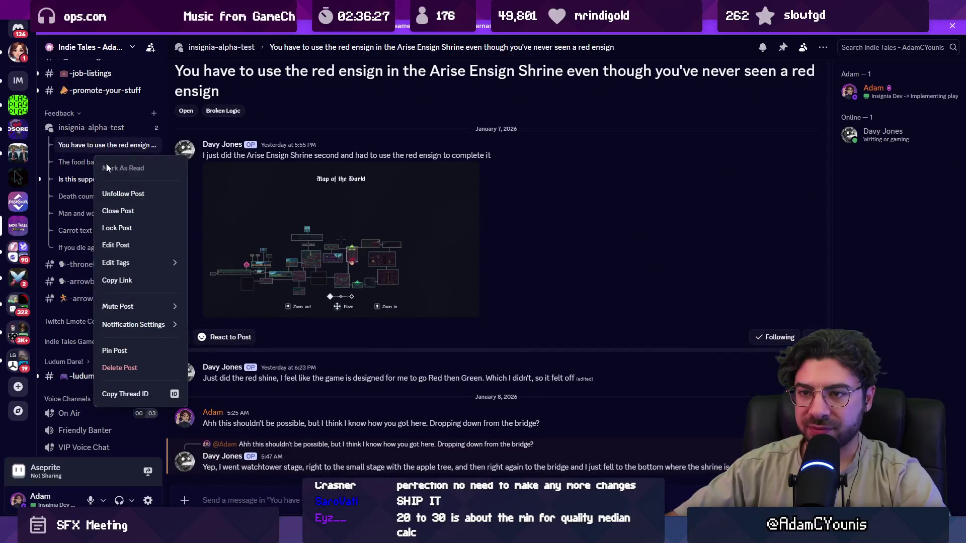
click(107, 168)
click(108, 162)
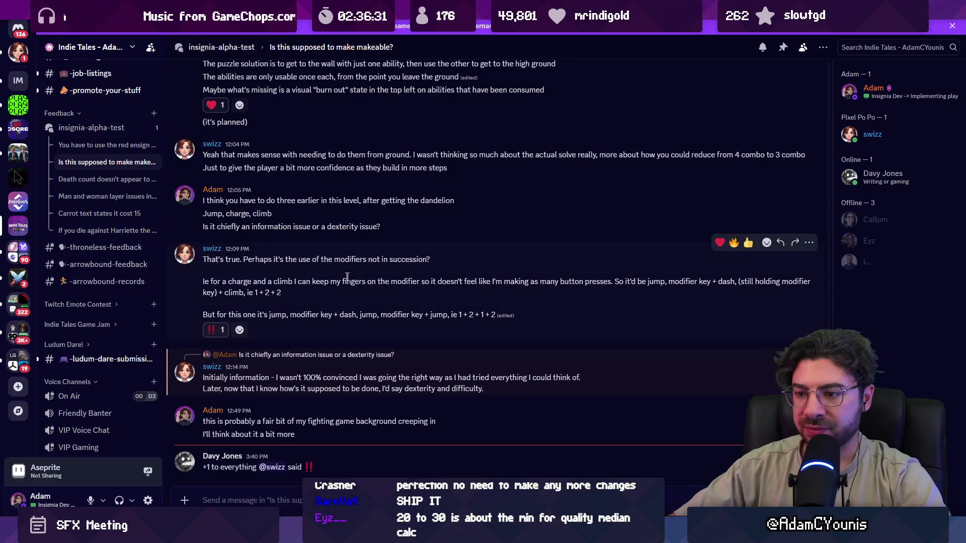
click(109, 147)
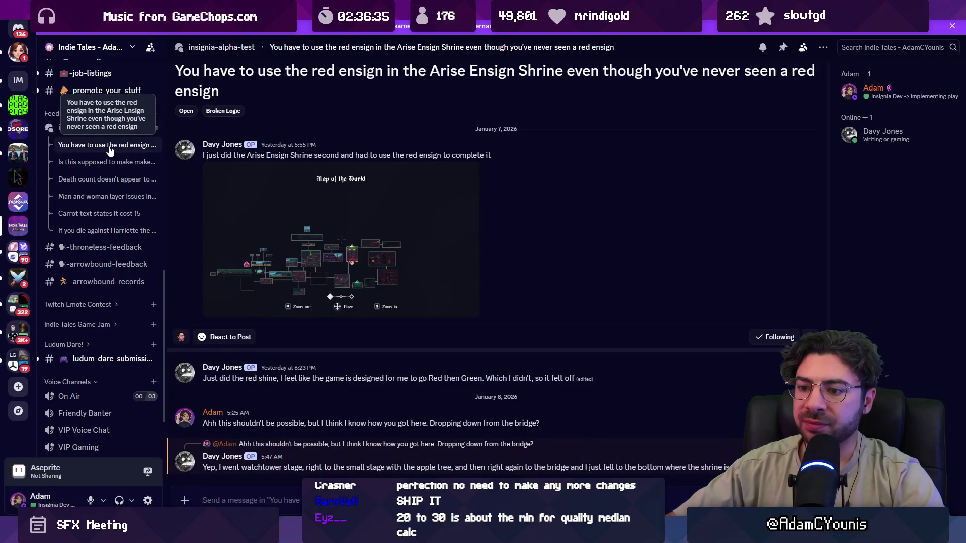
right_click(109, 151)
click(151, 184)
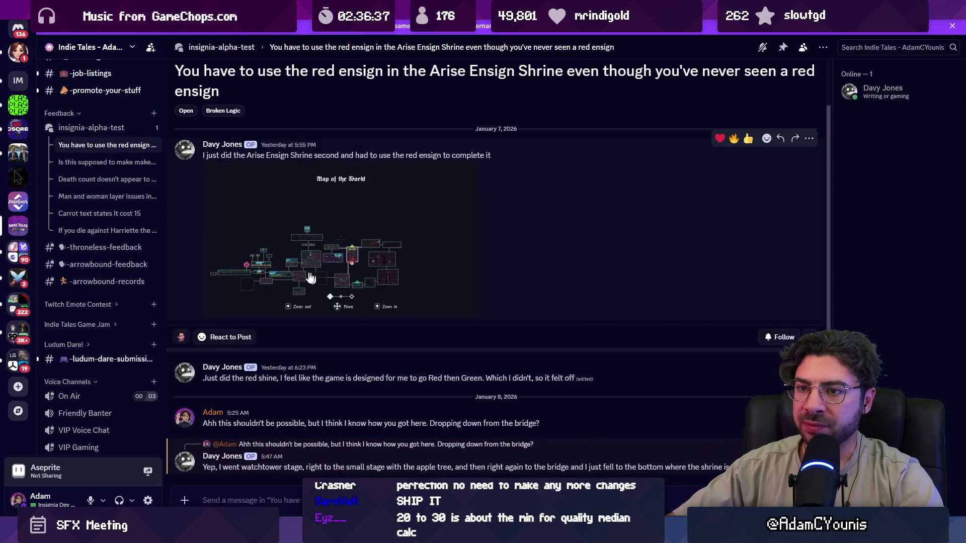
click(98, 163)
right_click(98, 150)
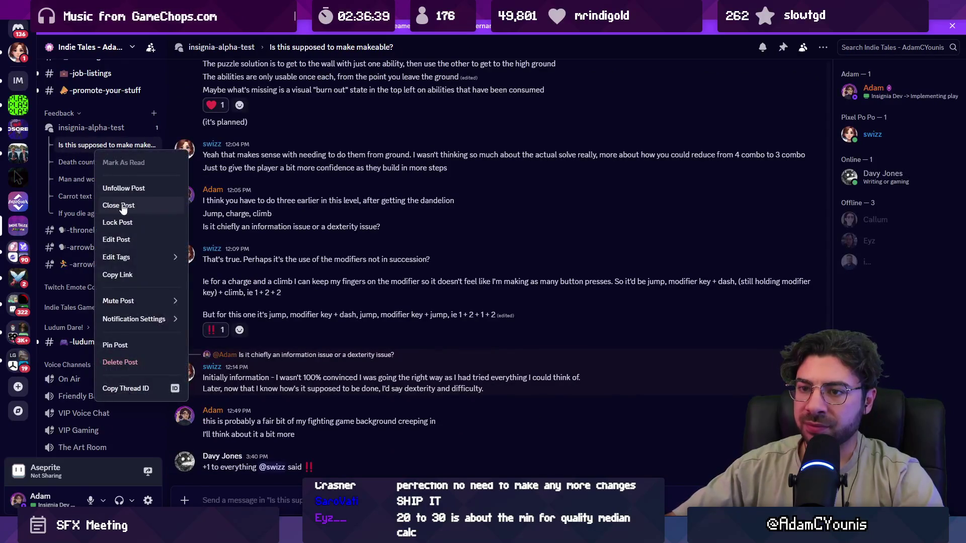
click(103, 165)
Unfollow the Death count, layer issues, Carrot text and Harriette softlock posts.
click(102, 163)
right_click(104, 148)
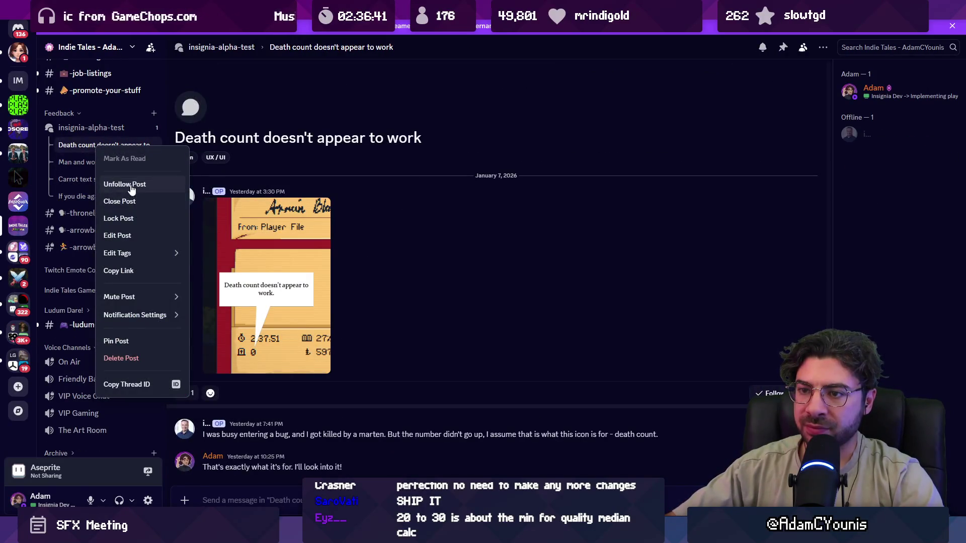
click(132, 187)
click(106, 166)
right_click(103, 147)
click(132, 187)
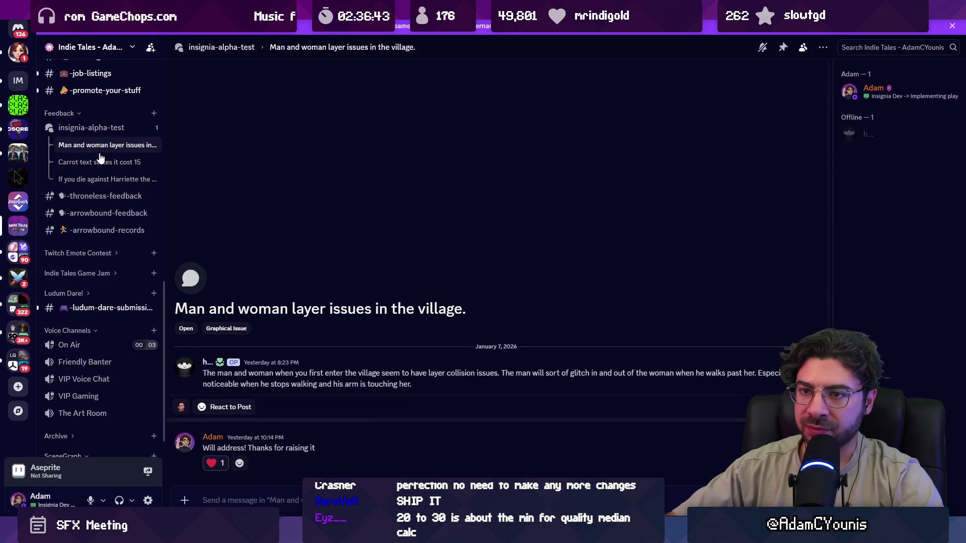
click(101, 160)
right_click(101, 154)
click(130, 190)
click(104, 162)
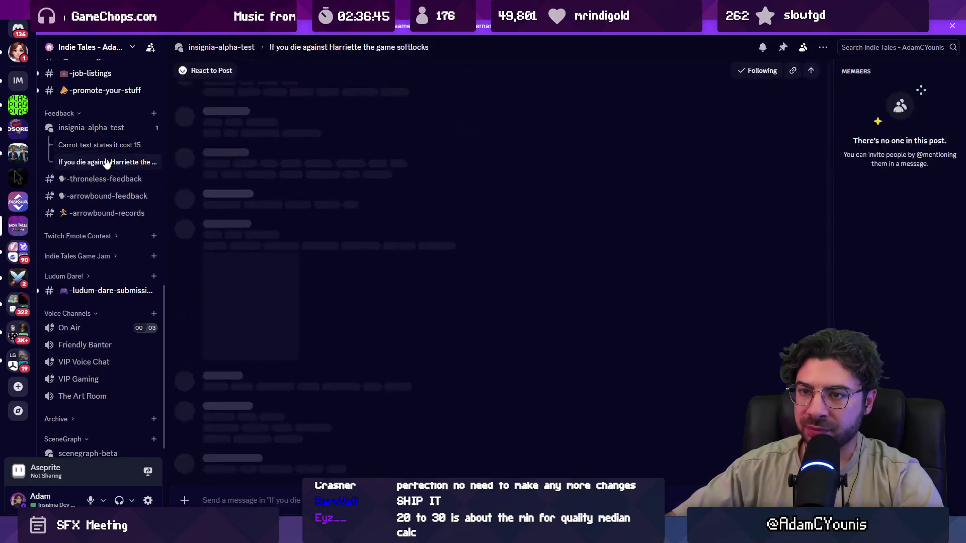
right_click(100, 149)
click(128, 185)
click(91, 131)
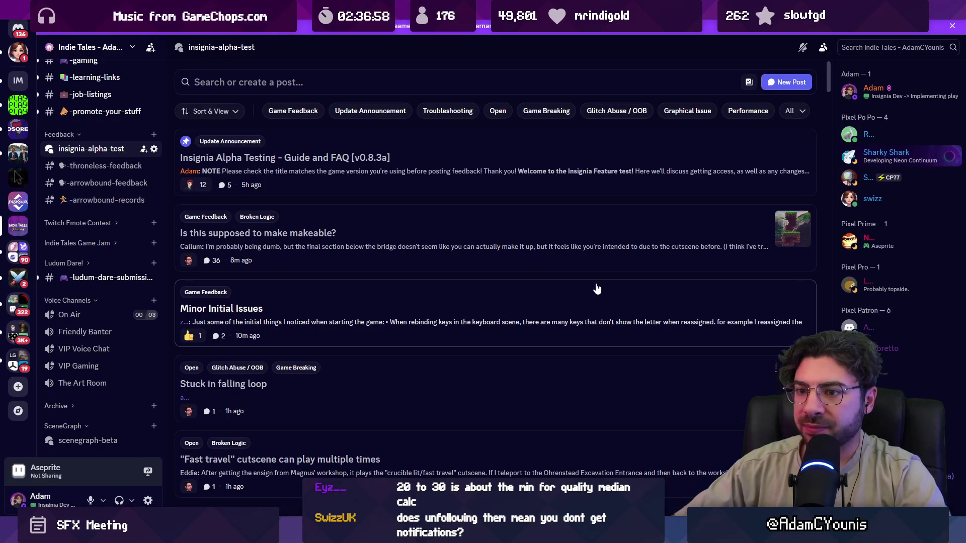
click(366, 305)
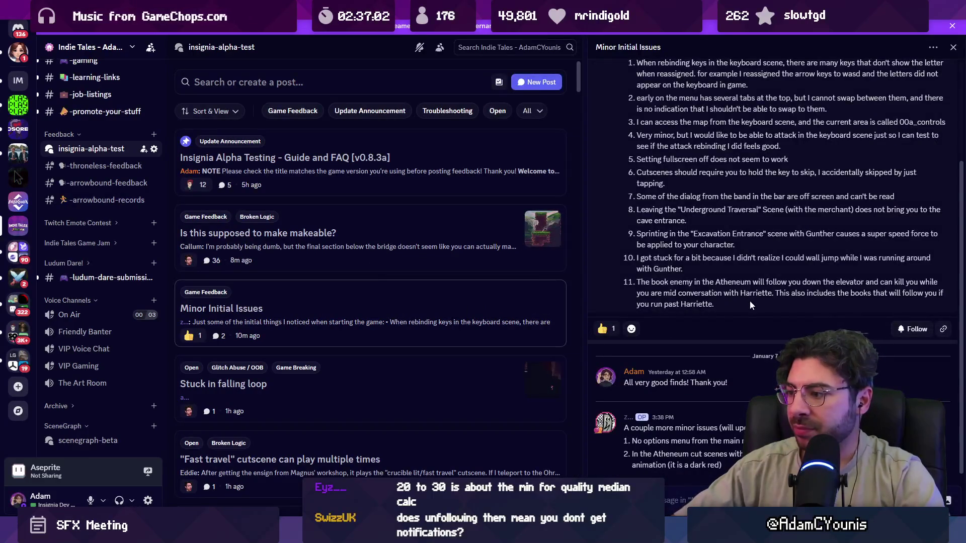
Read the Minor Initial Issues post's 11-item bug list, highlighting item 2 about menu tabs.
scroll(745, 303, up, 3)
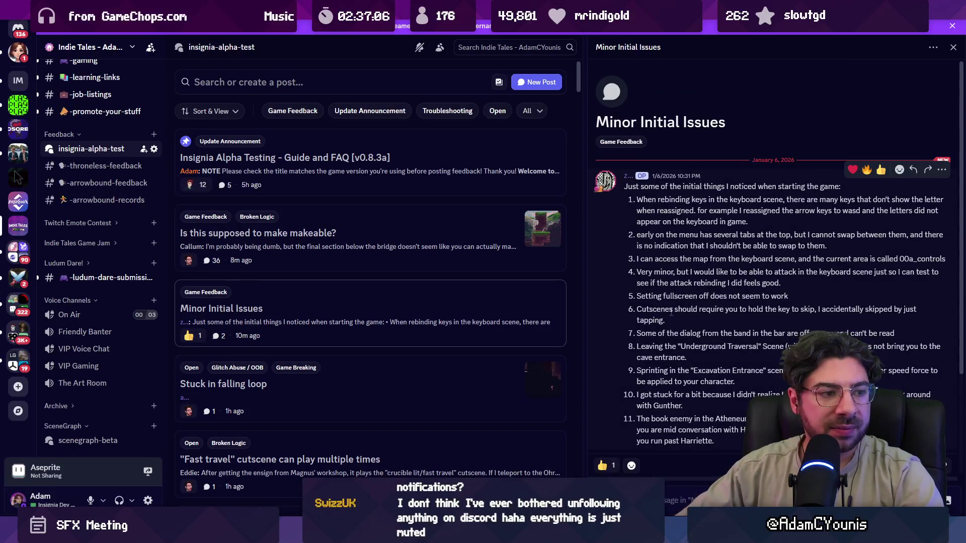
scroll(656, 322, down, 3)
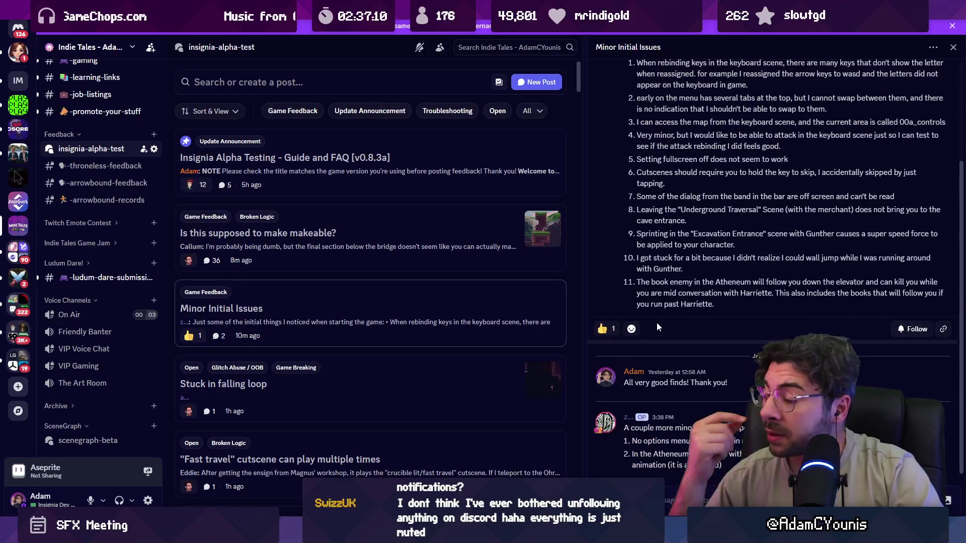
scroll(660, 283, up, 3)
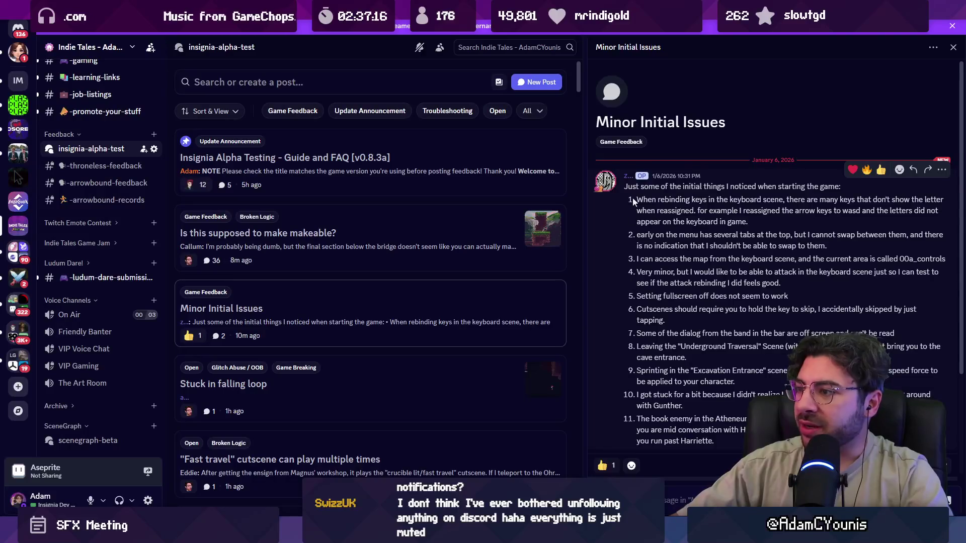
drag(624, 184, 721, 422)
click(732, 420)
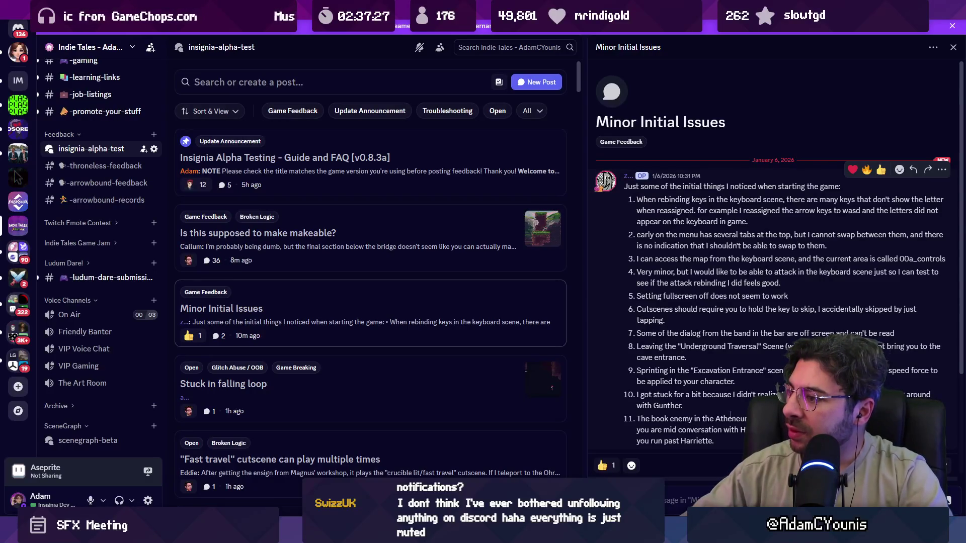
triple_click(755, 249)
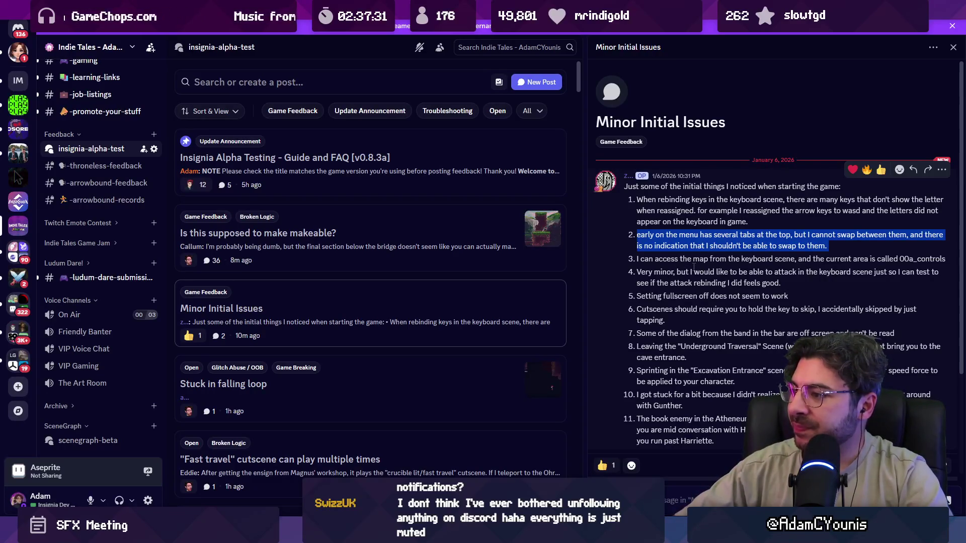
click(392, 249)
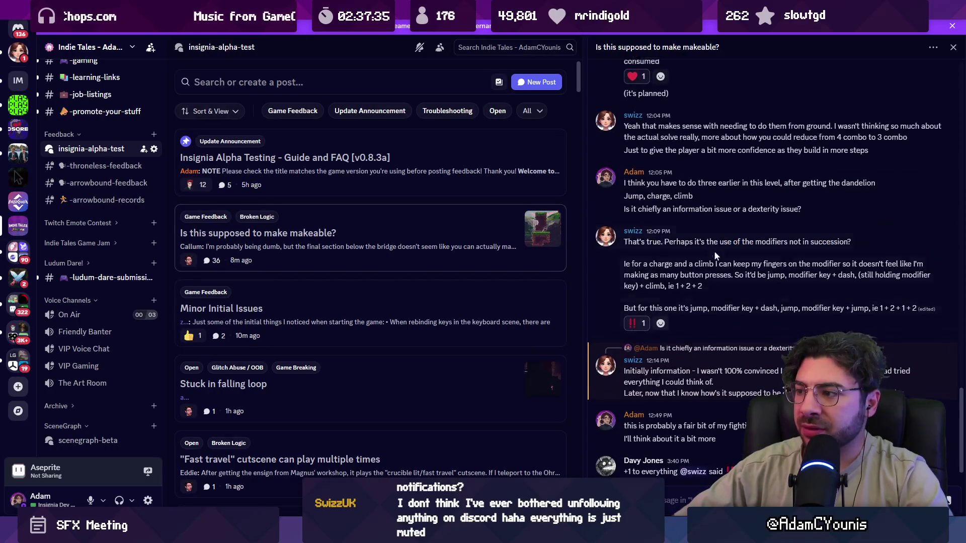
Scroll through the makeable thread's discussion and bridge screenshot.
scroll(726, 258, down, 5)
scroll(728, 260, up, 10)
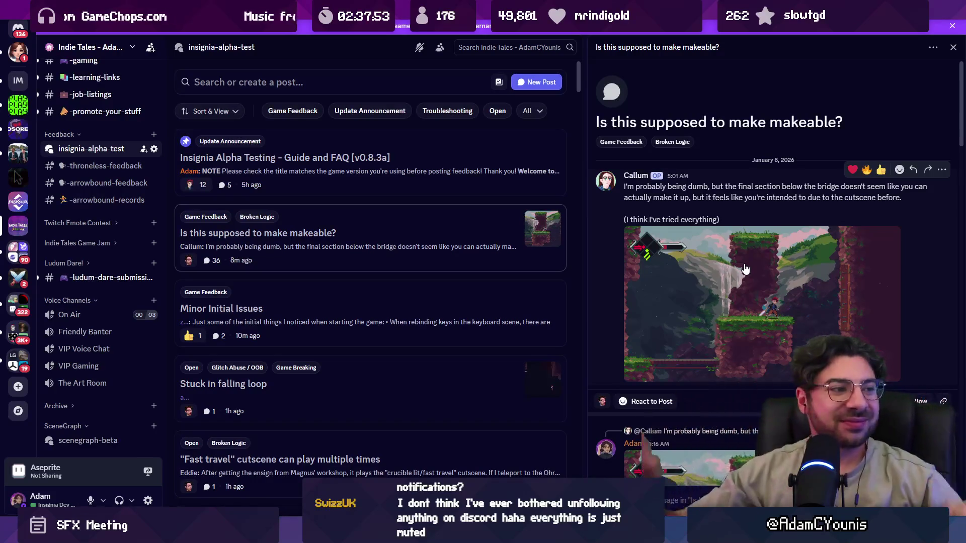
scroll(753, 209, down, 2)
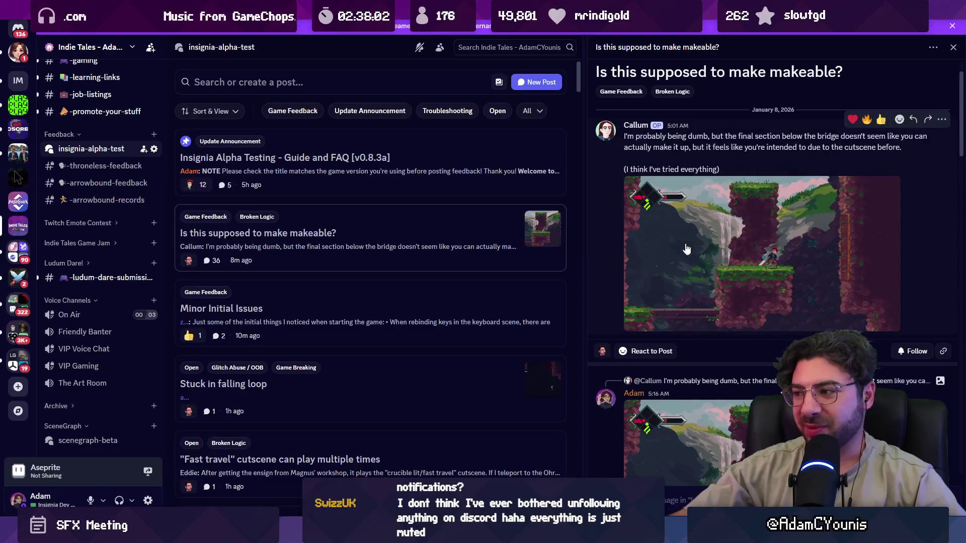
scroll(742, 337, down, 4)
scroll(740, 275, up, 5)
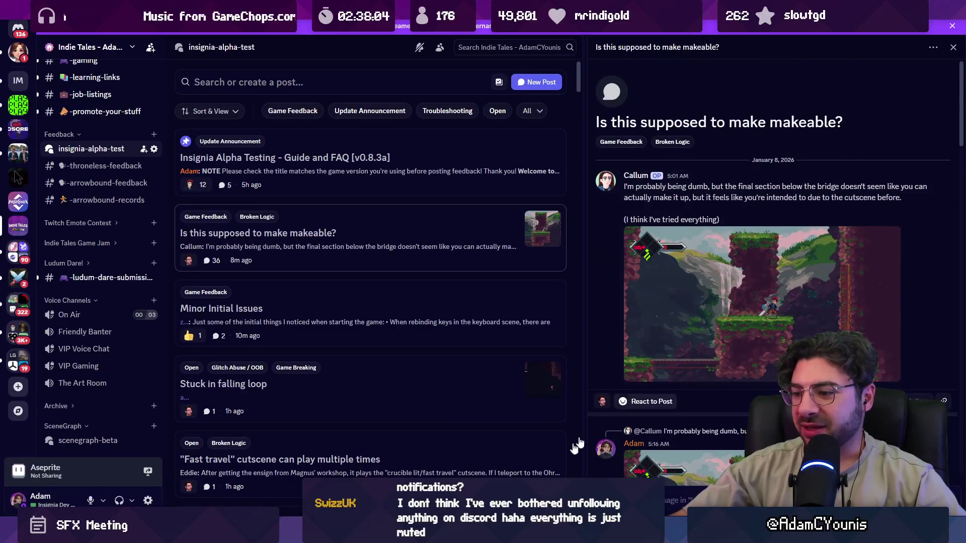
key(alt+Tab)
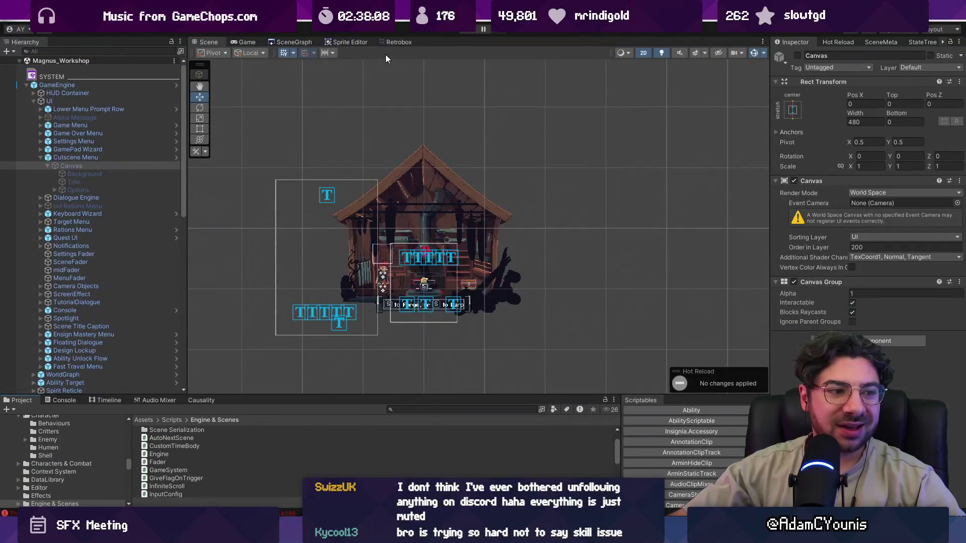
Load the Ohrenstead Chasm scene from the level graph and start a test run.
click(307, 41)
scroll(339, 138, down, 5)
scroll(503, 179, up, 10)
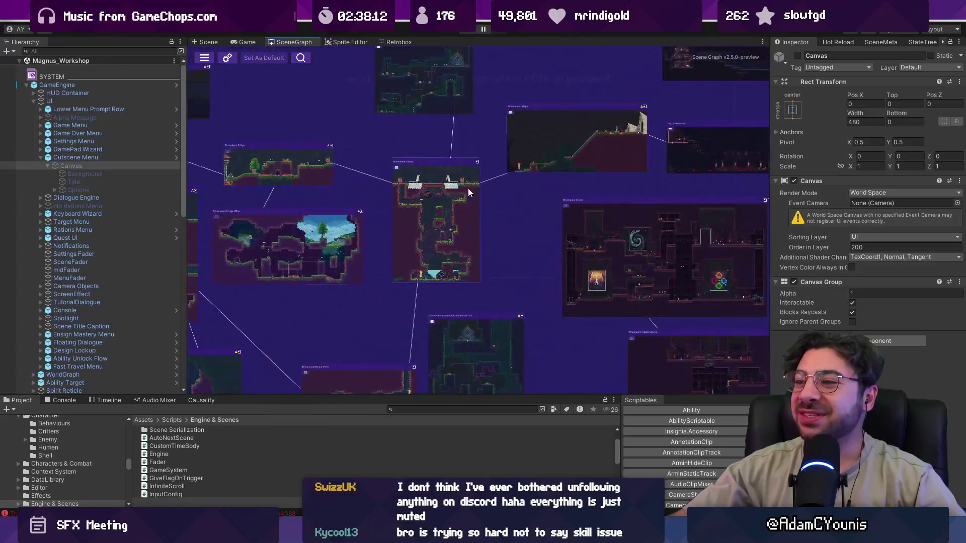
double_click(451, 207)
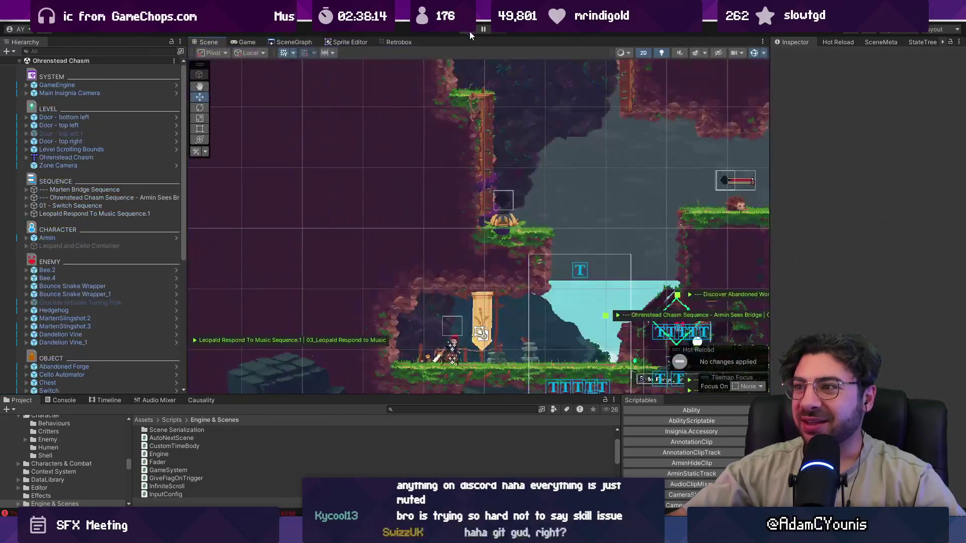
click(469, 32)
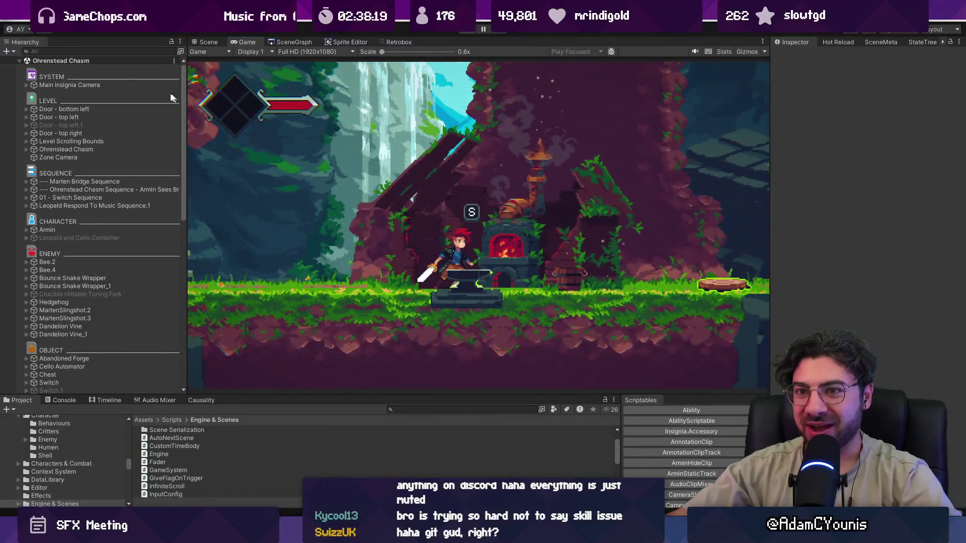
Stop the run and set GameEngine's Progress State to Combat Unlocked.
click(57, 84)
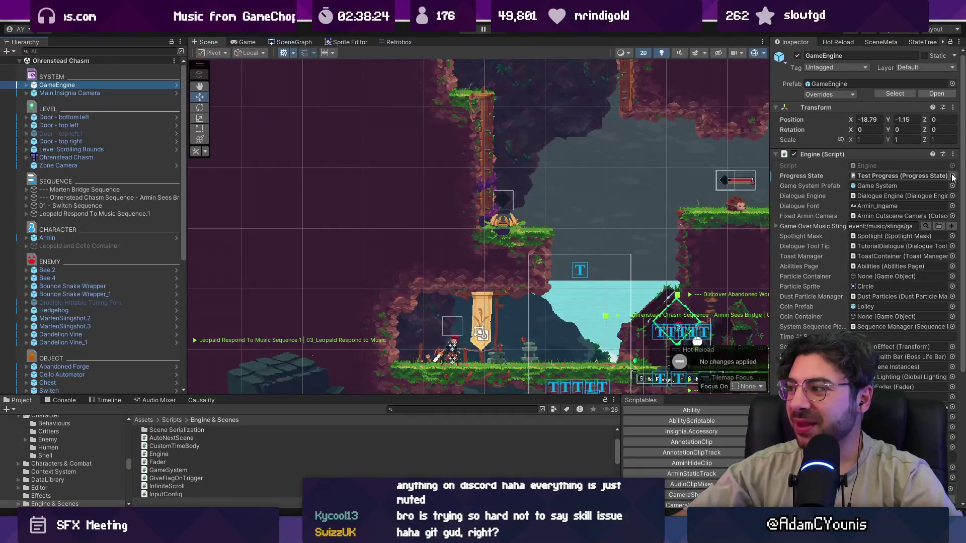
click(952, 176)
text(combat)
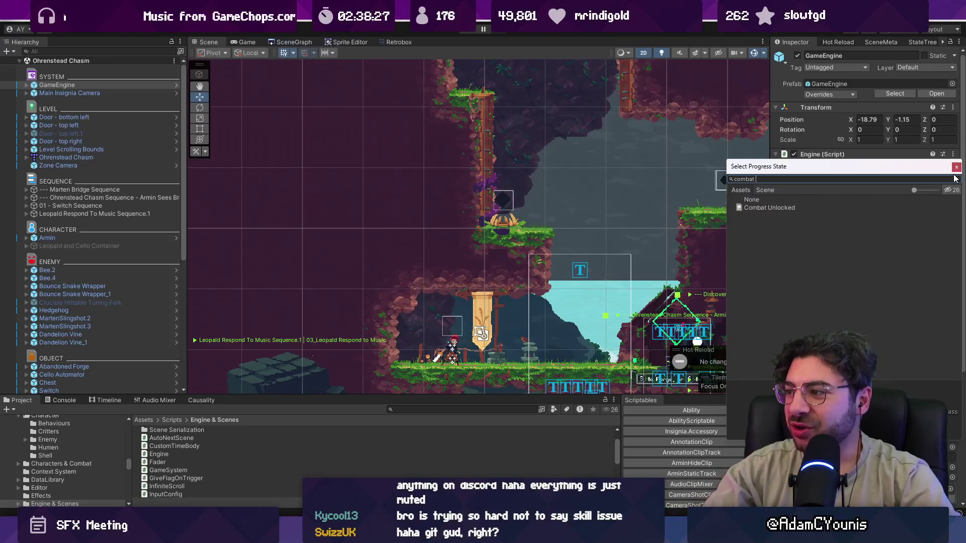
key(Return)
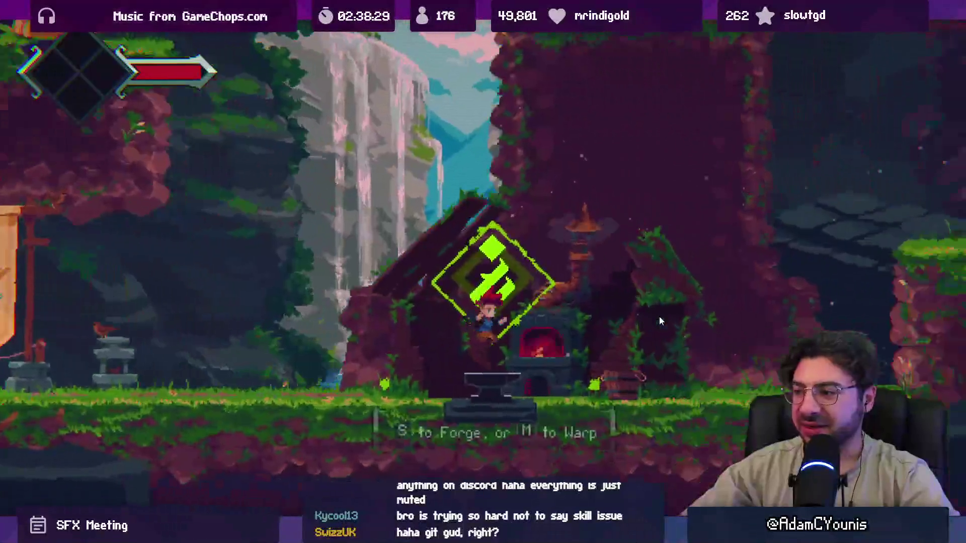
Fight the plant, hedgehog and bee while climbing the waterfall ledges.
key(Right)
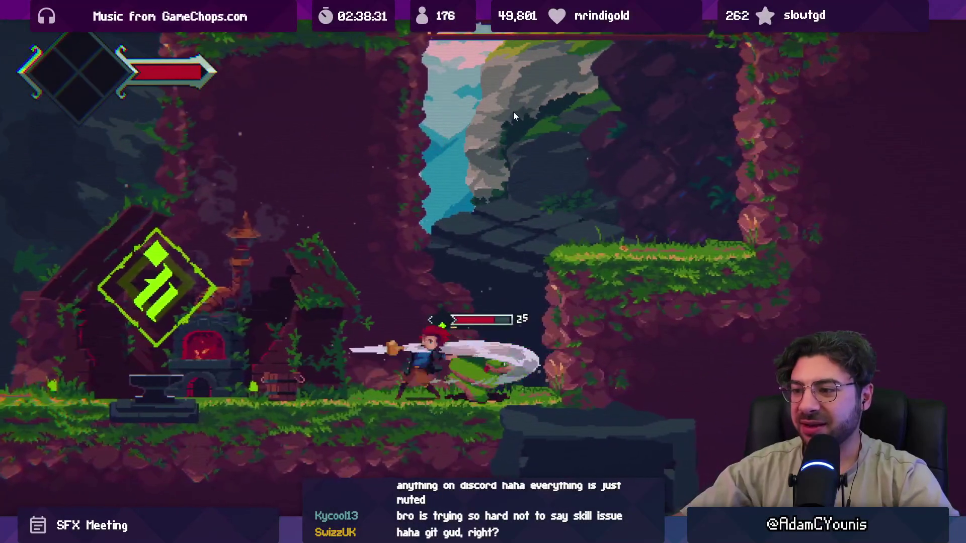
key(Right)
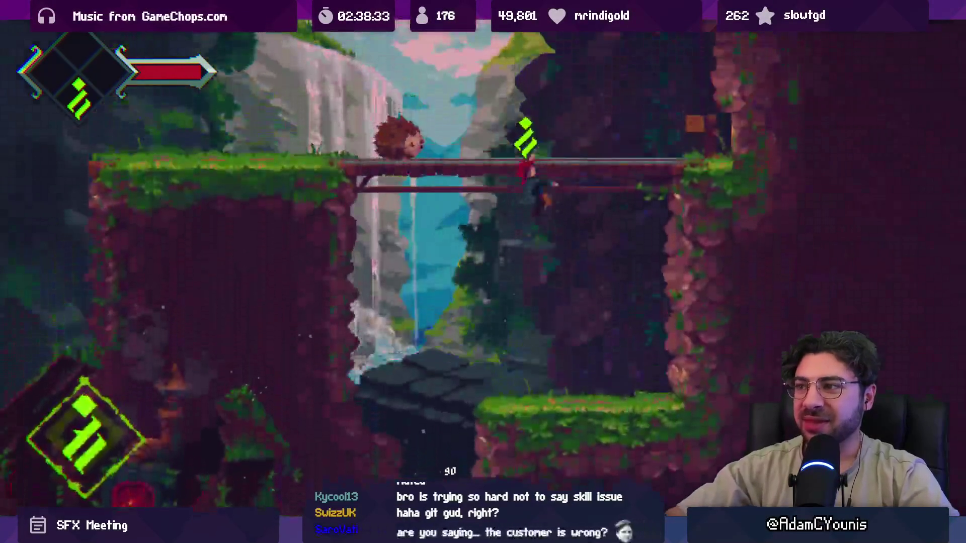
key(x)
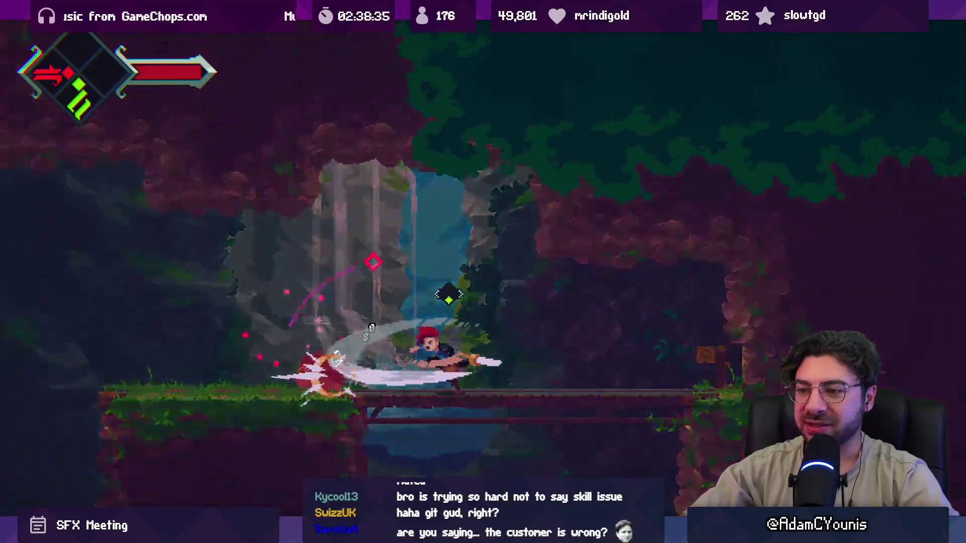
key(Right)
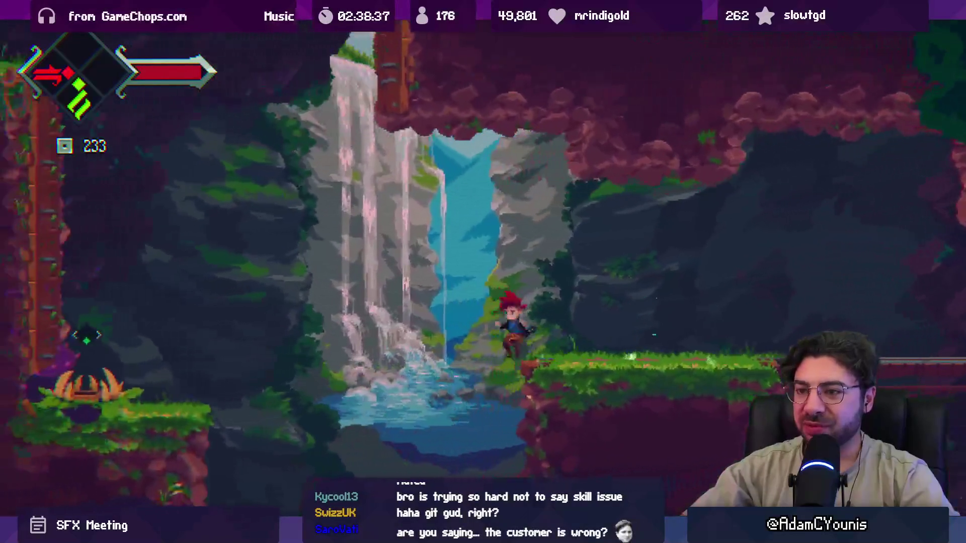
key(z)
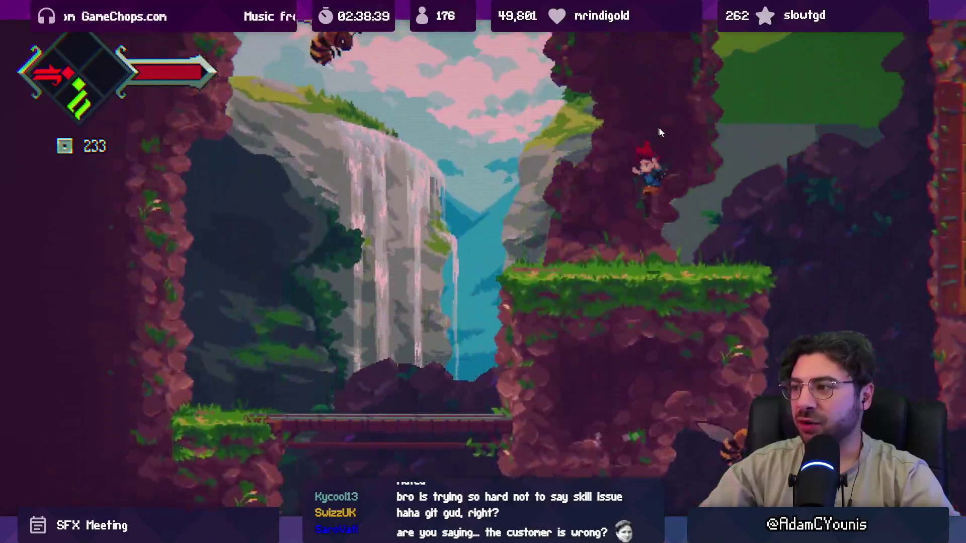
key(x)
key(z)
key(x)
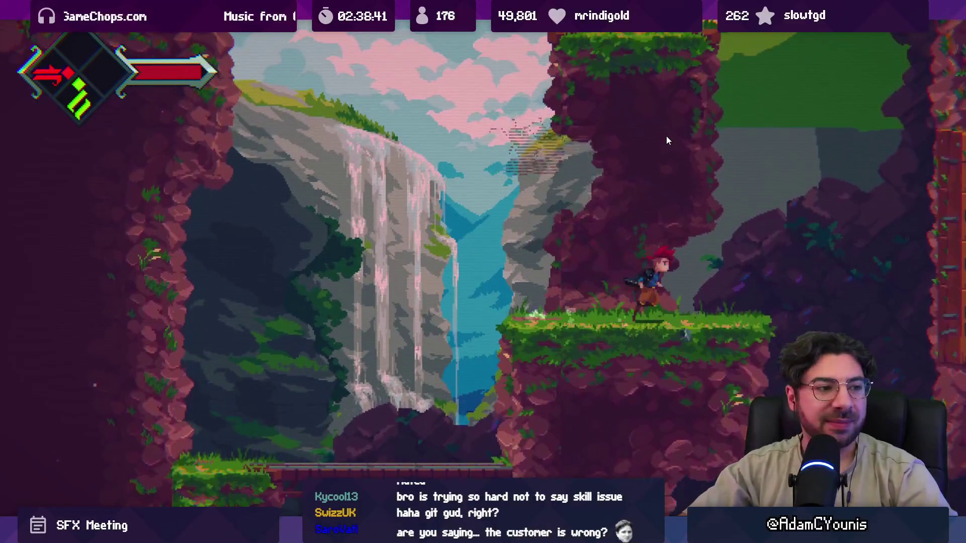
key(Left)
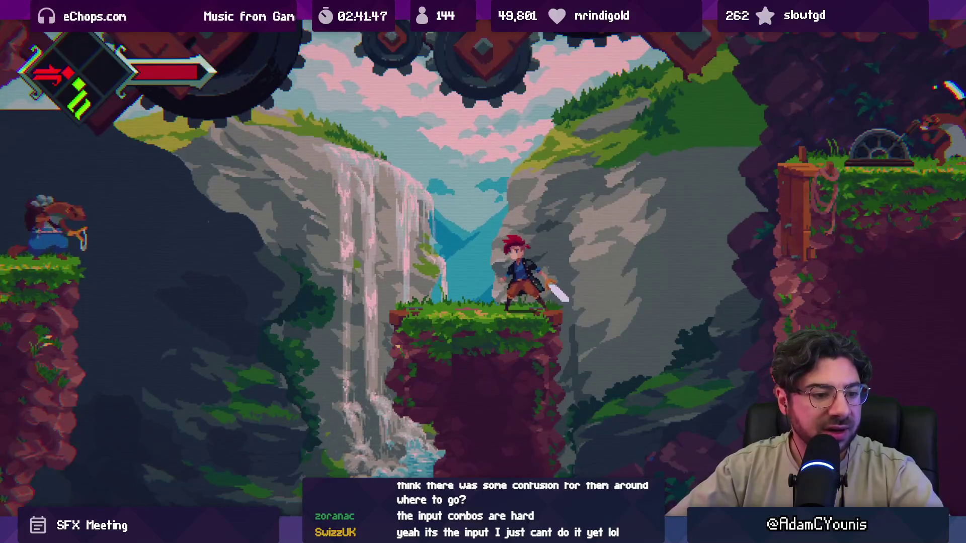
Jump from the platform toward the cliff, then leave full-screen play.
key(Right)
key(space)
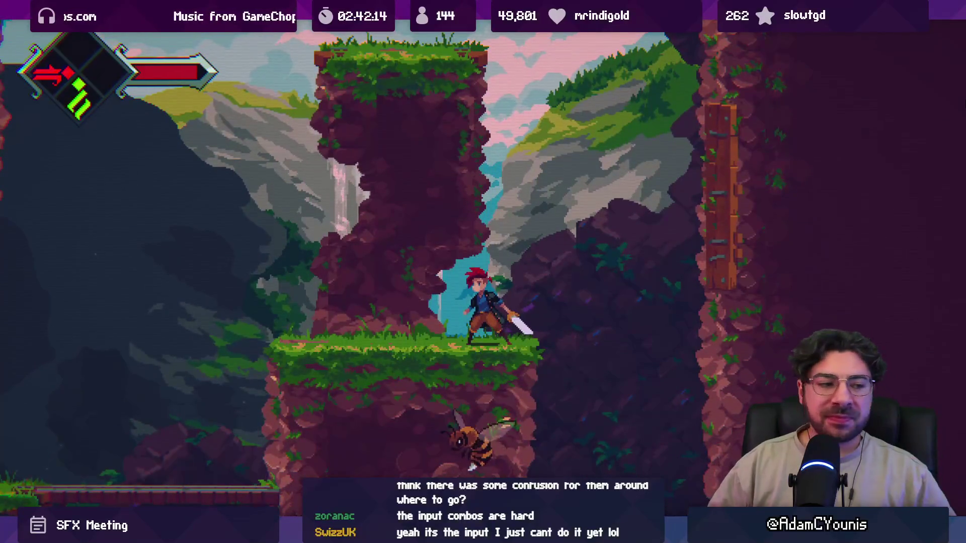
key(shift+space)
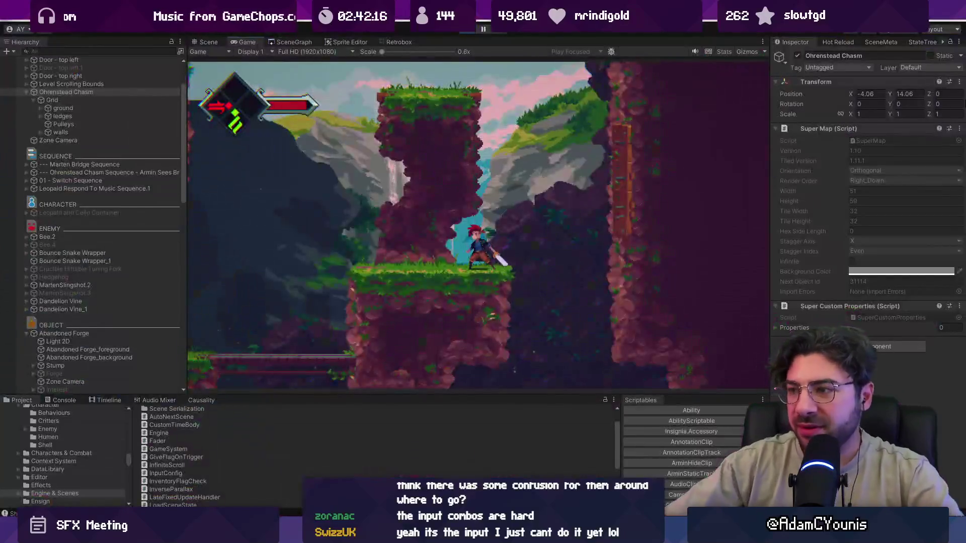
Leave Unity for the whiteboard app and zoom into the SFX mix sketch.
click(481, 29)
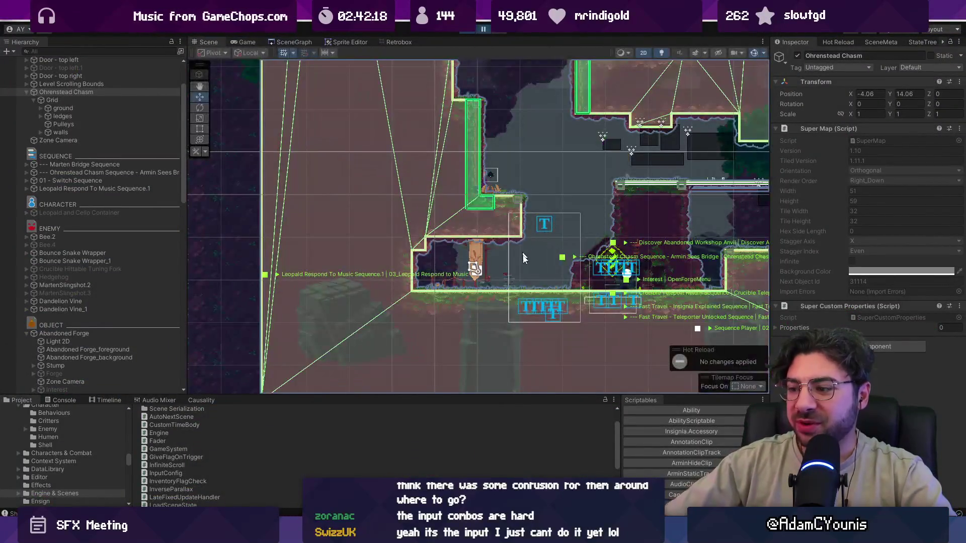
key(alt+Tab)
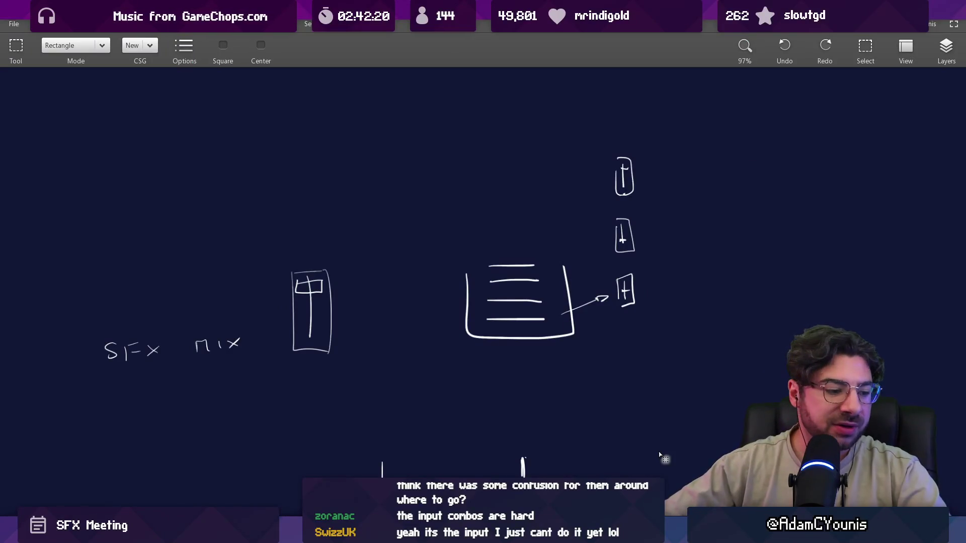
scroll(749, 383, up, 5)
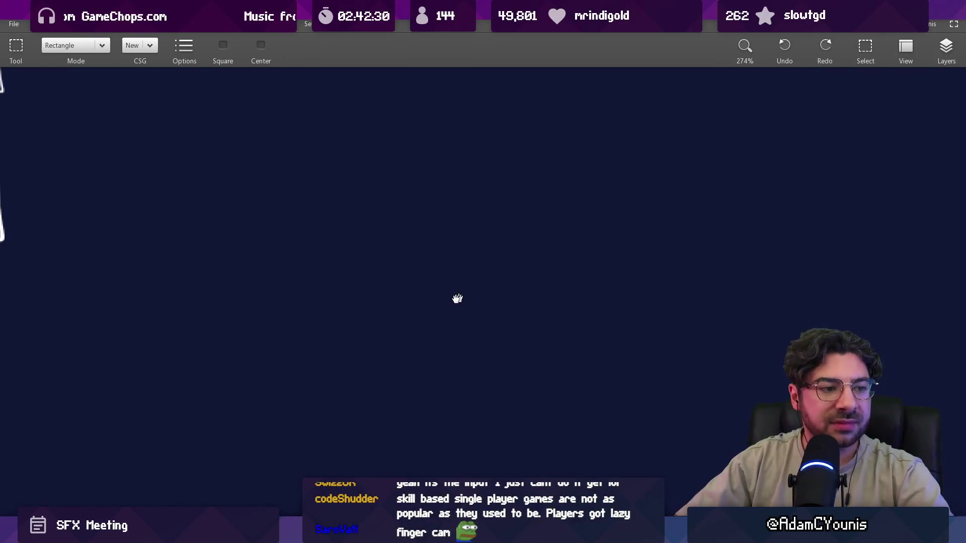
key(b)
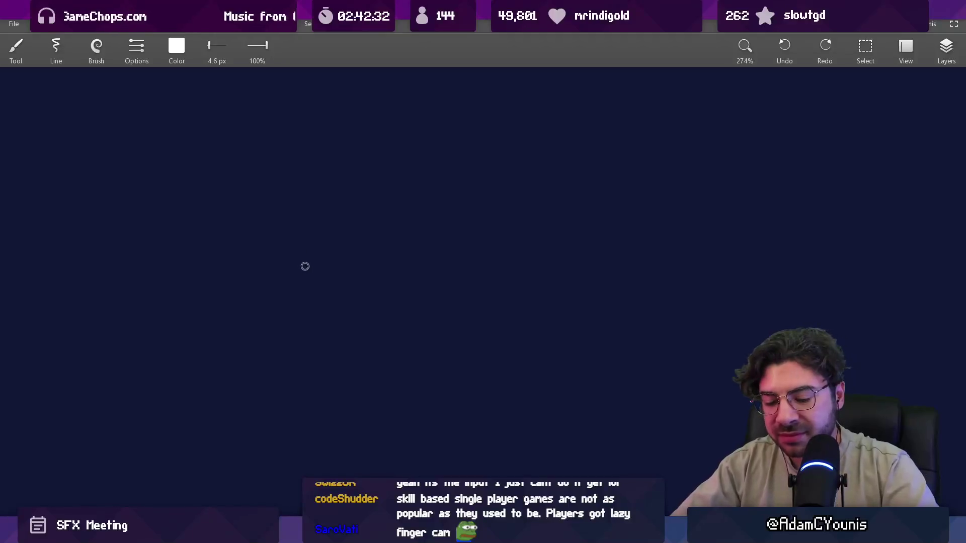
Hand-draw the letters A, Z and X on the whiteboard canvas.
drag(279, 238, 303, 239)
drag(282, 229, 298, 229)
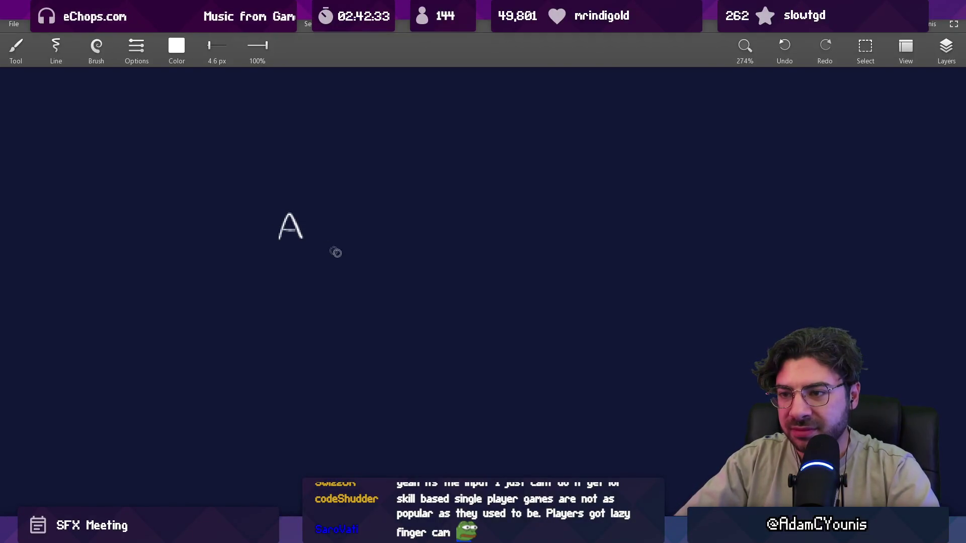
drag(312, 267, 335, 290)
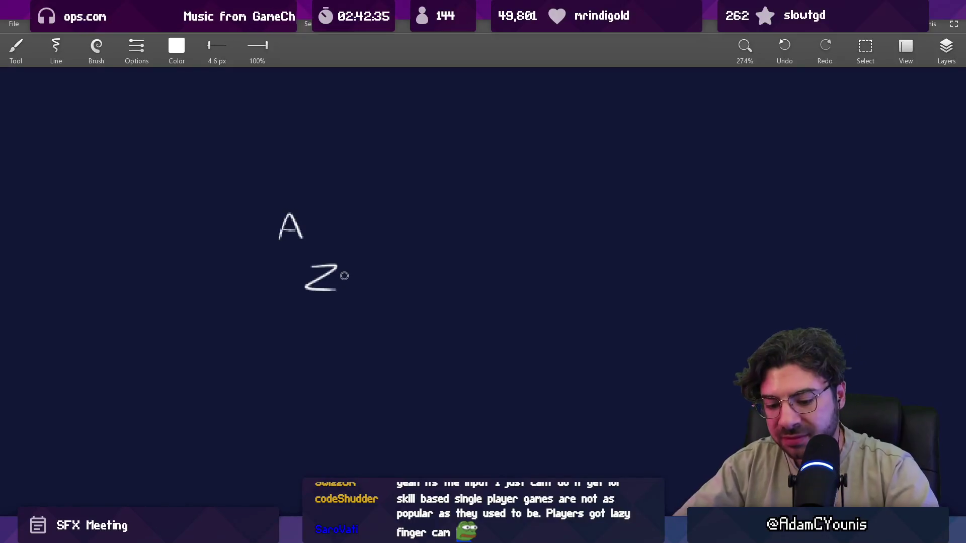
drag(380, 262, 406, 282)
drag(383, 280, 404, 254)
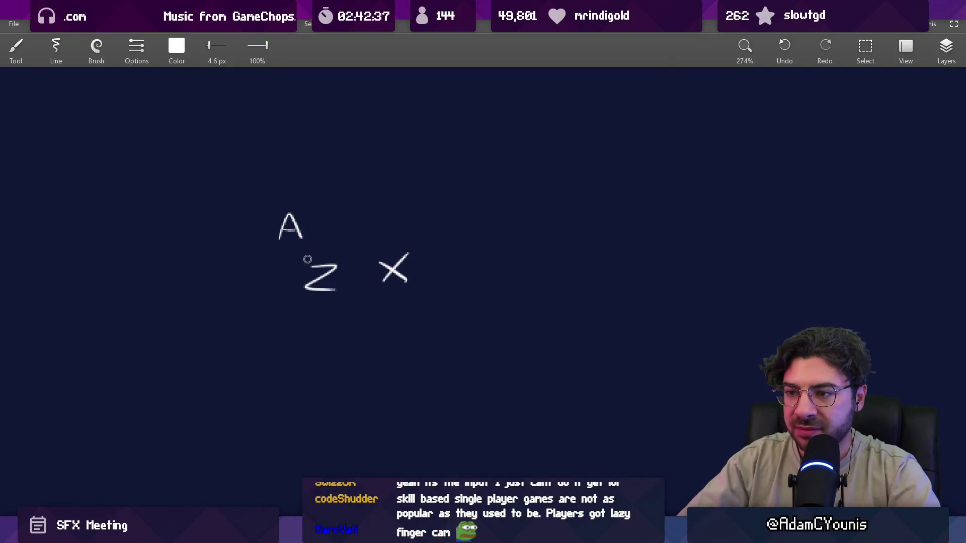
Draw boxes around the Z and X keys, undoing a stray stroke by the A.
mouse_move(299, 257)
mouse_down()
mouse_move(338, 306)
mouse_move(297, 258)
mouse_up()
mouse_move(372, 298)
mouse_down()
mouse_move(381, 248)
mouse_move(373, 298)
mouse_up()
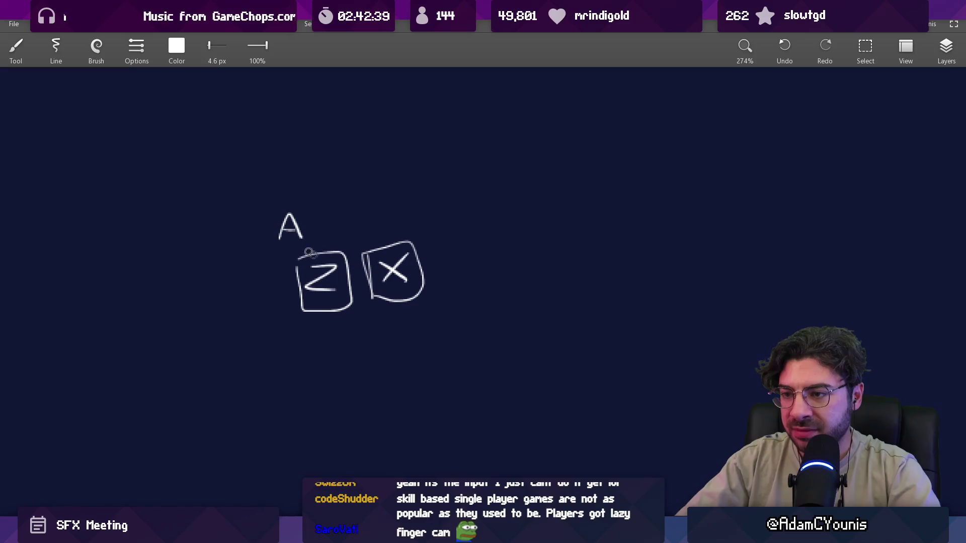
mouse_move(265, 197)
mouse_down()
mouse_move(276, 243)
mouse_move(279, 207)
mouse_move(272, 252)
mouse_move(265, 192)
mouse_move(289, 250)
mouse_move(272, 194)
mouse_move(308, 190)
mouse_move(272, 197)
mouse_up()
key(ctrl+z)
key(ctrl+z)
key(ctrl+z)
Sketch curved arcing strokes over the top of the A box.
scroll(316, 229, down, 3)
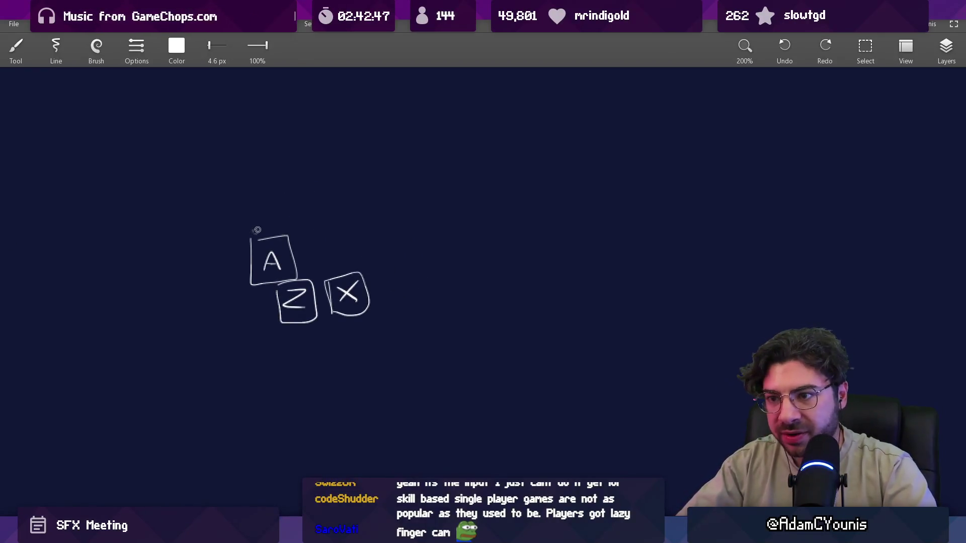
mouse_move(240, 239)
mouse_down()
mouse_move(269, 211)
mouse_move(251, 199)
mouse_move(258, 226)
mouse_move(177, 267)
mouse_up()
mouse_move(254, 213)
mouse_down()
mouse_move(222, 259)
mouse_move(261, 247)
mouse_up()
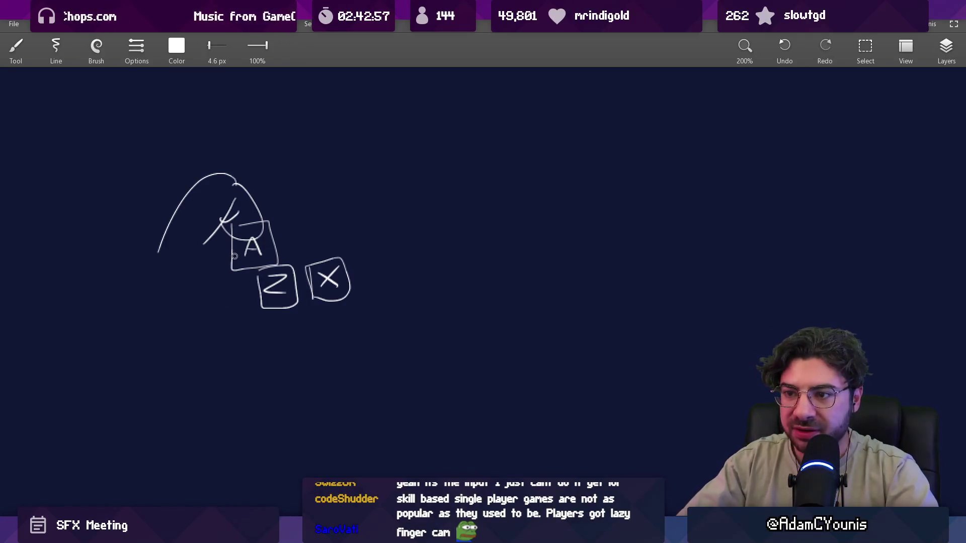
mouse_move(199, 281)
mouse_down()
mouse_move(249, 227)
mouse_move(281, 271)
mouse_up()
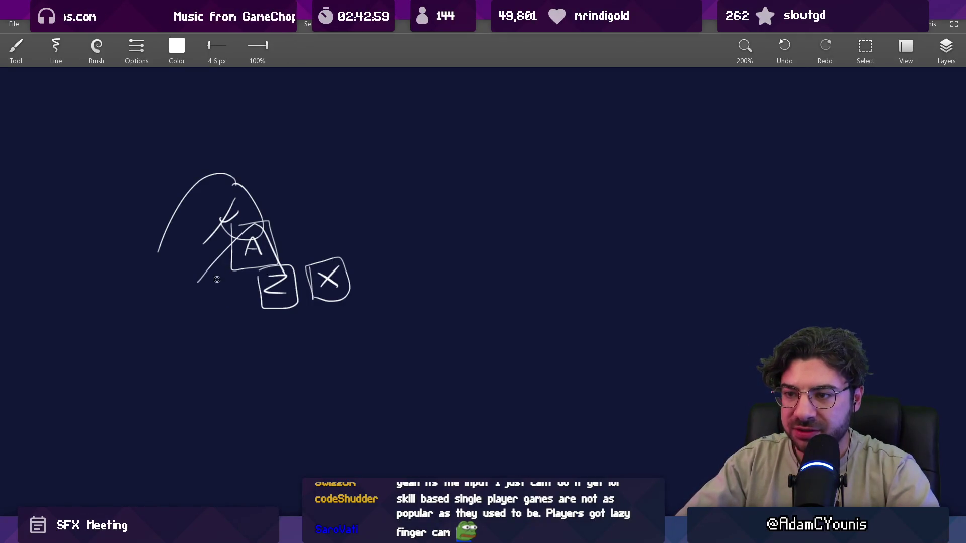
Add curling fingers over the A and Z boxes, a U-curve and an S-curve below.
key(ctrl+z)
mouse_move(215, 286)
mouse_down()
mouse_move(262, 219)
mouse_move(254, 262)
mouse_up()
key(ctrl+z)
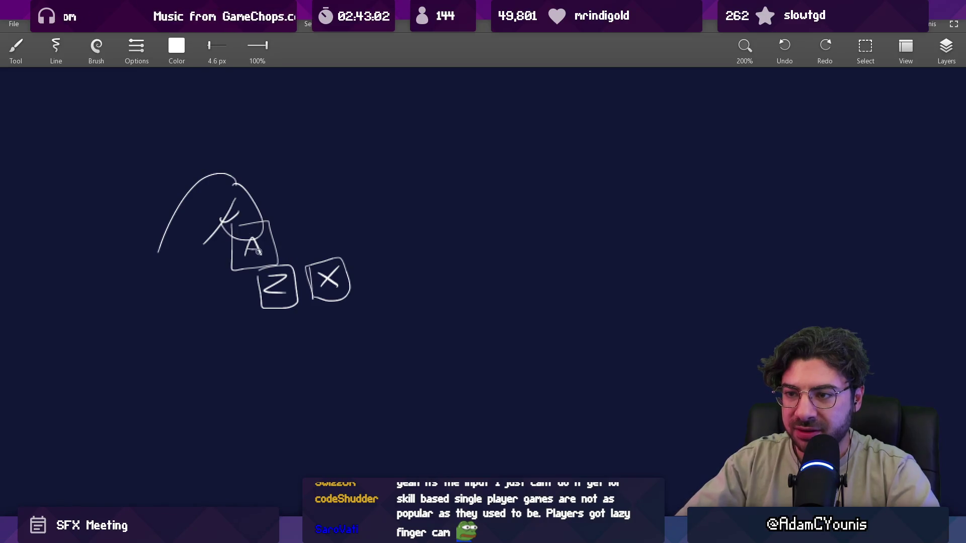
mouse_move(205, 289)
mouse_down()
mouse_move(262, 219)
mouse_move(250, 269)
mouse_move(220, 308)
mouse_up()
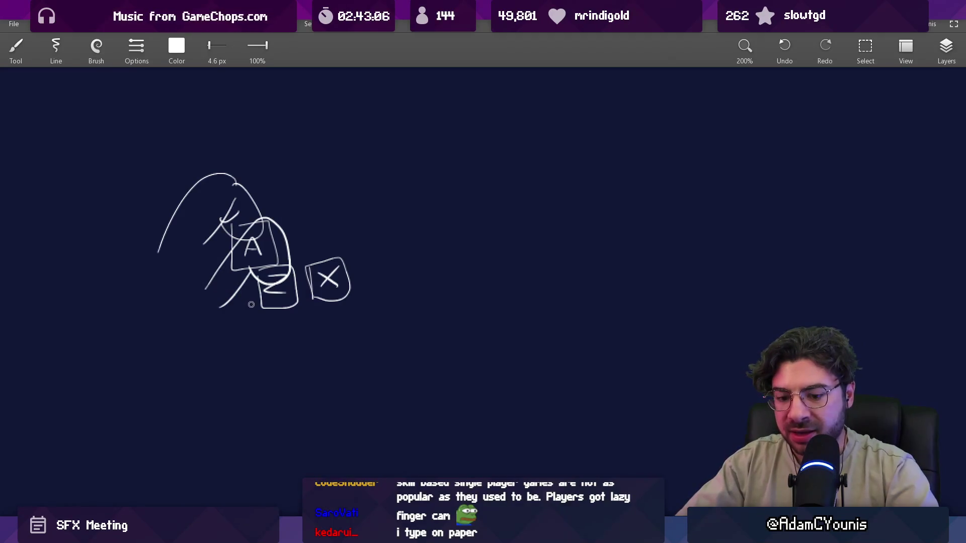
mouse_move(231, 315)
mouse_down()
mouse_move(301, 315)
mouse_move(302, 332)
mouse_move(312, 331)
mouse_up()
mouse_move(235, 366)
mouse_down()
mouse_move(276, 382)
mouse_move(221, 398)
mouse_up()
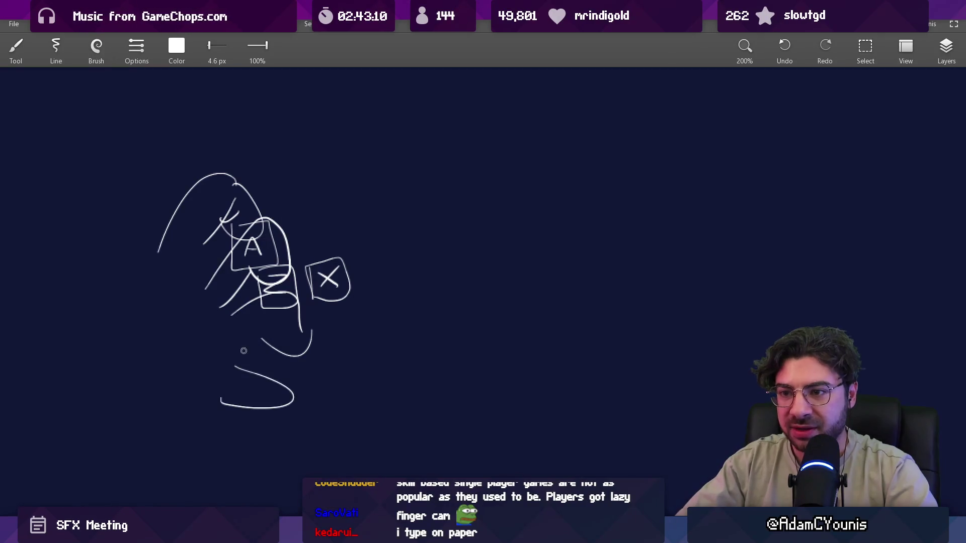
Draw a tall arch left of the sketch and write the numbers 1 and 2 above it.
scroll(267, 339, up, 1)
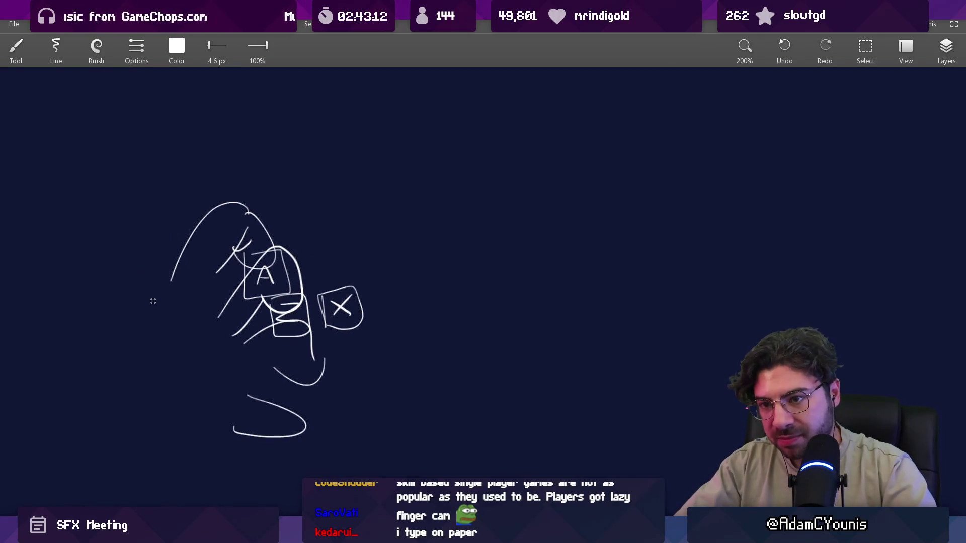
drag(112, 323, 133, 282)
scroll(217, 313, right, 2)
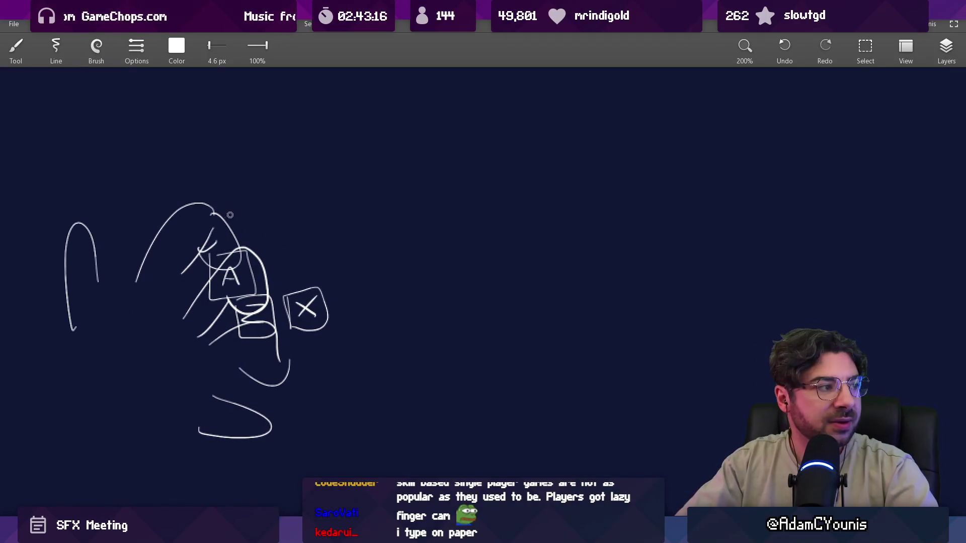
mouse_move(212, 177)
mouse_down()
mouse_move(211, 198)
mouse_move(259, 229)
mouse_up()
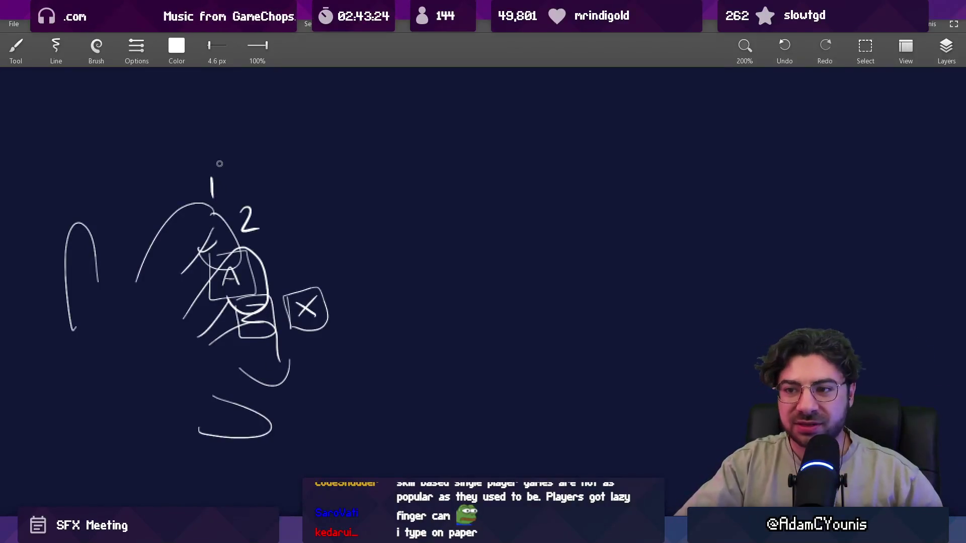
drag(220, 163, 222, 176)
key(ctrl+z)
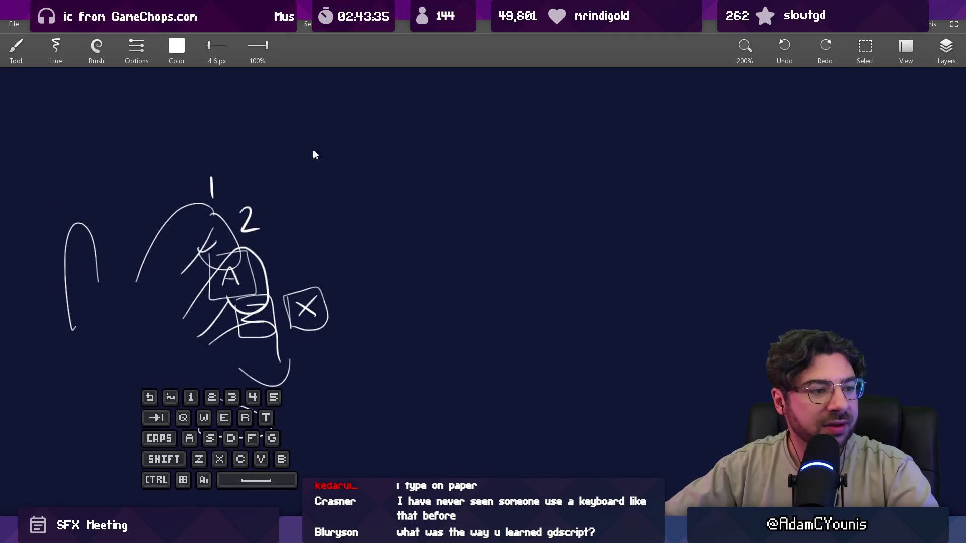
Tap out the A-Z-A-Z-A combo rhythm, then start the level in Unity's Play mode.
key(a)
key(a)
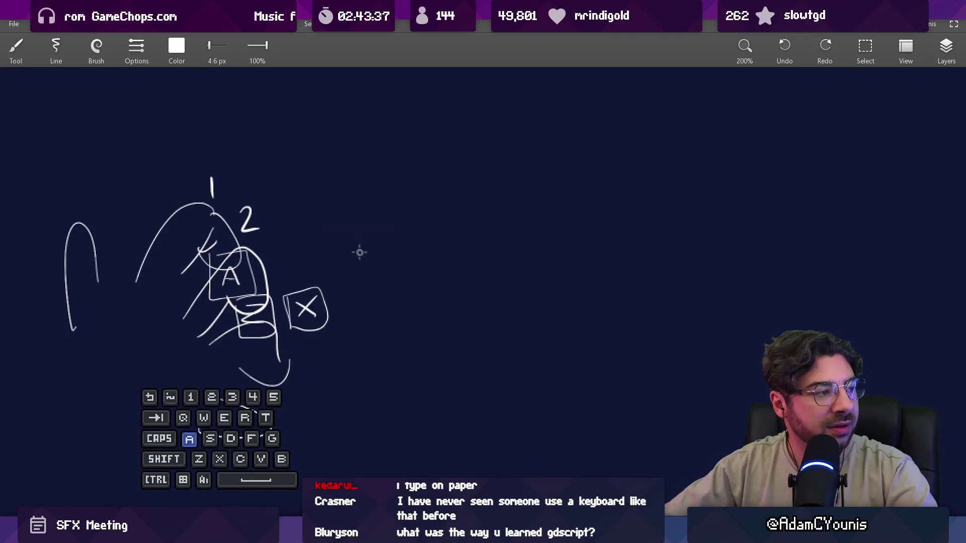
key(z)
key(a)
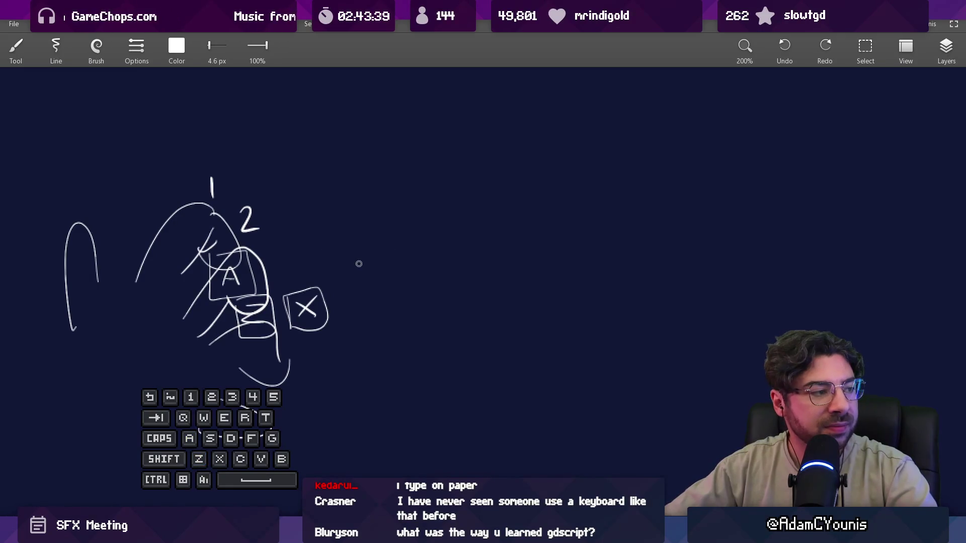
key(z)
key(a)
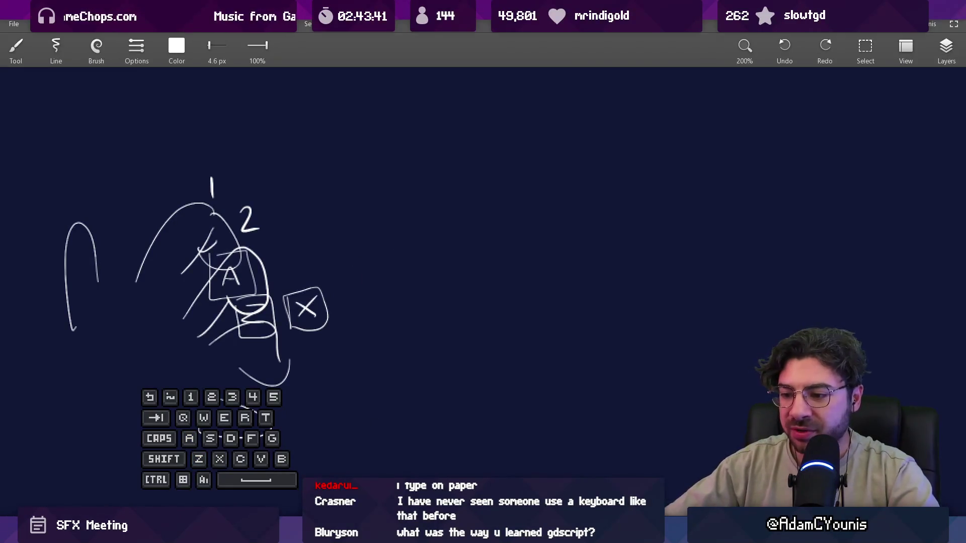
key(alt+Tab)
click(481, 29)
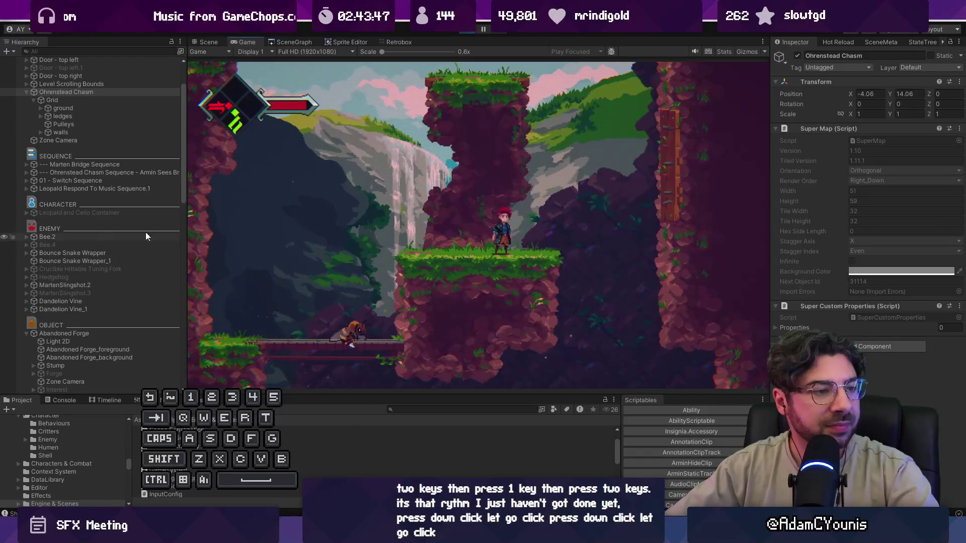
Climb the left wall, cross to the rock and slash onto the central pillar top.
key(a)
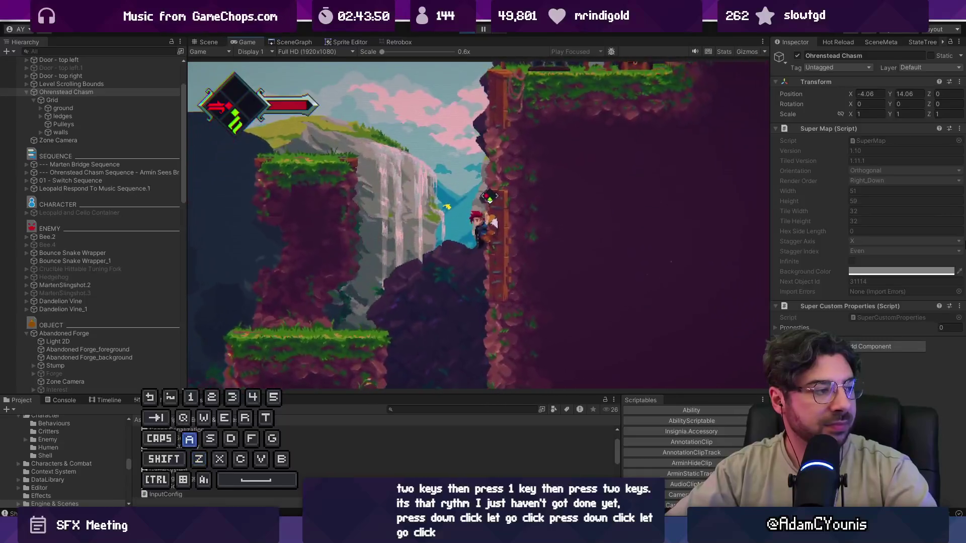
key(space)
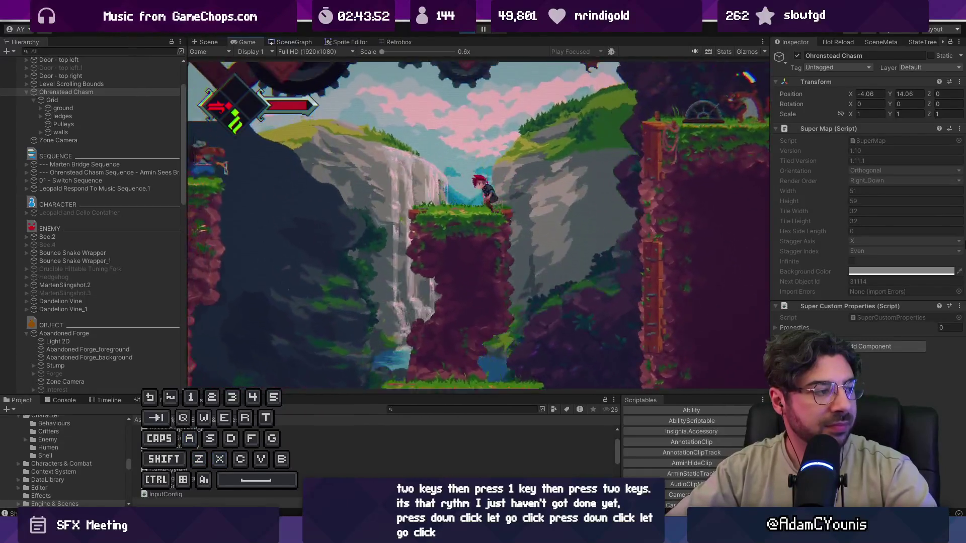
key(d)
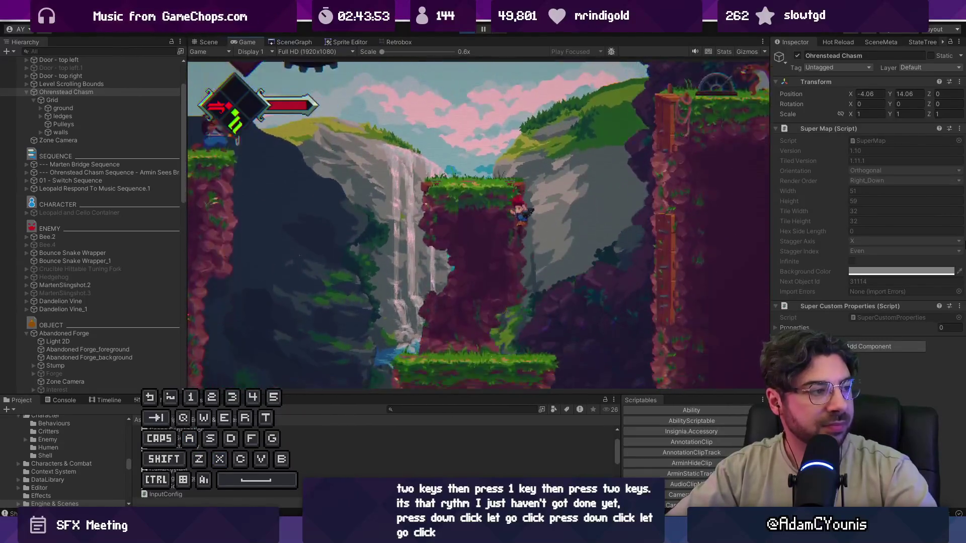
key(z)
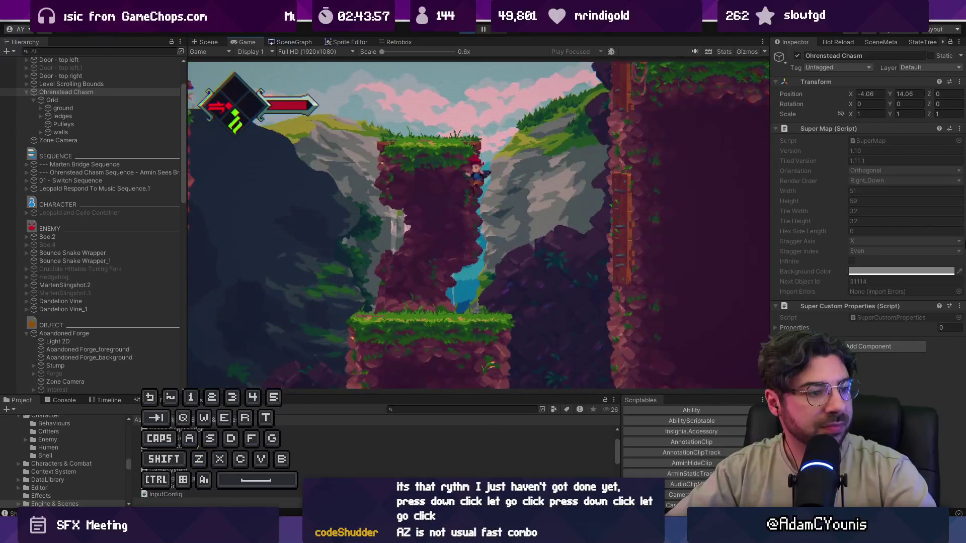
key(z)
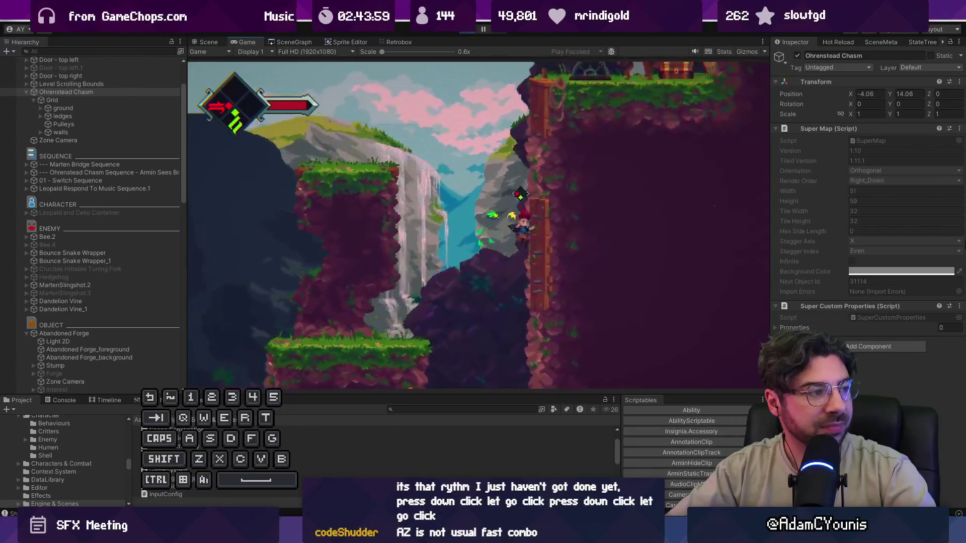
key(a)
key(z)
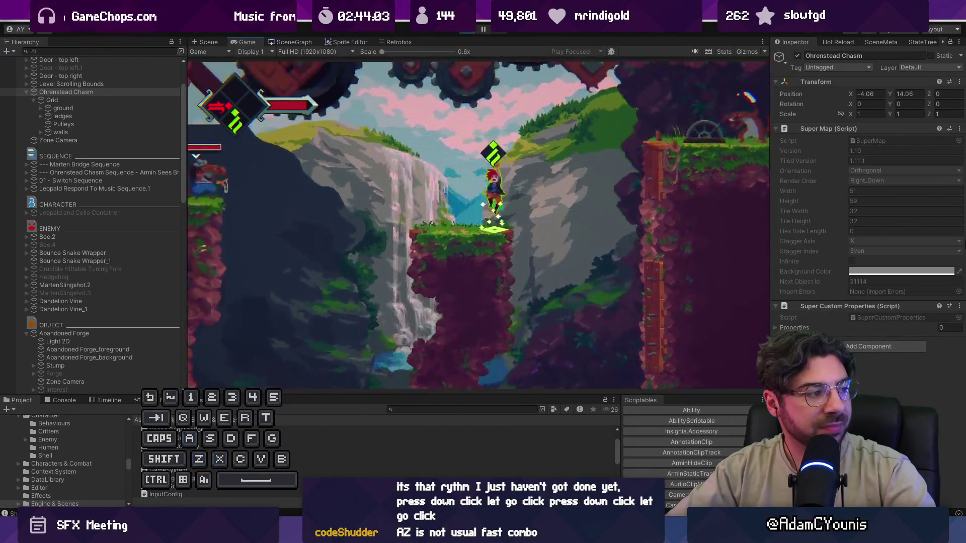
Leap between the left cliff, right-hand ledge and right wall with dashes and wall-jumps.
key(Left)
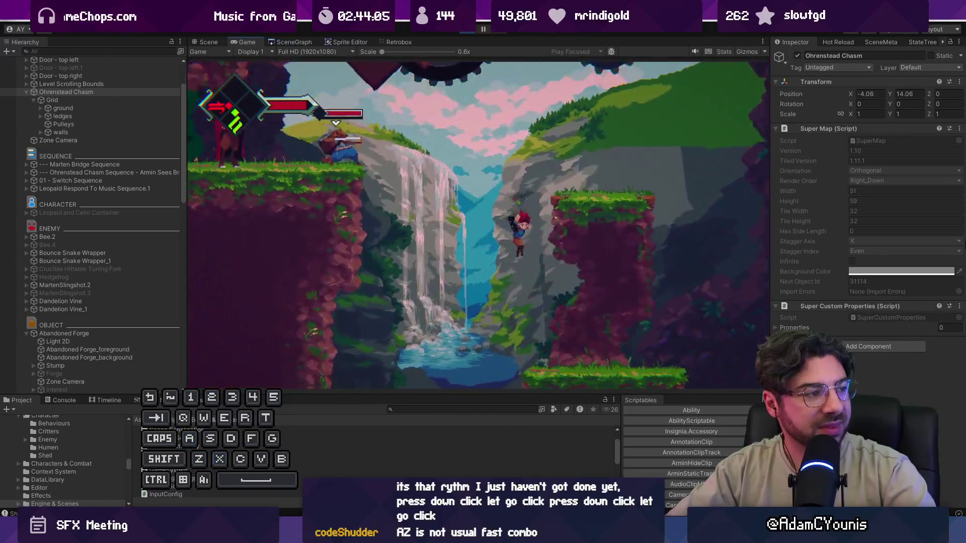
key(a)
key(Right)
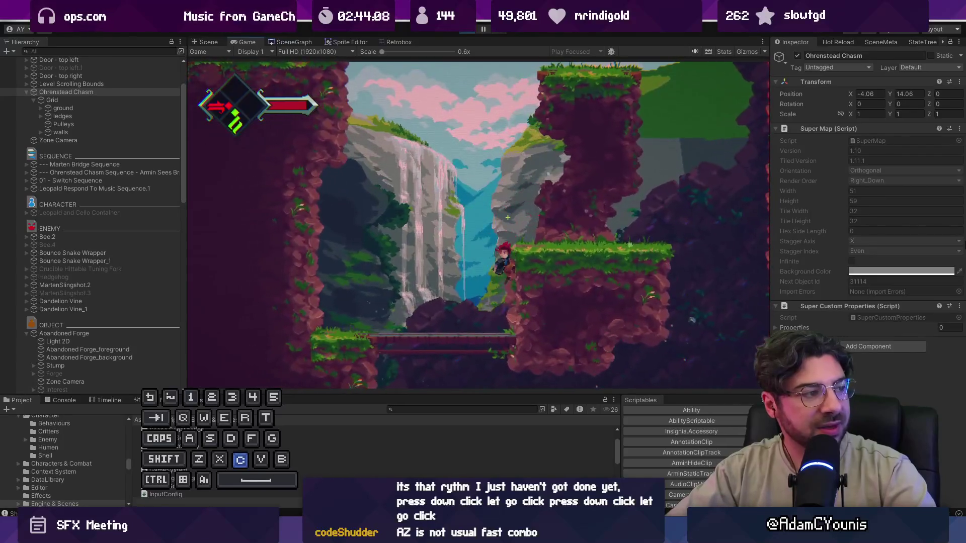
key(c)
key(Left)
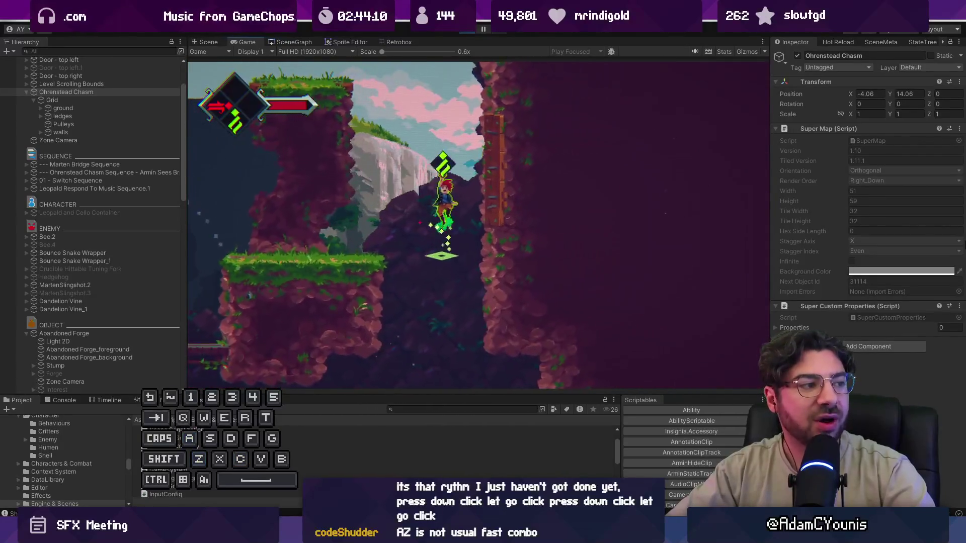
key(z)
key(Right)
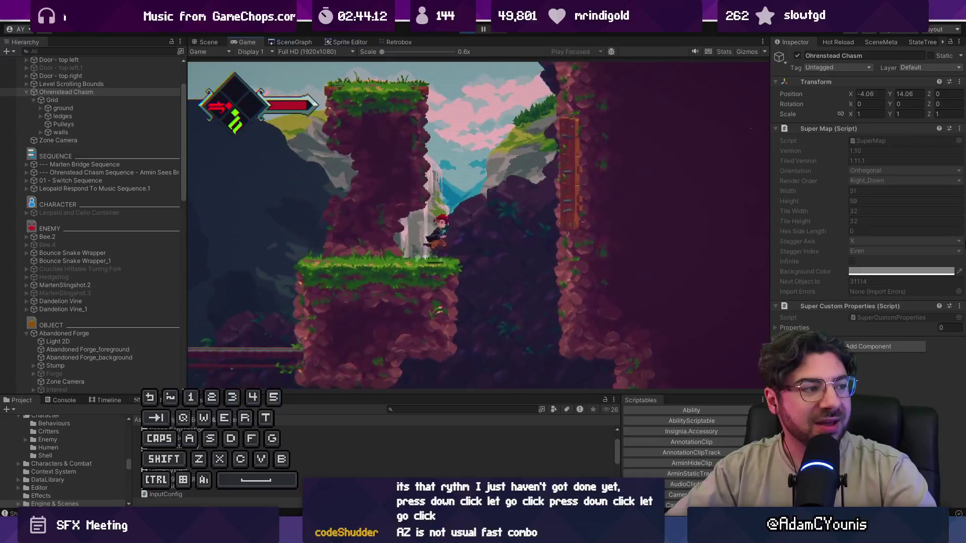
key(c)
key(Left)
key(z)
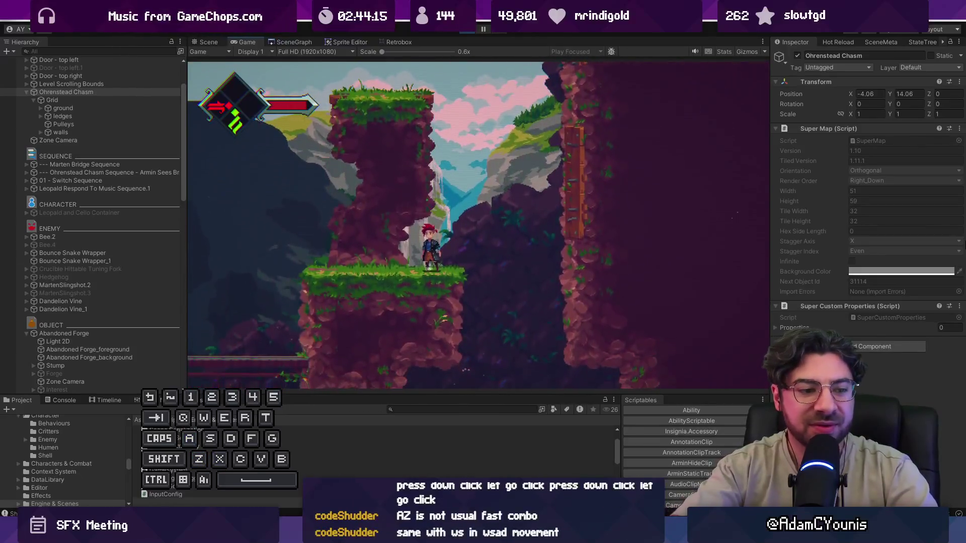
Maximize the game view, restore the normal editor layout, and stop the playtest.
key(shift+space)
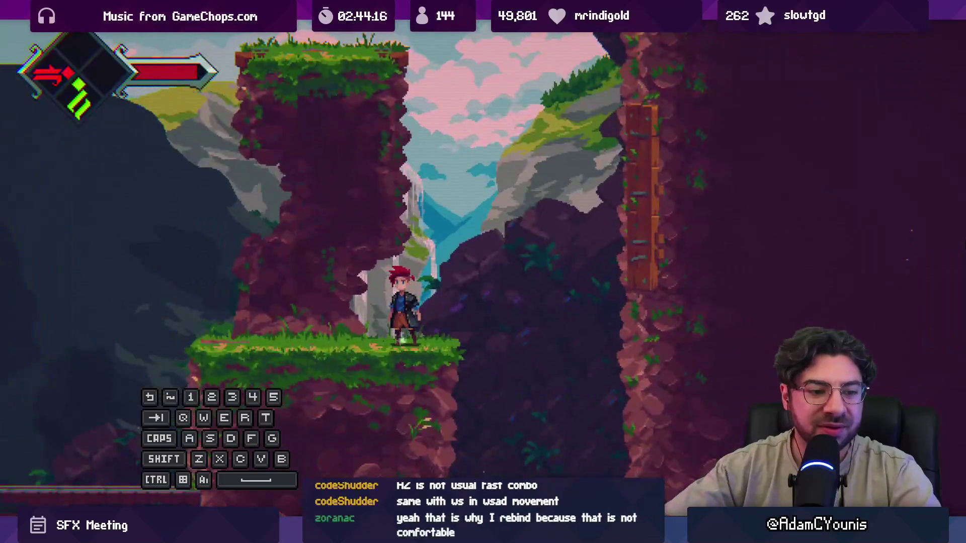
key(ctrl+1)
key(ctrl+2)
key(shift+space)
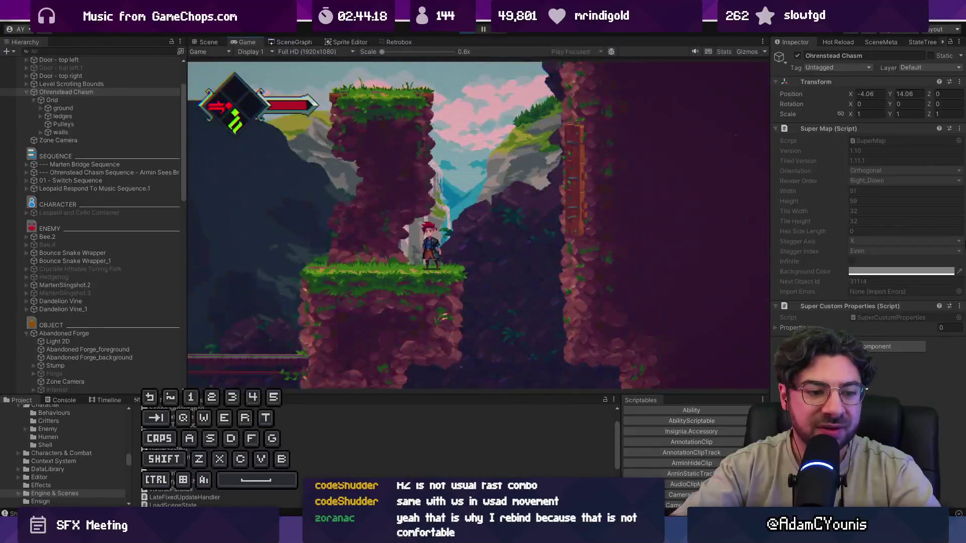
click(467, 31)
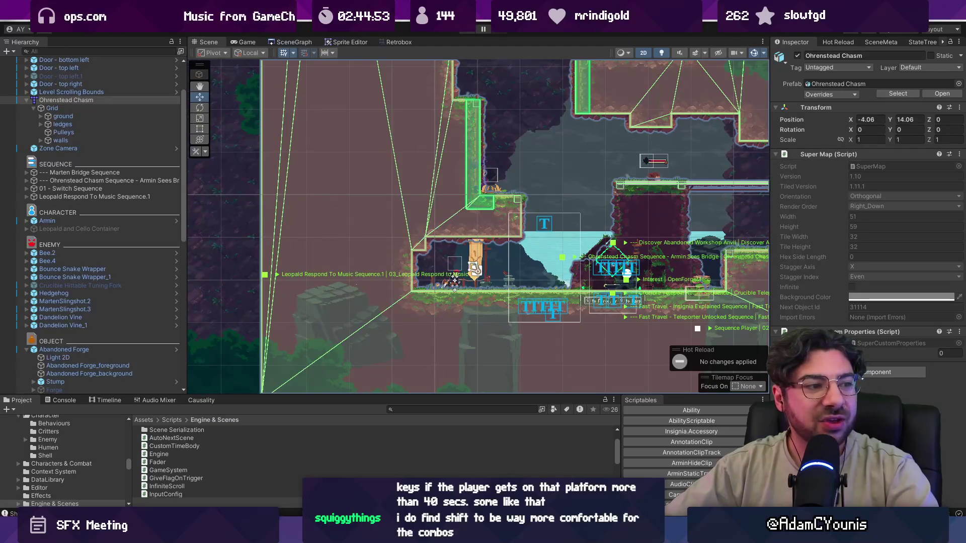
Scroll the scene view up toward the vertical shaft, then return to the drawing app.
scroll(446, 153, up, 10)
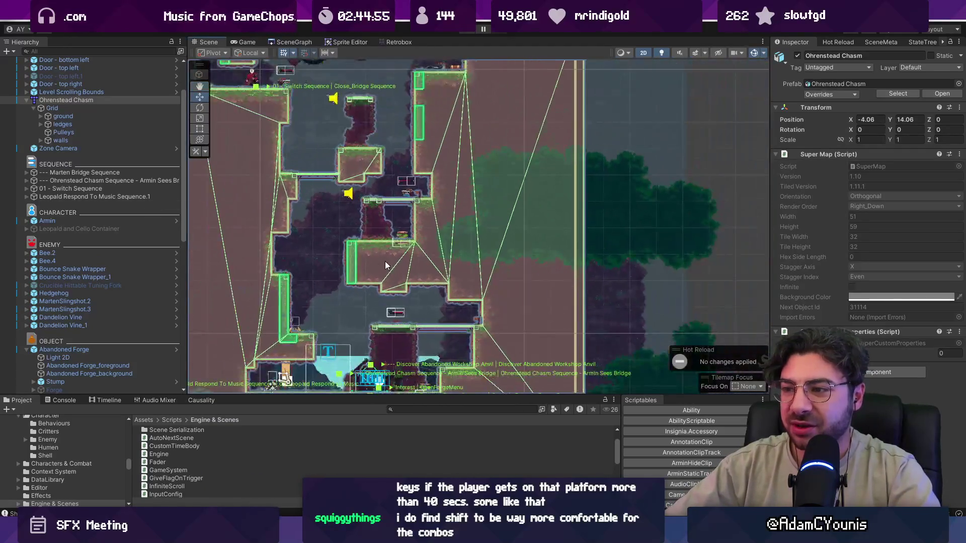
scroll(412, 121, up, 2)
scroll(413, 120, up, 2)
scroll(476, 175, up, 3)
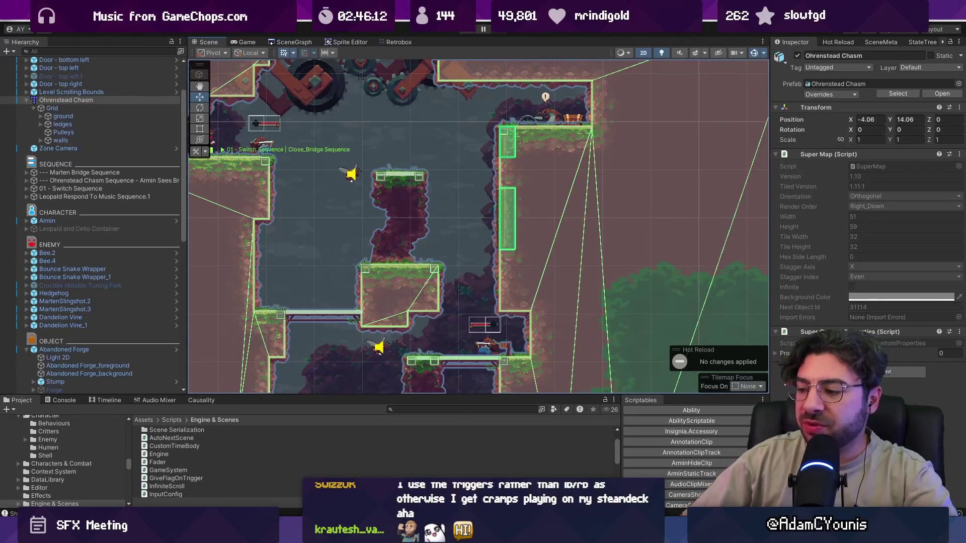
key(alt+Tab)
scroll(492, 280, right, 5)
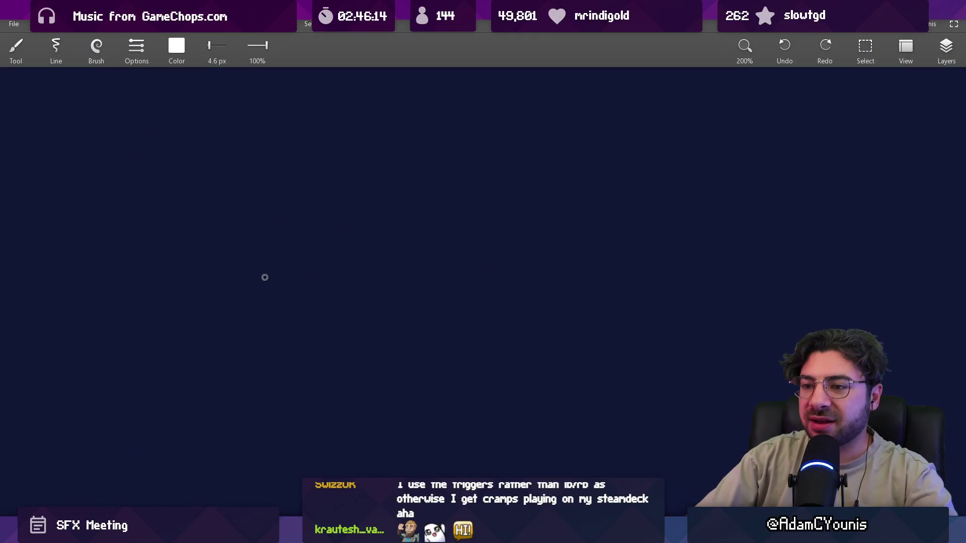
Draw the controller's top outline, curving right side and lower-left grip, redoing stray strokes.
mouse_move(216, 321)
mouse_down()
mouse_move(274, 209)
mouse_move(483, 202)
mouse_move(528, 347)
mouse_up()
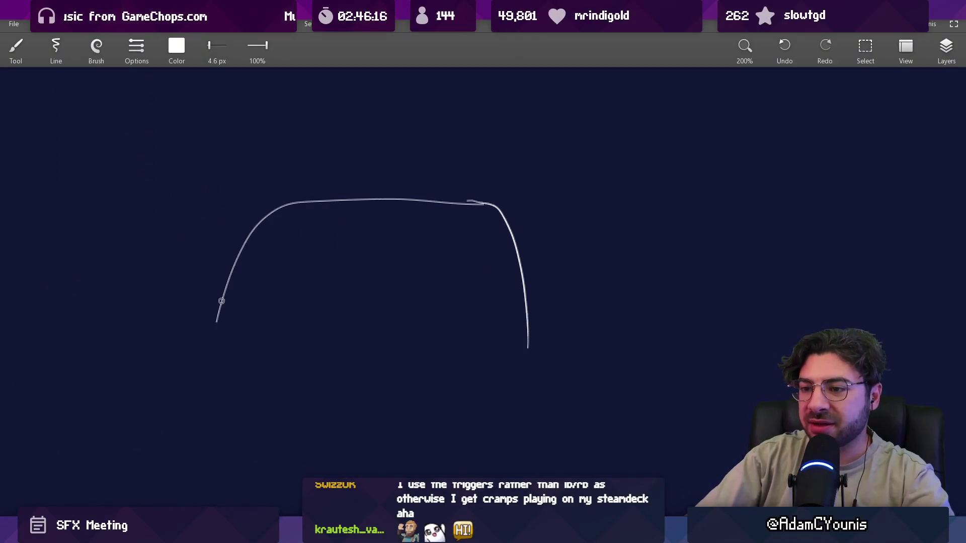
key(ctrl+z)
drag(409, 196, 555, 229)
key(ctrl+z)
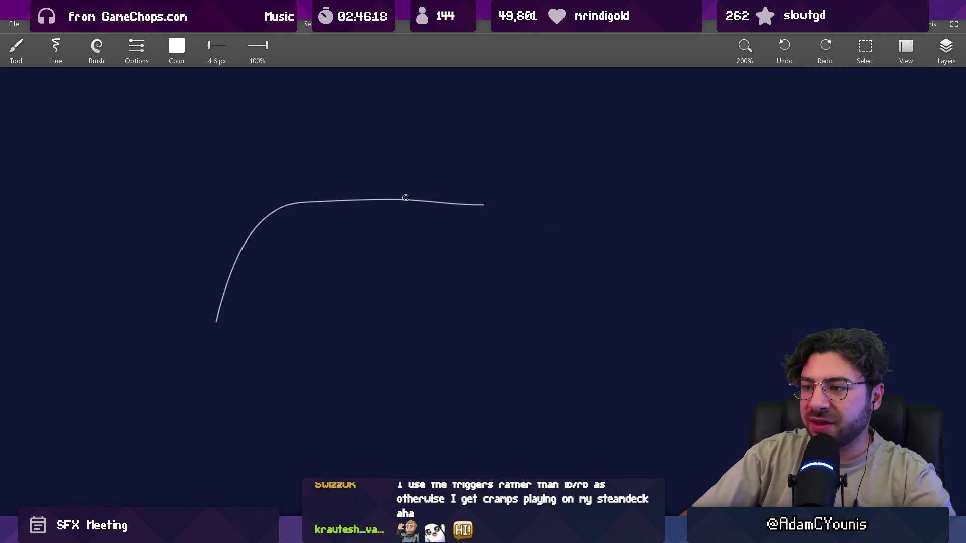
mouse_move(406, 198)
mouse_down()
mouse_move(580, 302)
mouse_move(586, 351)
mouse_up()
mouse_move(219, 314)
mouse_down()
mouse_move(301, 340)
mouse_move(355, 316)
mouse_move(592, 351)
mouse_up()
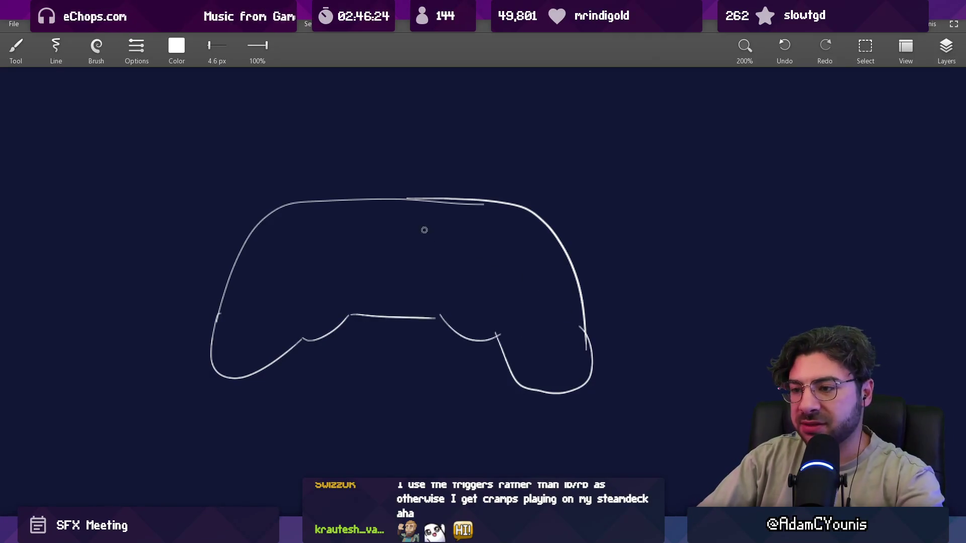
Shift the controller's right half left and draw the four face buttons.
key(s)
mouse_move(395, 166)
mouse_down()
mouse_move(626, 403)
mouse_move(563, 382)
mouse_up()
key(Escape)
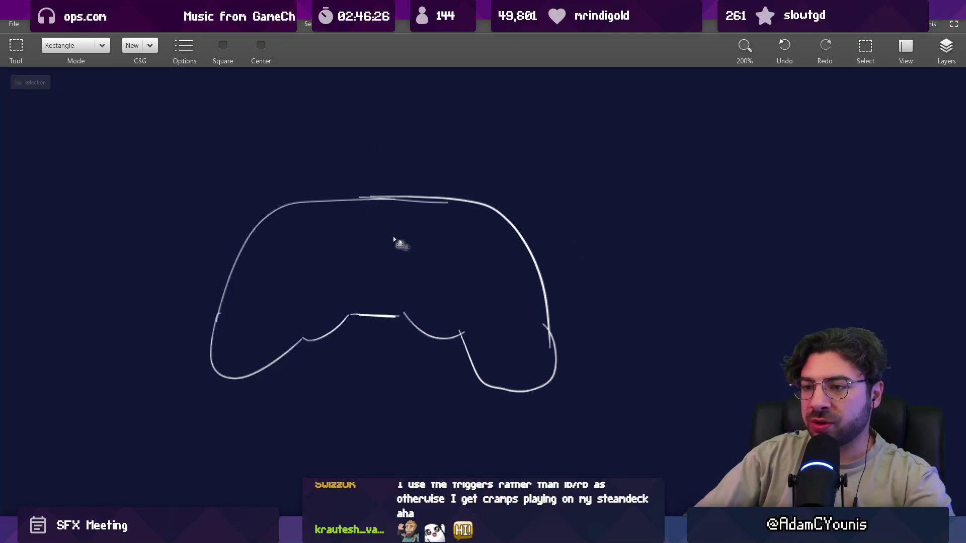
key(b)
drag(247, 205, 301, 188)
key(ctrl+z)
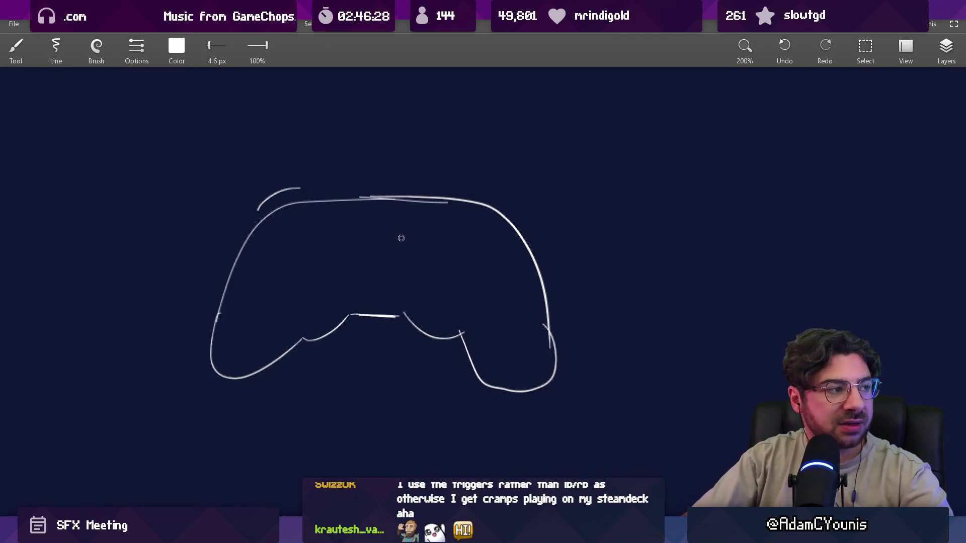
mouse_move(487, 293)
mouse_down()
mouse_move(466, 266)
mouse_move(481, 241)
mouse_up()
mouse_move(518, 261)
mouse_down()
mouse_move(509, 274)
mouse_move(525, 259)
mouse_up()
Draw the bottom edge between the grips and erase the overlapping right-edge stroke.
drag(324, 330, 439, 336)
mouse_move(301, 340)
mouse_down()
mouse_move(317, 325)
mouse_move(435, 327)
mouse_up()
key(ctrl+z)
mouse_move(317, 324)
mouse_down()
mouse_move(440, 322)
mouse_move(458, 334)
mouse_up()
key(e)
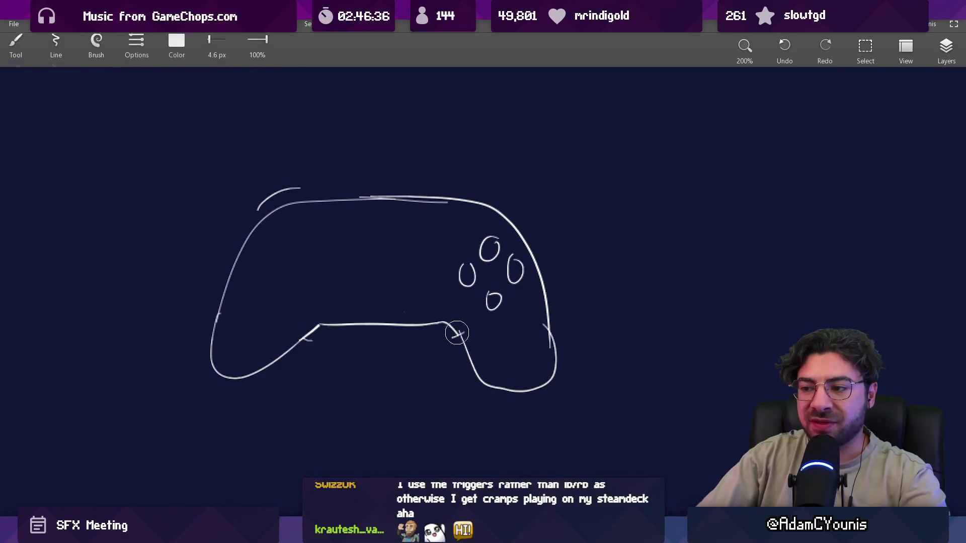
drag(534, 320, 539, 345)
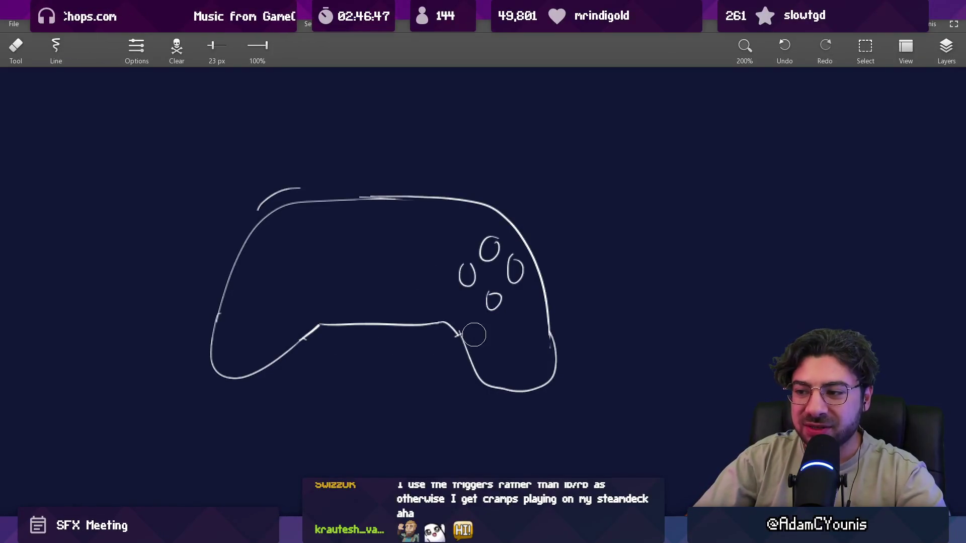
key(b)
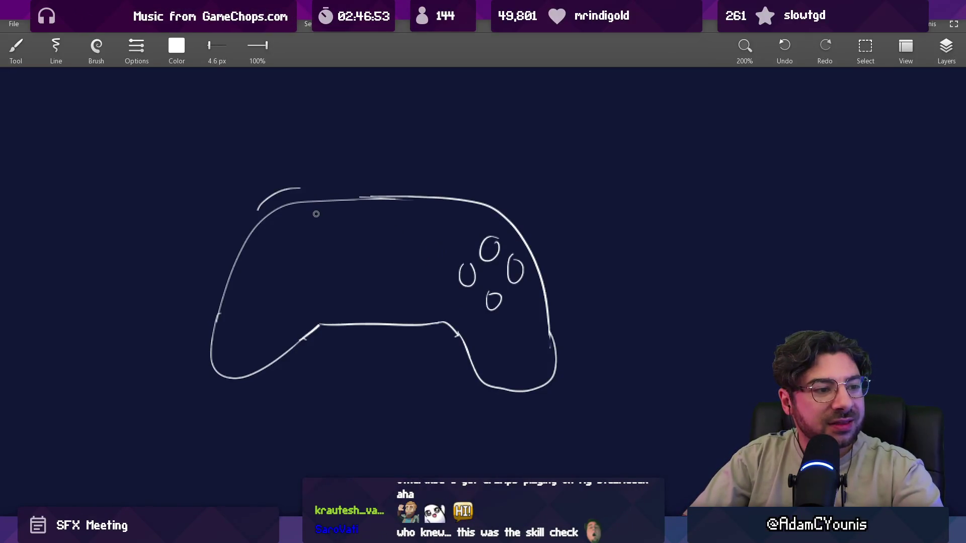
Try highlight circles on the top-left bumper and left face button, then undo them.
mouse_move(296, 168)
mouse_down()
mouse_move(253, 178)
mouse_move(296, 166)
mouse_up()
drag(465, 250, 460, 249)
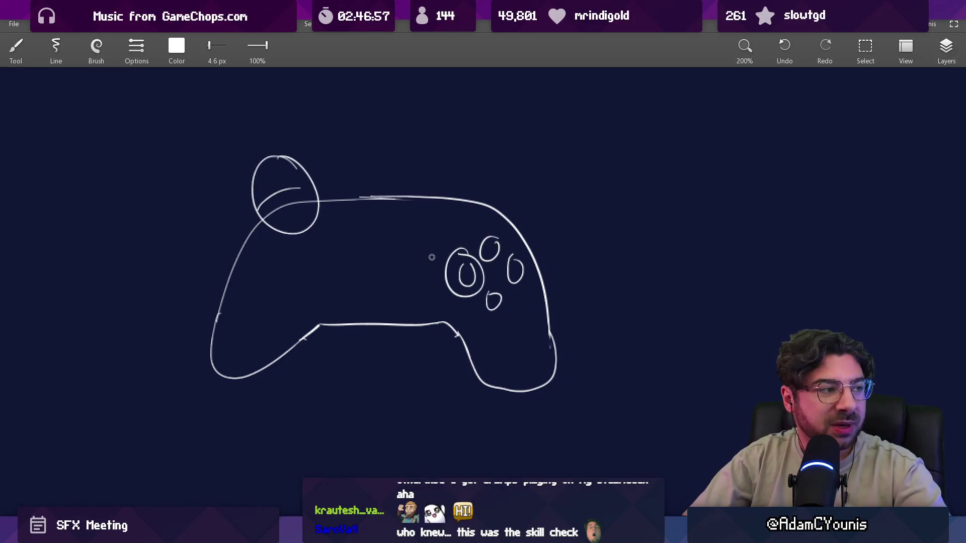
key(ctrl+z)
key(ctrl+z)
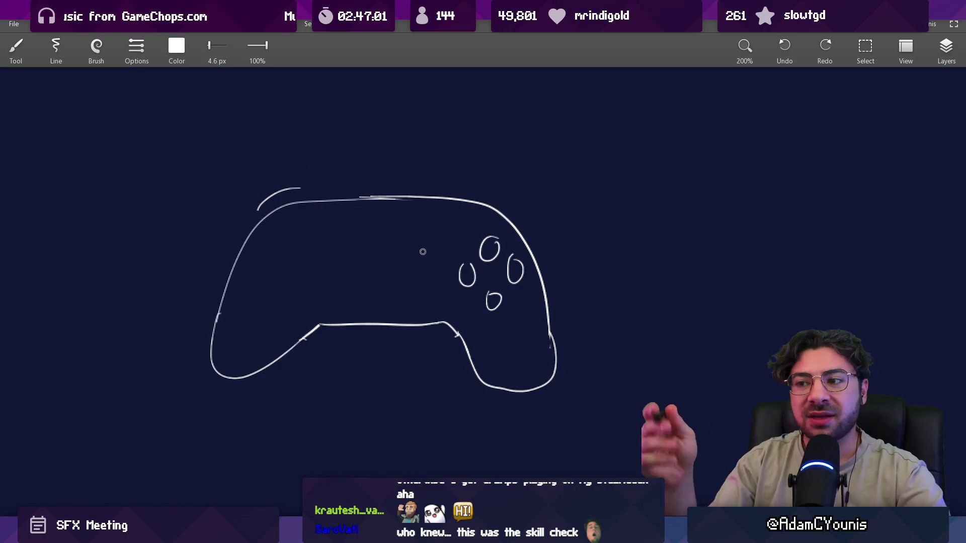
key(e)
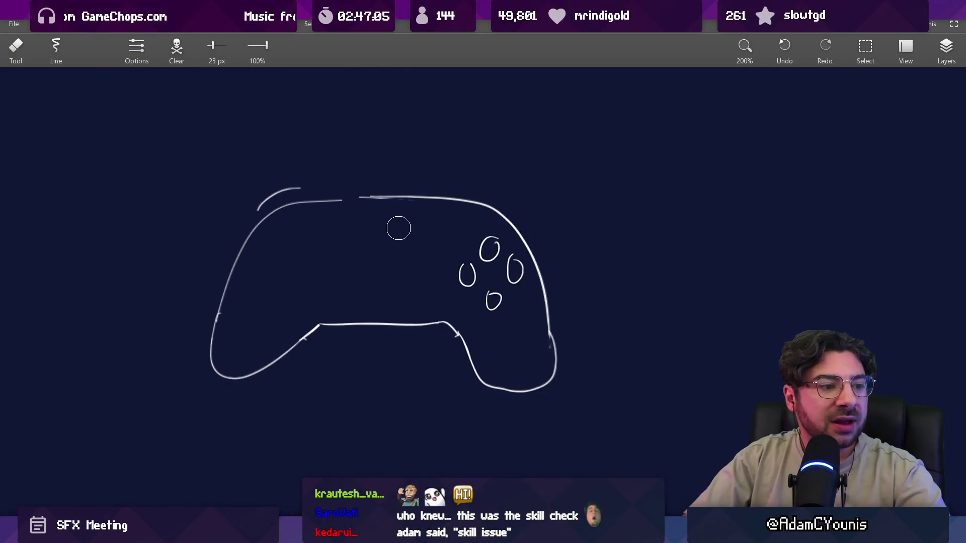
key(ctrl+z)
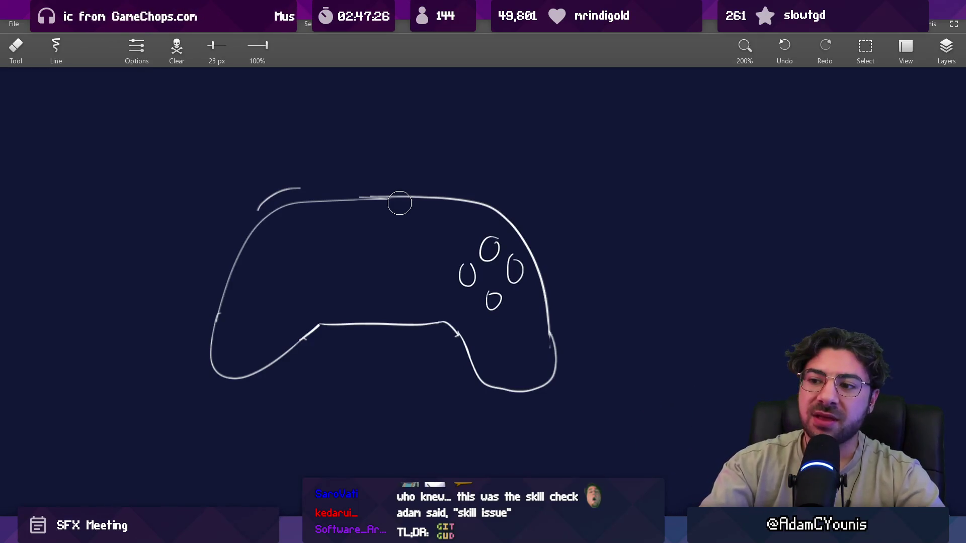
Erase the rough lower-left grip line and redraw the edge with the thin brush.
mouse_move(308, 340)
mouse_down()
mouse_move(325, 329)
mouse_move(302, 338)
mouse_up()
key(b)
key(ctrl+z)
key(e)
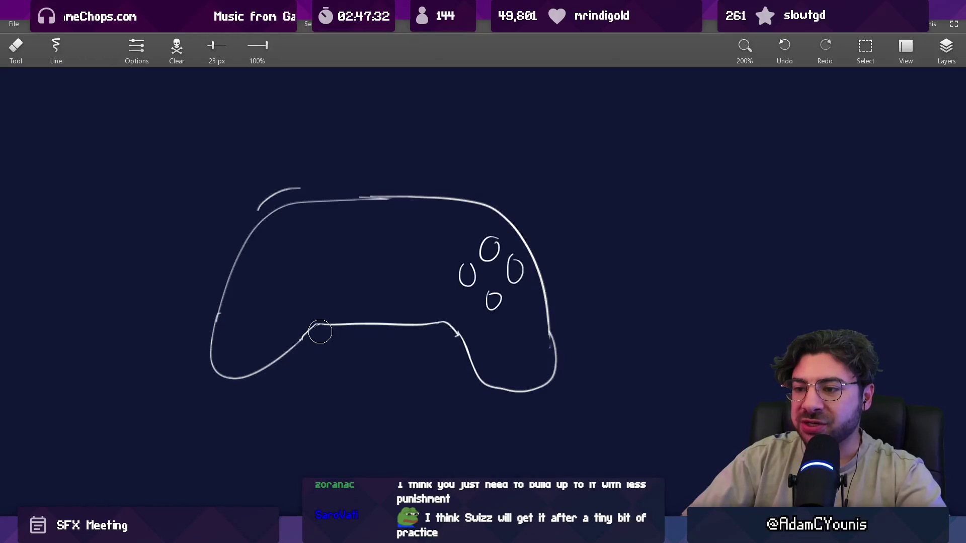
scroll(320, 332, right, 3)
key(b)
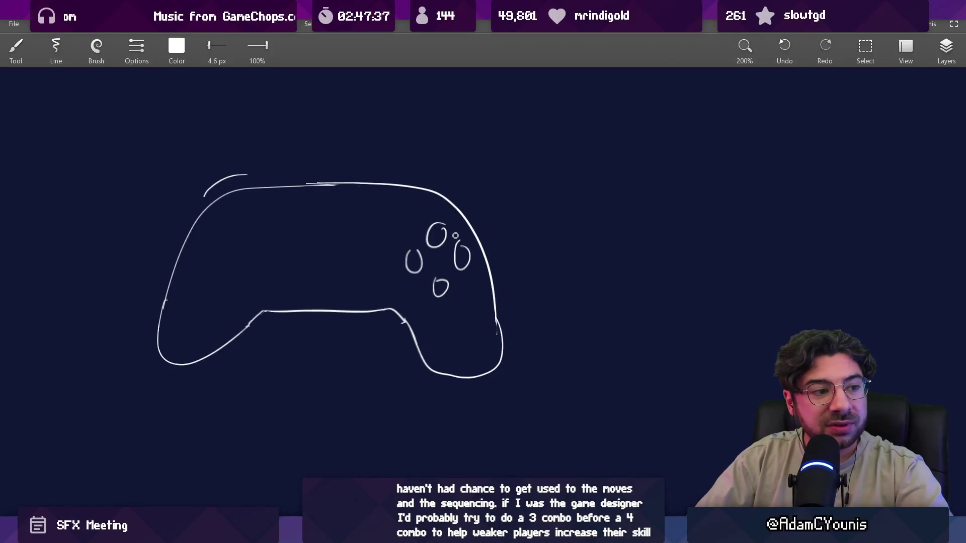
Draw a plus-shaped D-pad on the left, removing stray face-button circles and marks.
mouse_move(444, 218)
mouse_down()
mouse_move(418, 236)
mouse_move(443, 215)
mouse_move(423, 254)
mouse_move(441, 222)
mouse_move(428, 209)
mouse_up()
key(ctrl+z)
key(ctrl+z)
key(ctrl+z)
key(ctrl+z)
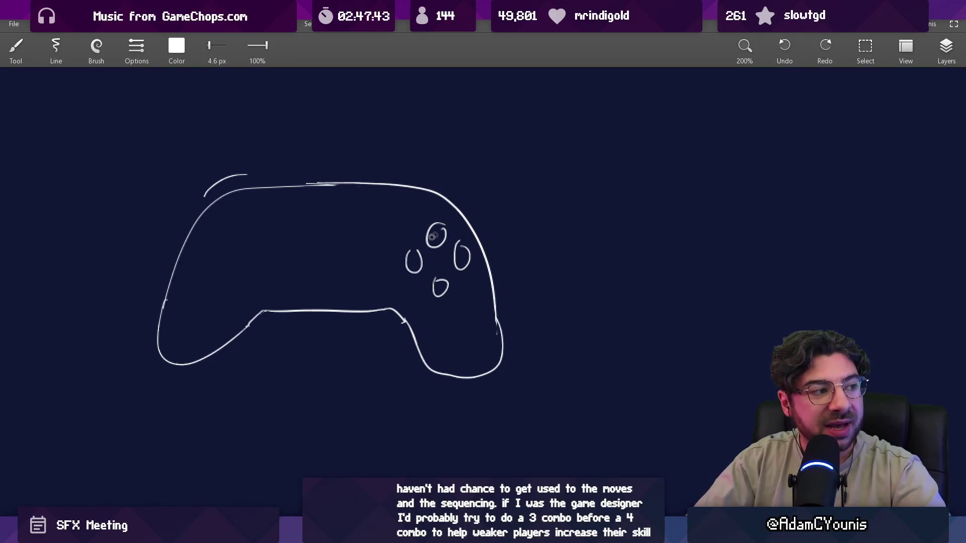
drag(220, 232, 220, 288)
drag(208, 257, 244, 258)
key(ctrl+z)
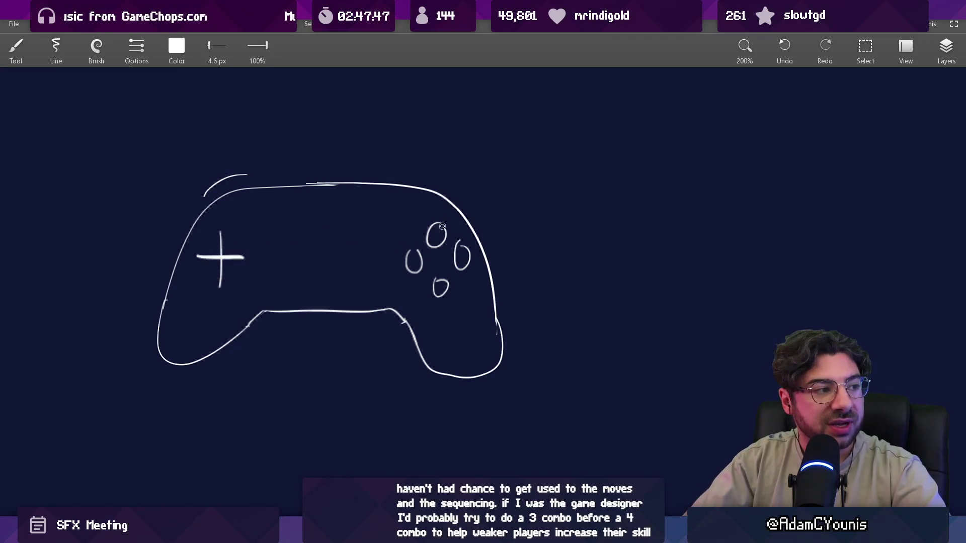
drag(442, 214, 446, 222)
mouse_move(230, 233)
mouse_down()
mouse_move(211, 227)
mouse_move(233, 216)
mouse_up()
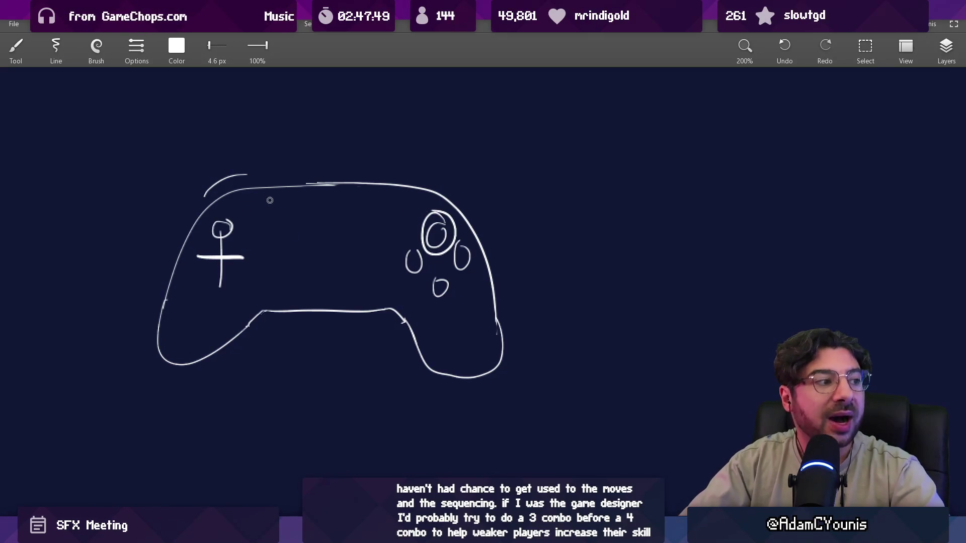
key(ctrl+z)
key(ctrl+z)
key(ctrl+shift+z)
key(ctrl+z)
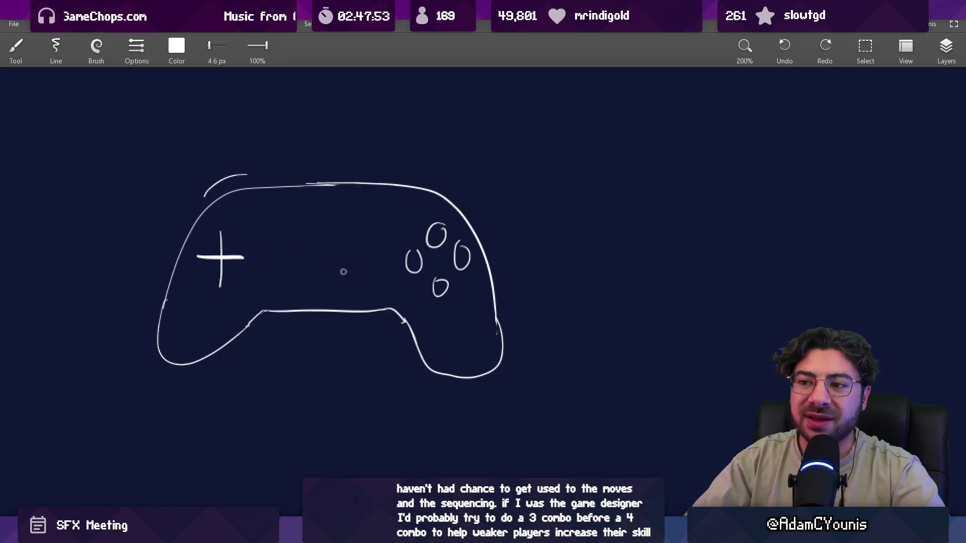
Try circles around the bottom face button and top-left corner, then remove them.
scroll(447, 286, right, 2)
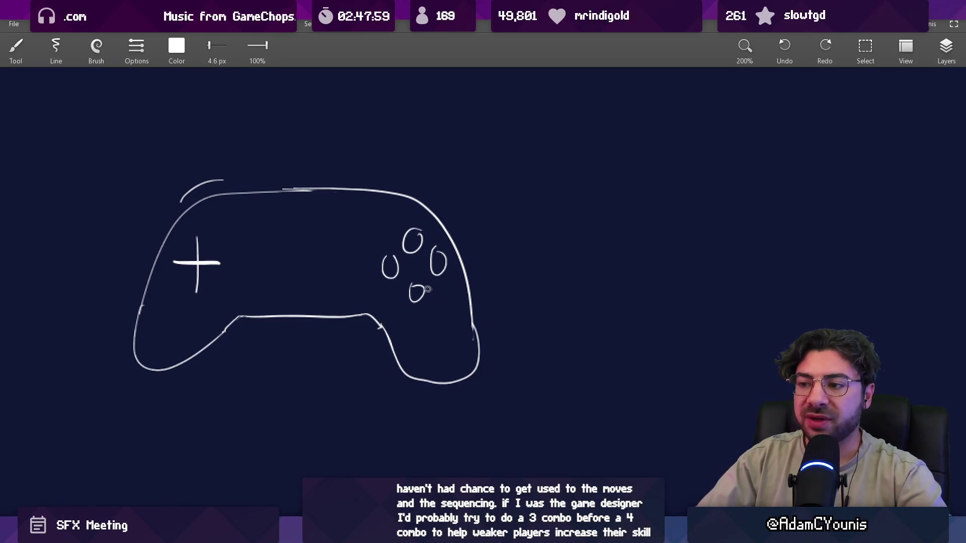
mouse_move(424, 277)
mouse_down()
mouse_move(393, 294)
mouse_move(418, 274)
mouse_up()
key(ctrl+z)
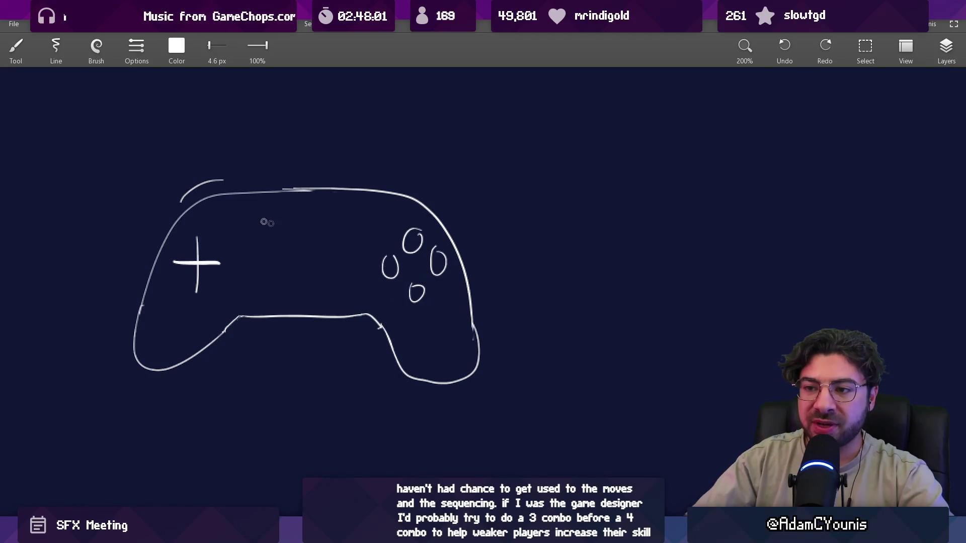
mouse_move(208, 168)
mouse_down()
mouse_move(210, 225)
mouse_move(217, 166)
mouse_up()
drag(426, 275, 427, 275)
key(ctrl+z)
key(ctrl+z)
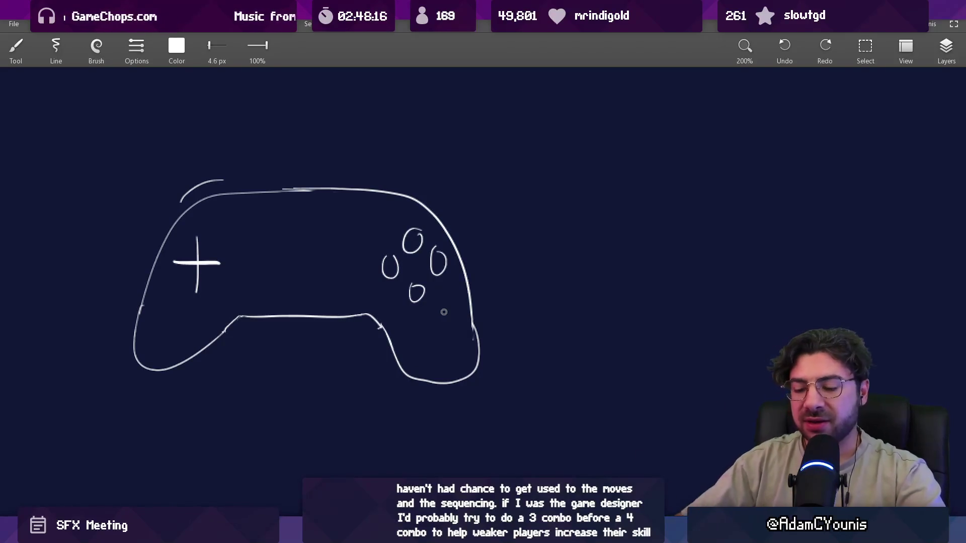
Box the left bumper at the top-left, undoing extra face-button circles and marks.
drag(181, 171, 177, 170)
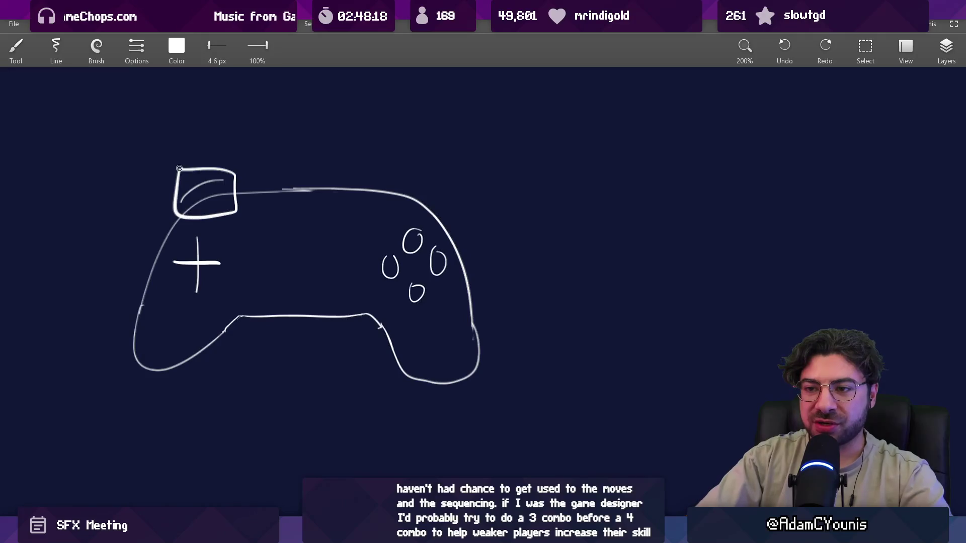
drag(437, 220, 417, 223)
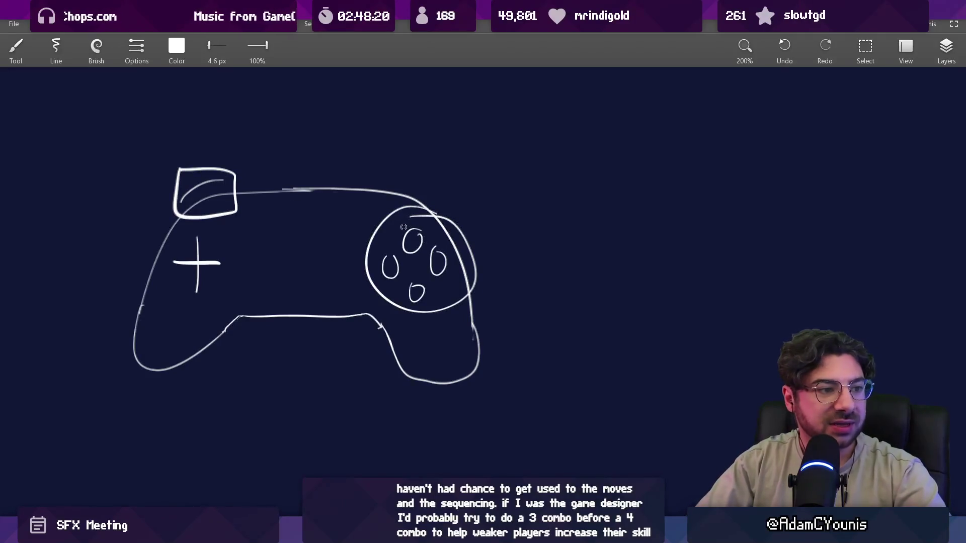
key(ctrl+z)
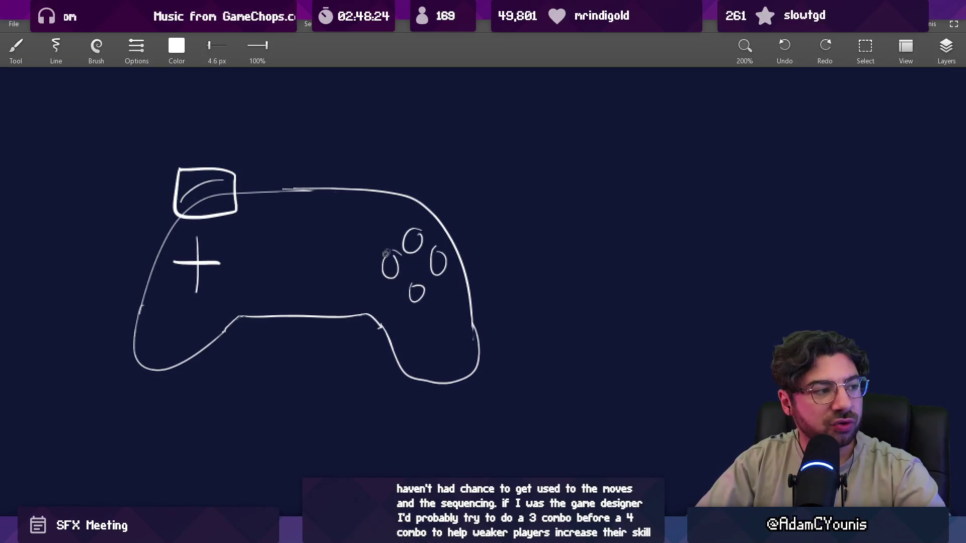
drag(398, 237, 403, 234)
key(ctrl+z)
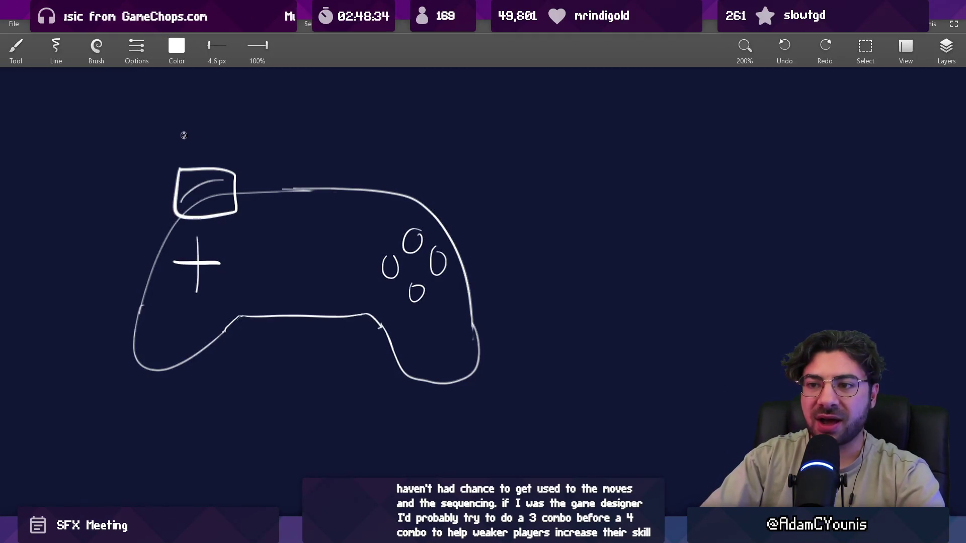
drag(183, 135, 194, 147)
key(ctrl+z)
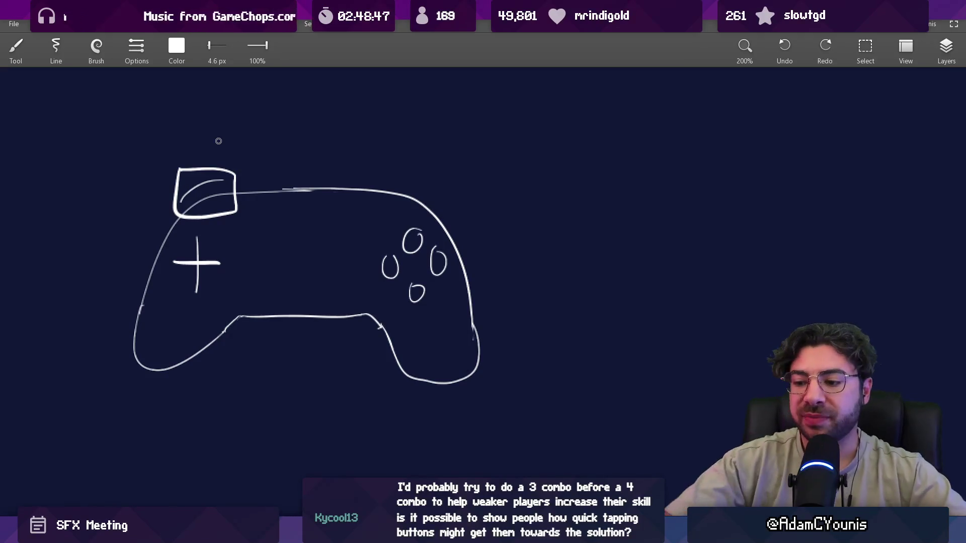
Bring up the Ohrenstead Chasm map in Tiled and copy two prototype tiles as a stamp.
key(alt+Tab)
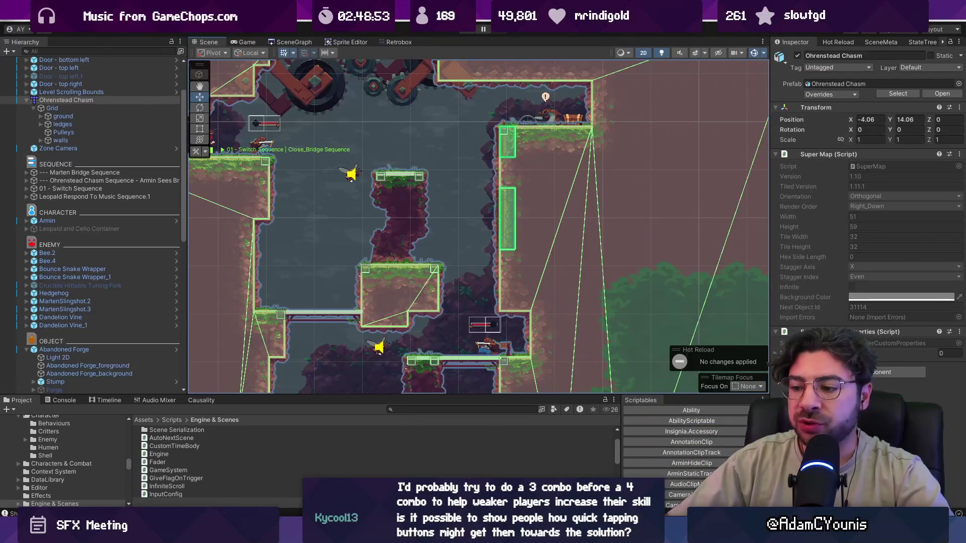
key(alt+Tab)
drag(456, 267, 462, 276)
right_click(458, 253)
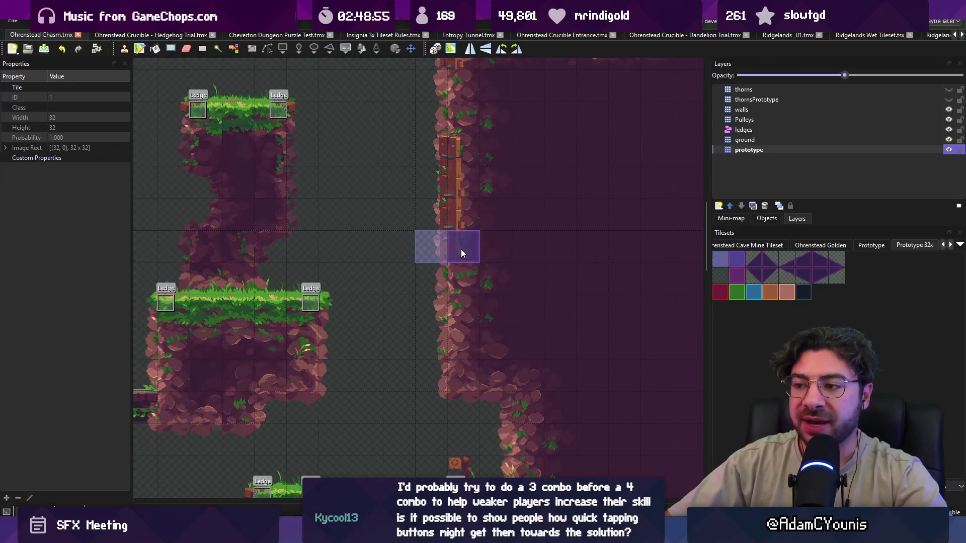
key(alt+Tab)
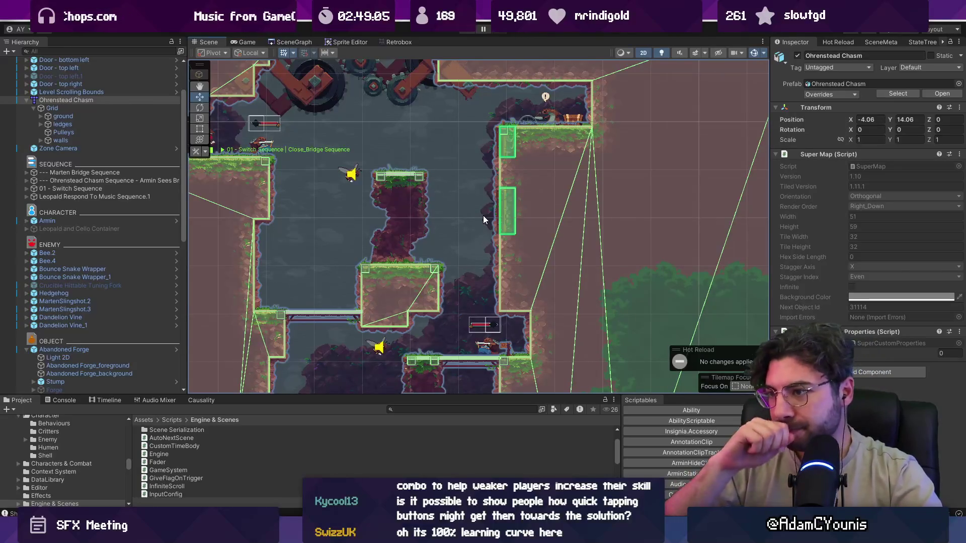
drag(443, 213, 432, 224)
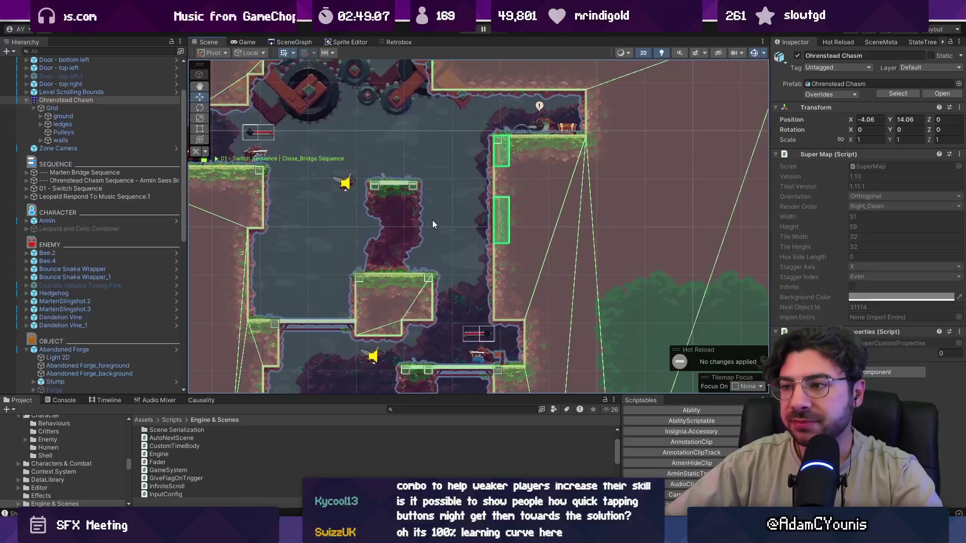
right_click(64, 100)
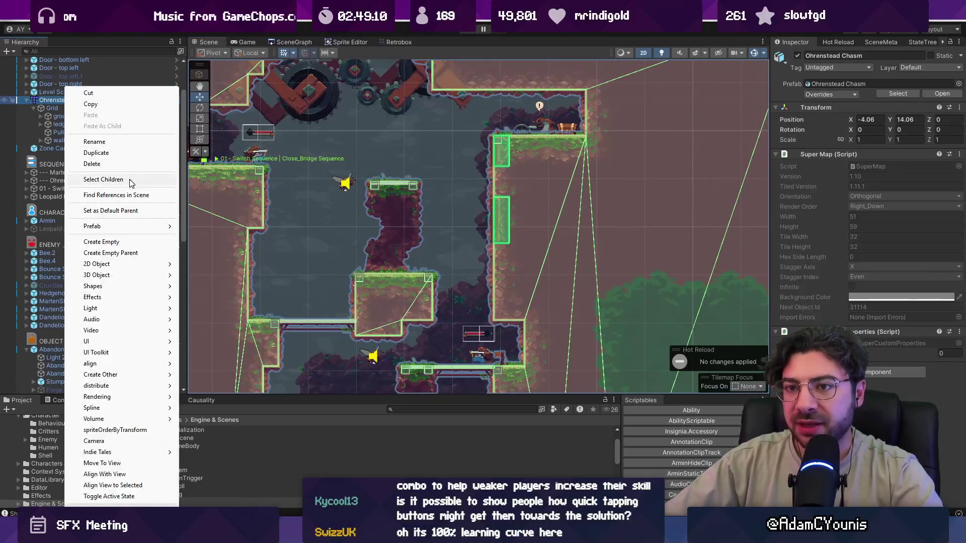
mouse_move(134, 226)
click(210, 227)
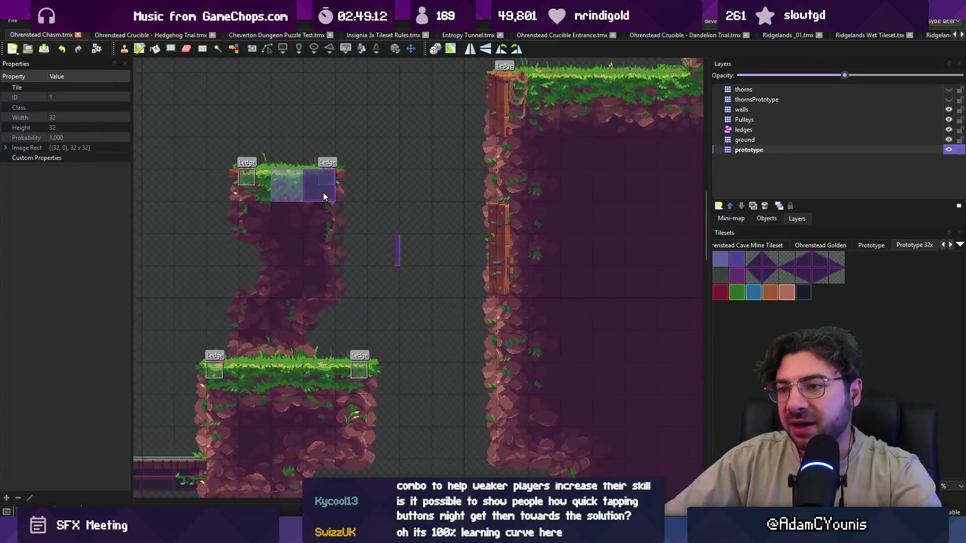
Stamp two ledge tiles right of the upper platform, save the map, and switch to Unity.
click(374, 187)
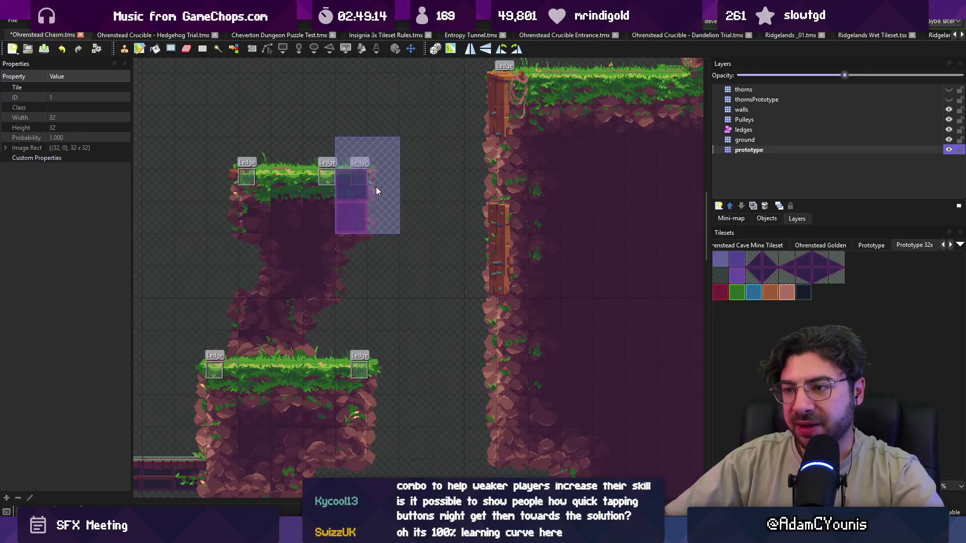
click(402, 191)
key(ctrl+s)
scroll(352, 236, left, 3)
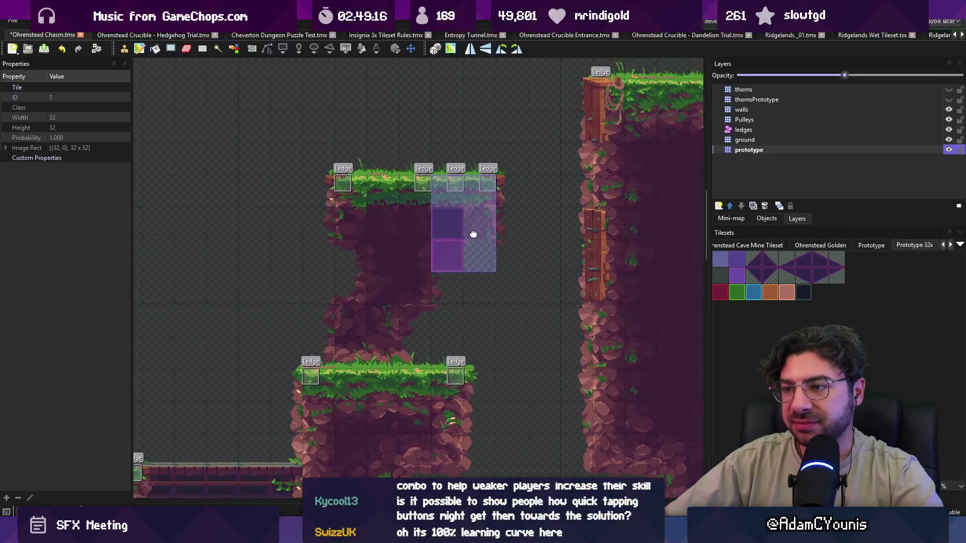
key(ctrl+s)
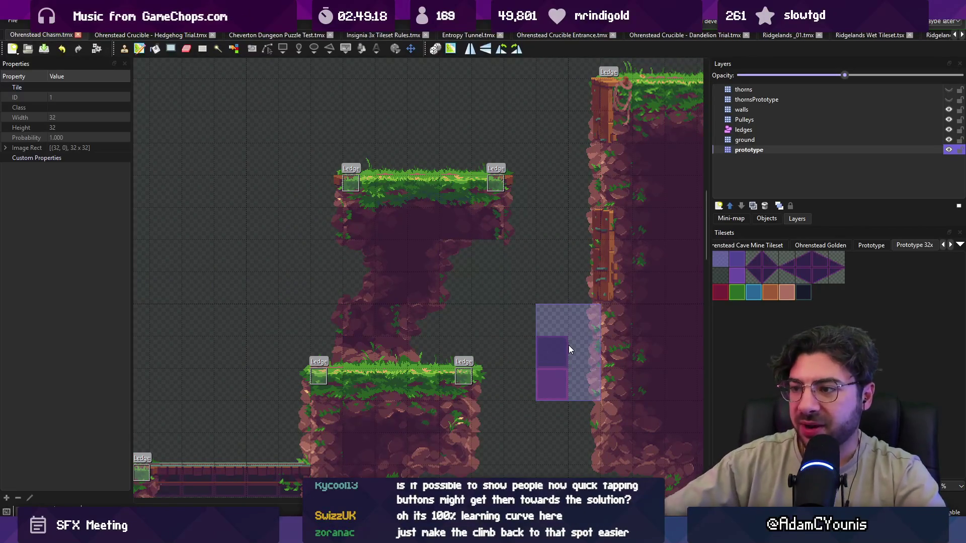
key(r)
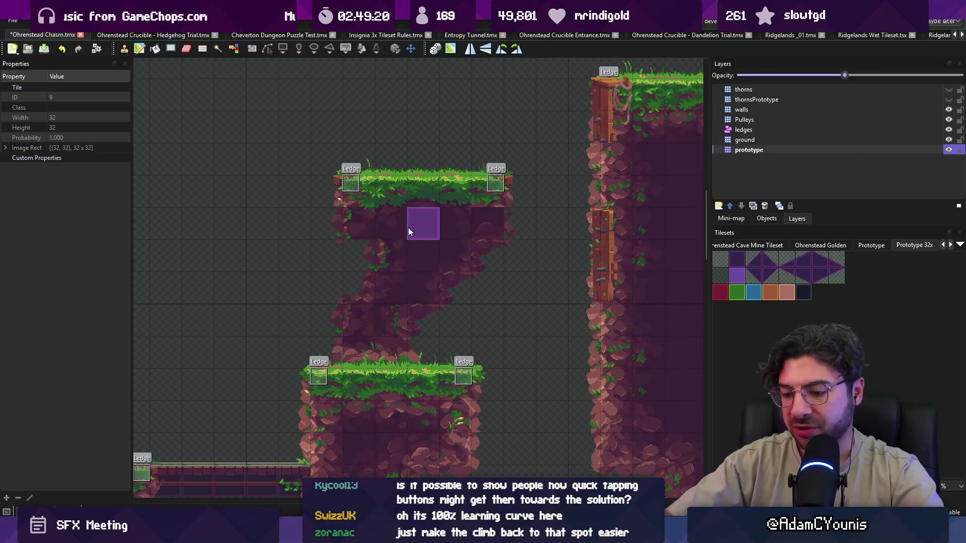
key(ctrl+s)
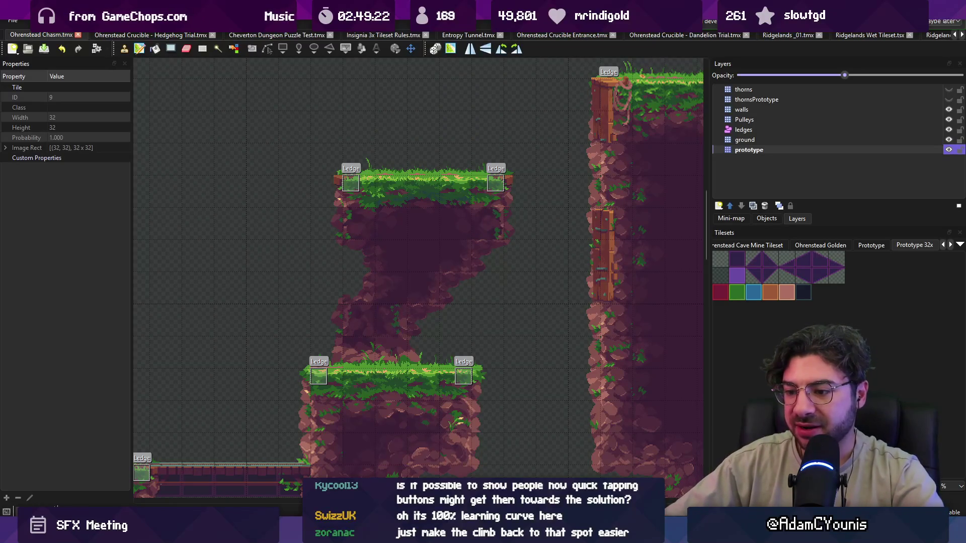
key(alt+Tab)
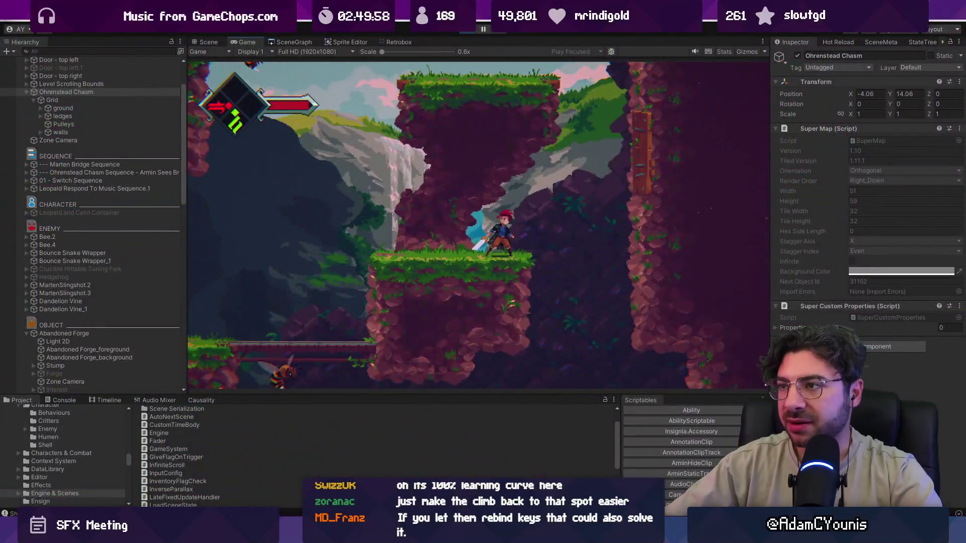
Pause the playtest and return to the Ohrenstead Chasm scene view.
click(481, 29)
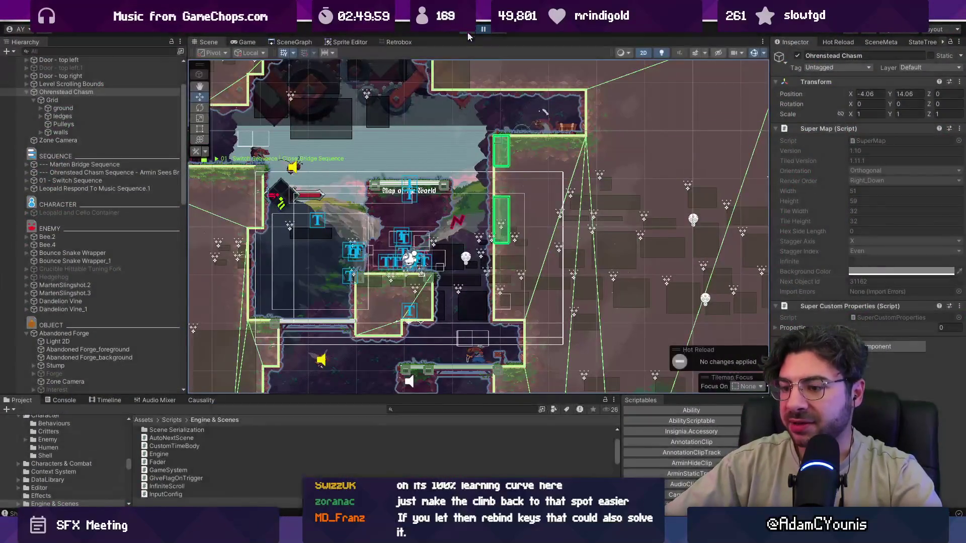
In Tiled, cut the two purple prototype tiles out of the Ohrenstead Chasm map, then go back to Unity.
key(alt+Tab)
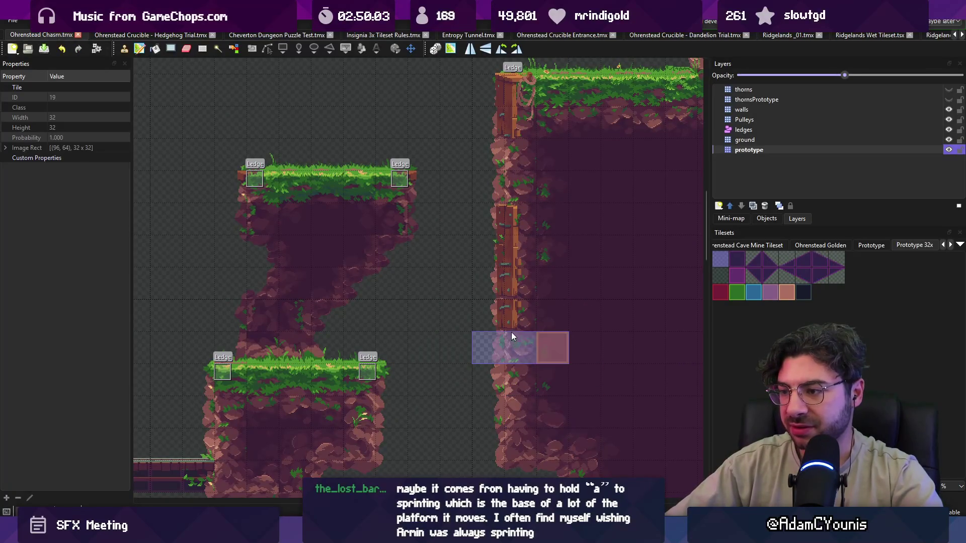
key(r)
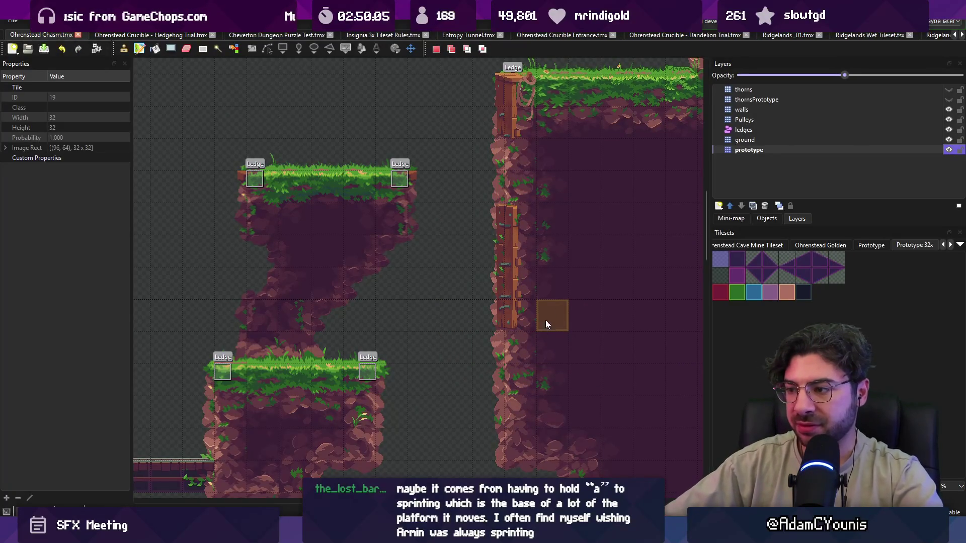
key(ctrl+x)
key(ctrl+v)
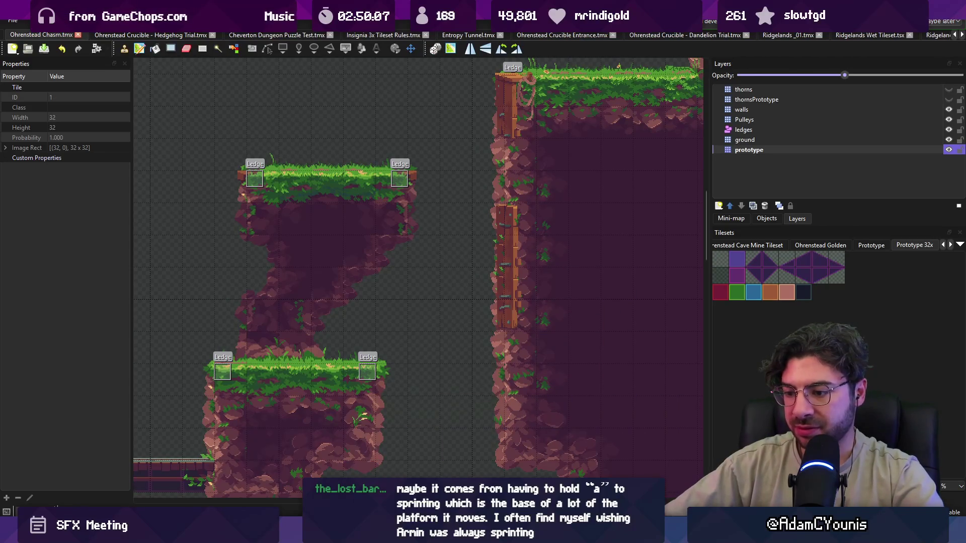
key(alt+Tab)
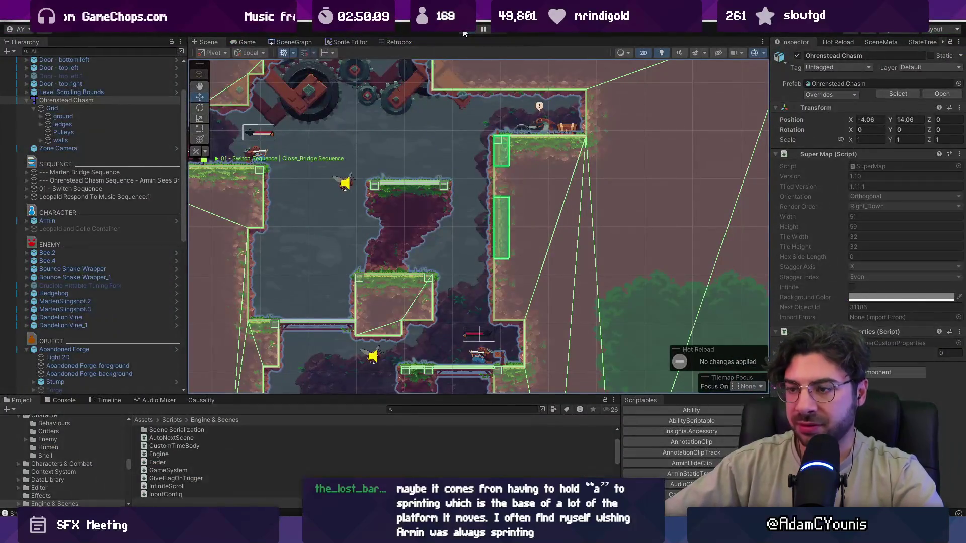
Start the playtest, slash the spiky enemy on the bridge, grab the Quill Cluster and reach the grassy platform.
click(465, 31)
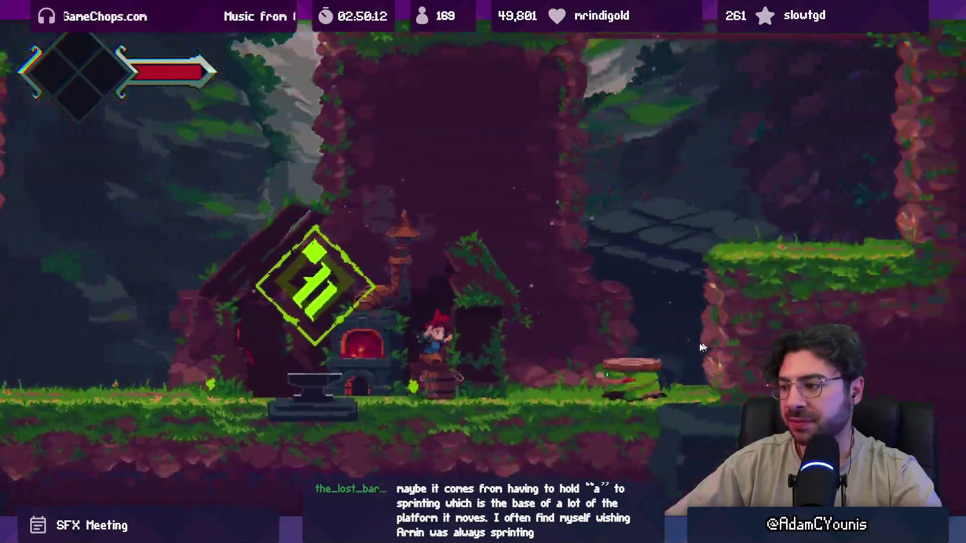
key(space)
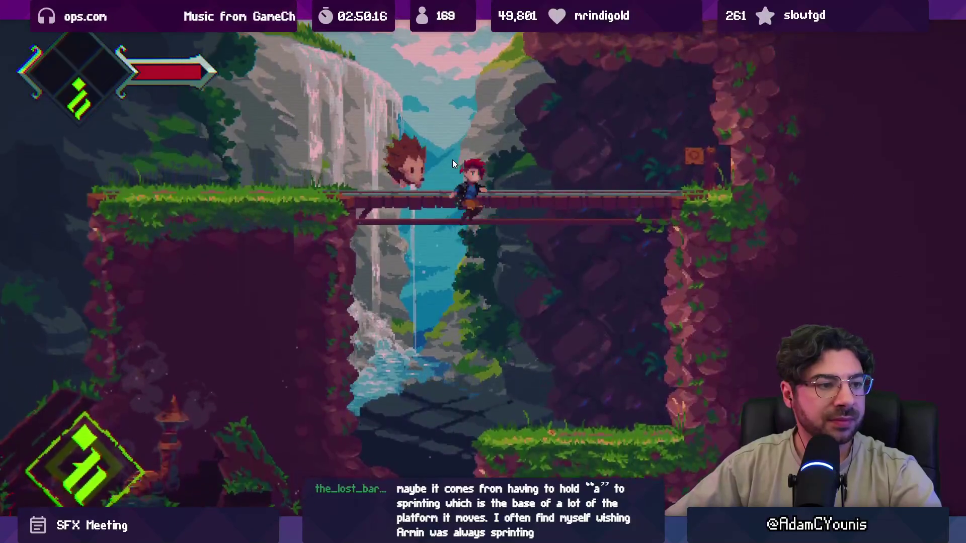
key(x)
key(Right)
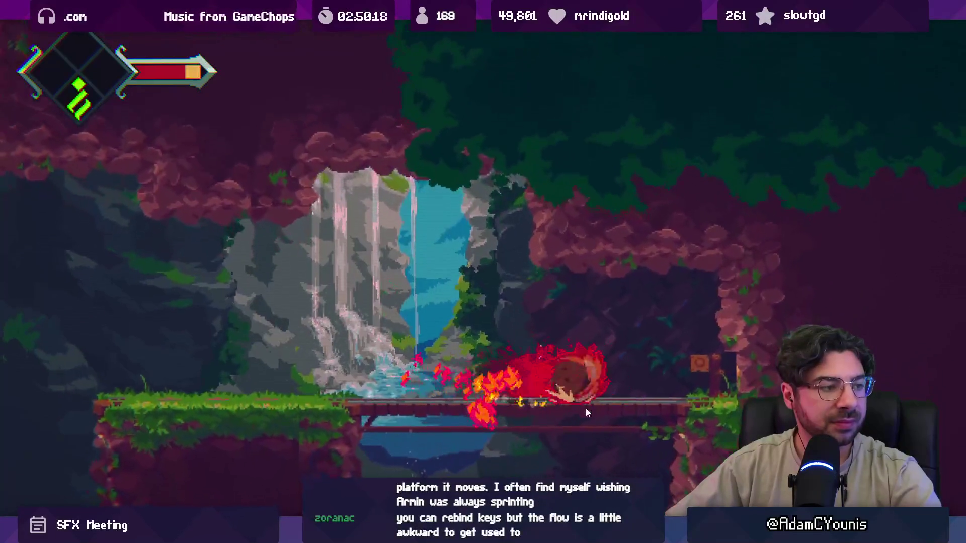
key(x)
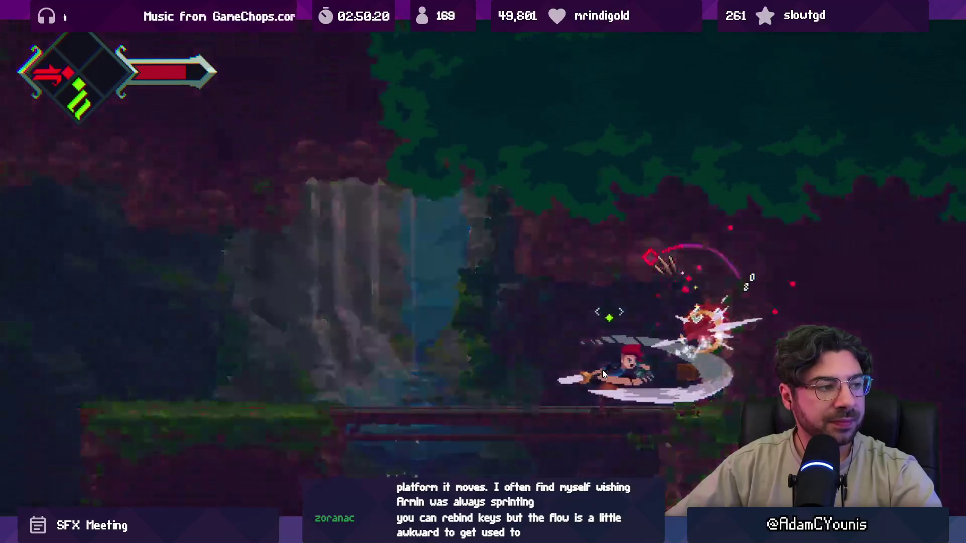
key(Left)
key(space)
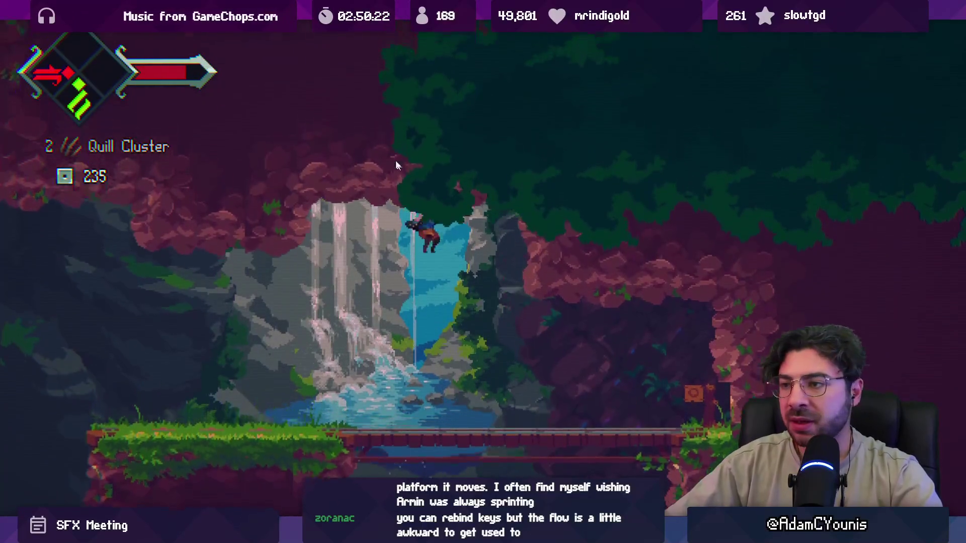
key(Right)
key(space)
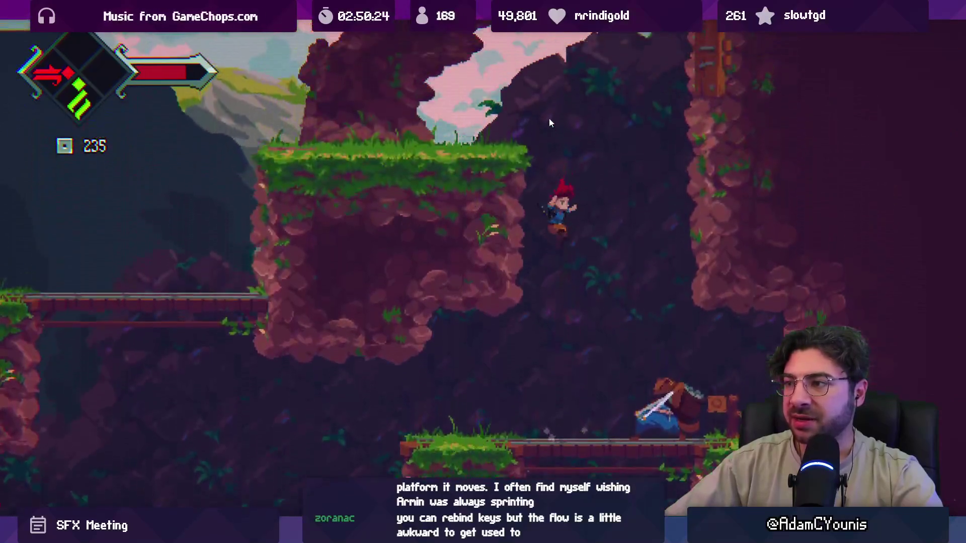
Wall-jump up the right wall to the waterfall ledge and grab the green dash crystal.
key(Right)
key(space)
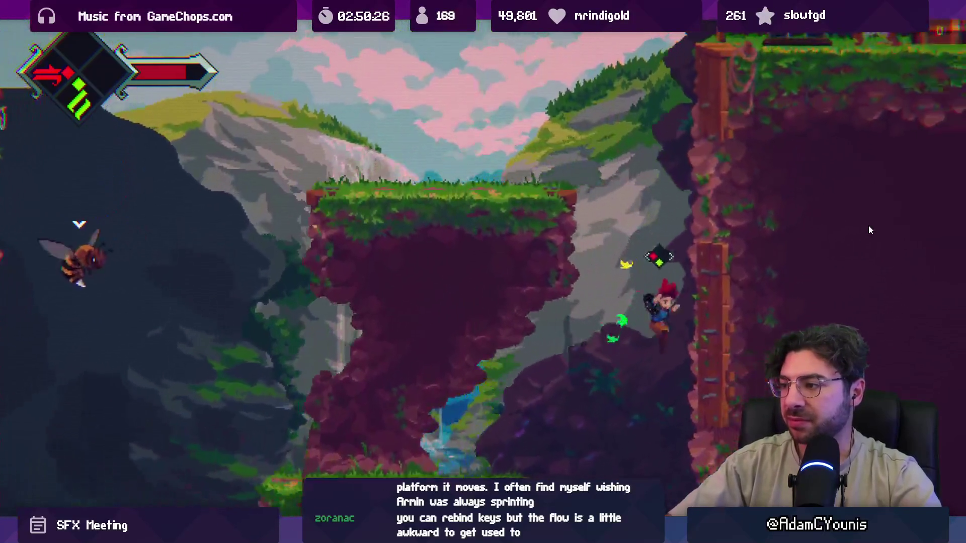
key(space)
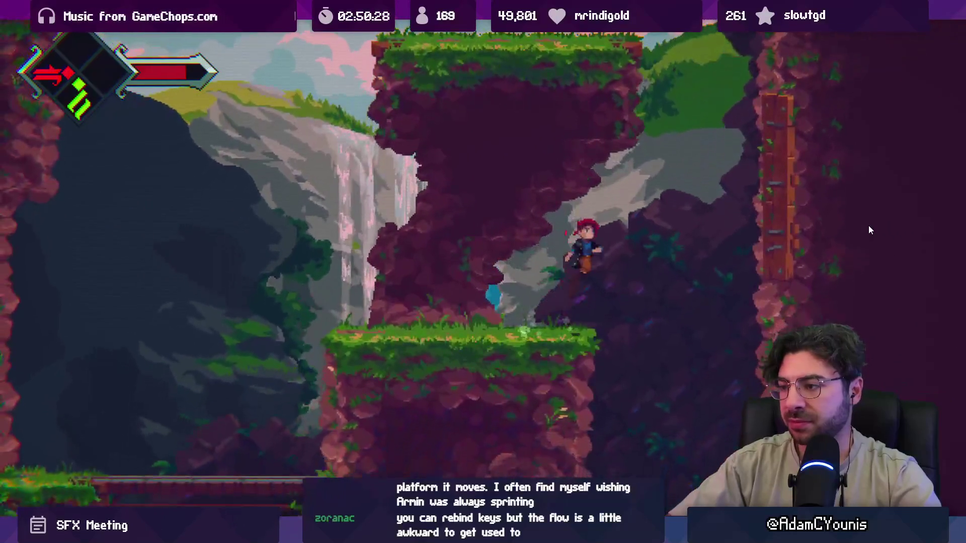
key(space)
key(Left)
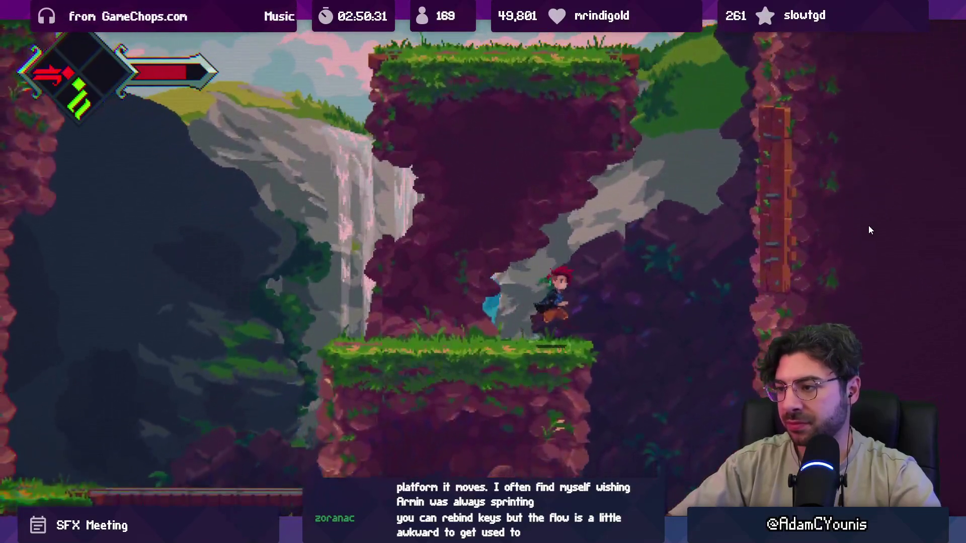
key(space)
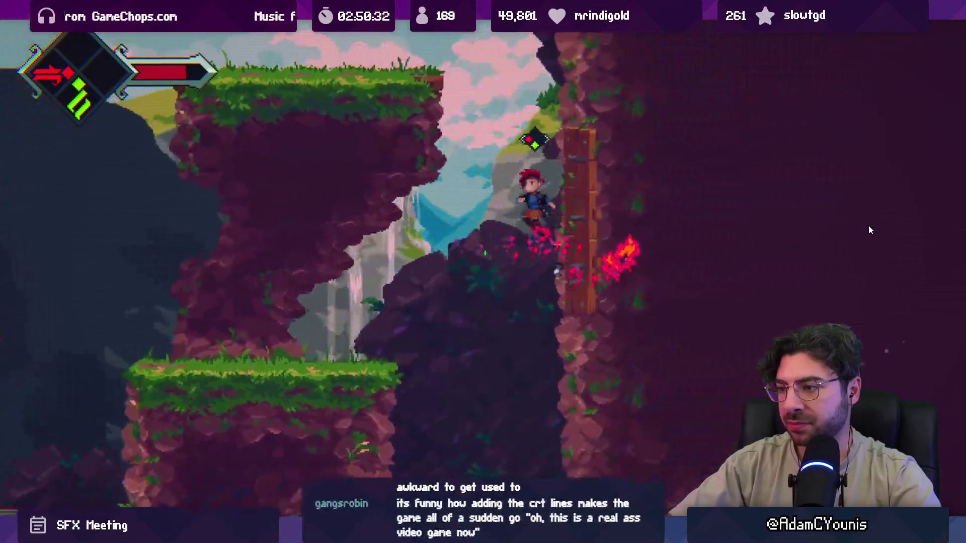
key(space)
key(Left)
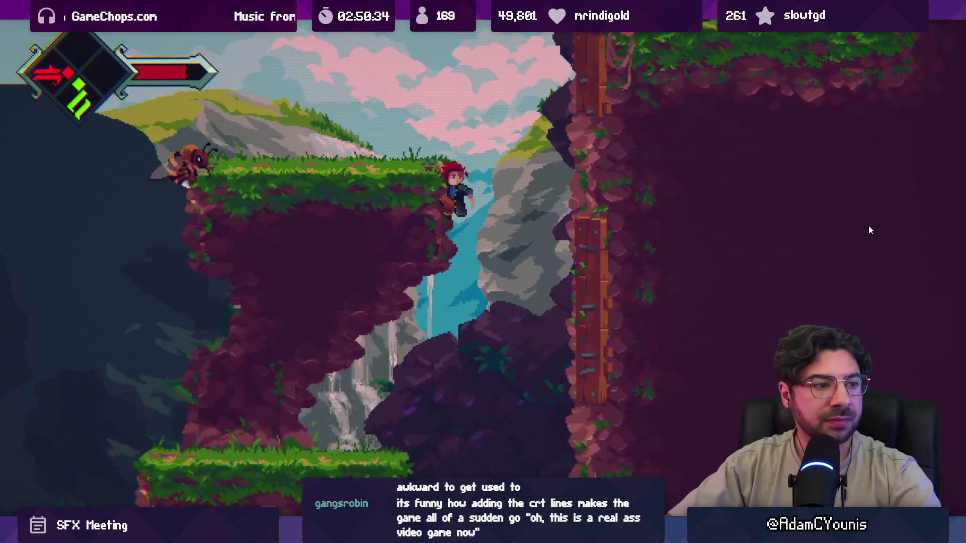
Strike the bee, dash up into the next room, then restore the full editor layout around the game.
key(Right)
key(x)
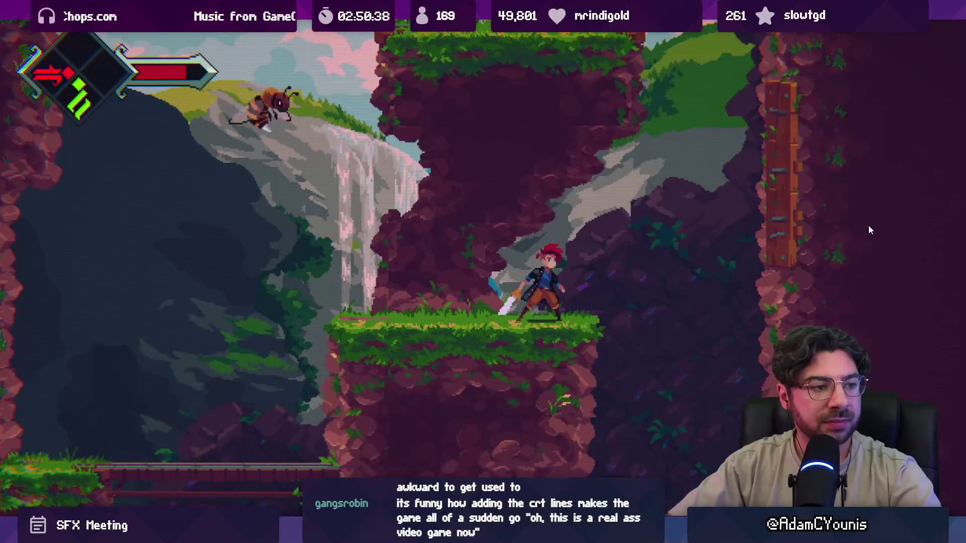
key(space)
key(space)
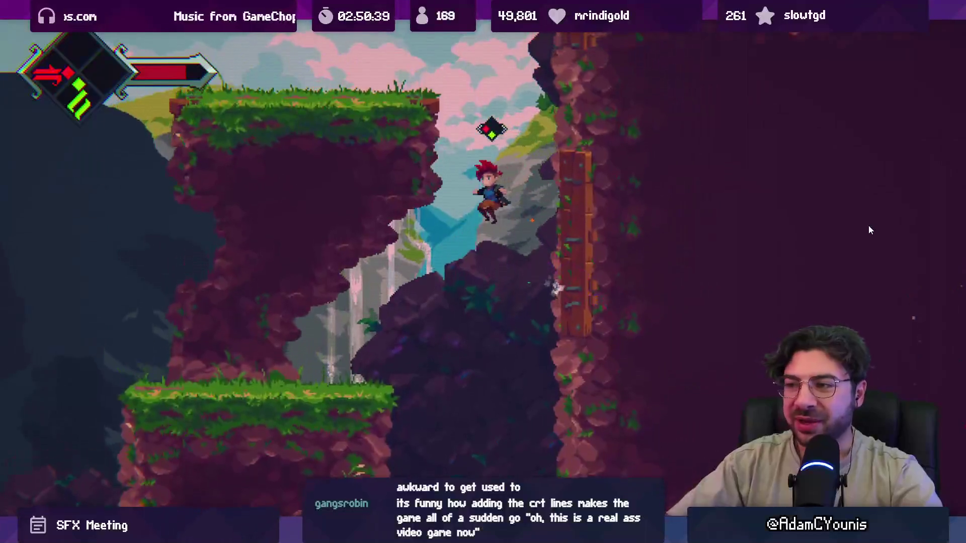
key(Right)
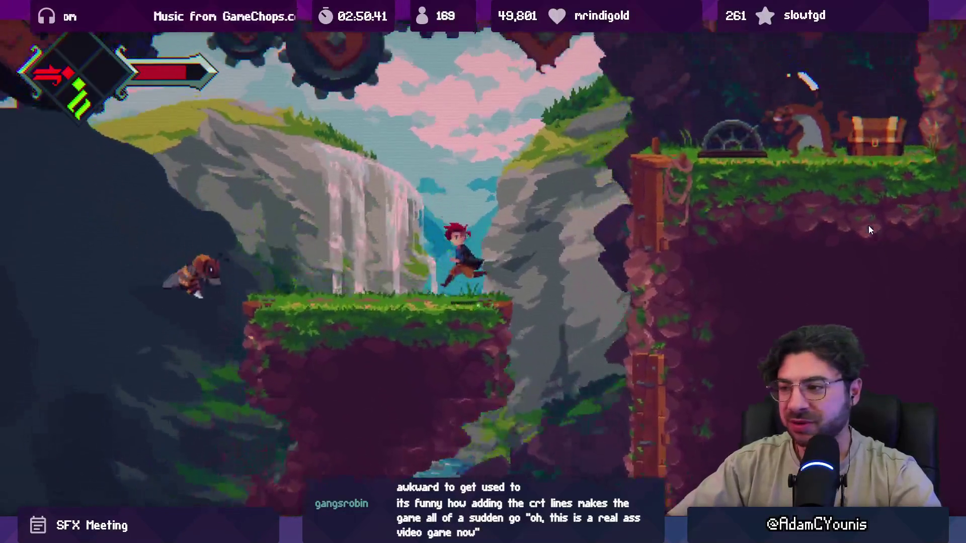
key(Right)
key(x)
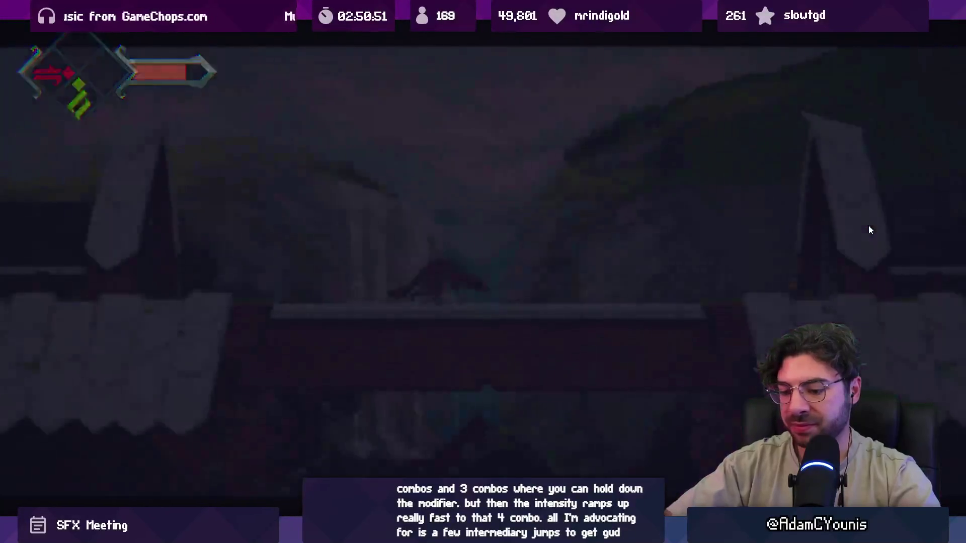
key(shift+space)
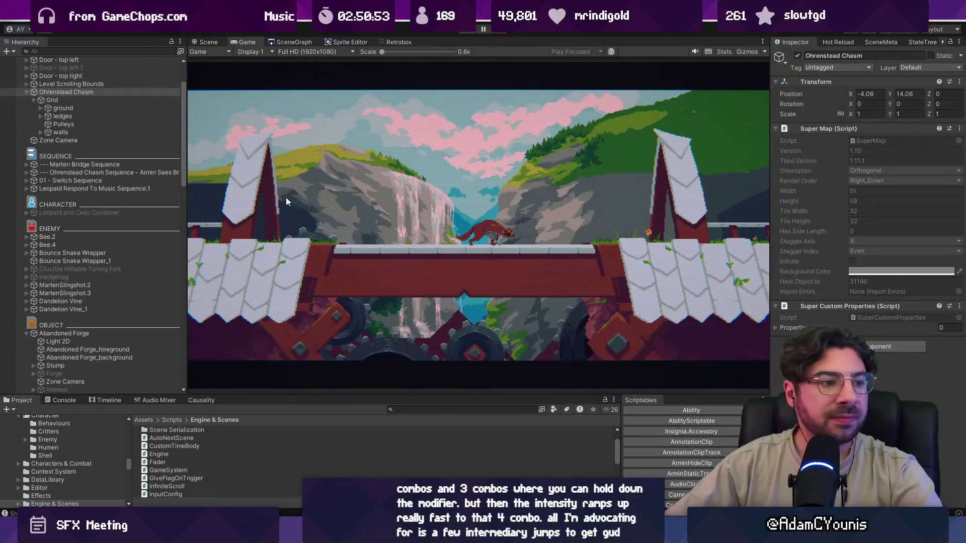
Stop the playtest and zoom around the Scene view to inspect the chasm's level layout.
key(ctrl+p)
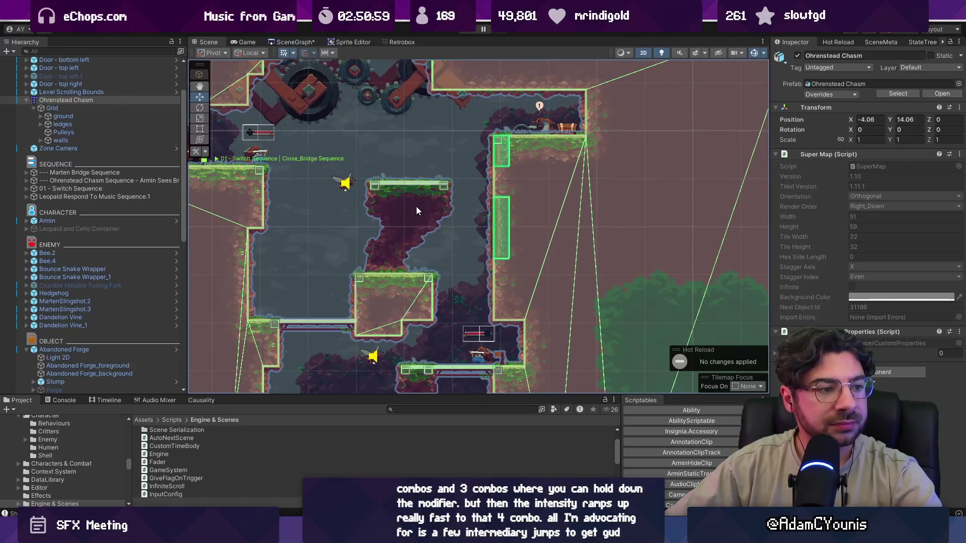
scroll(434, 200, down, 5)
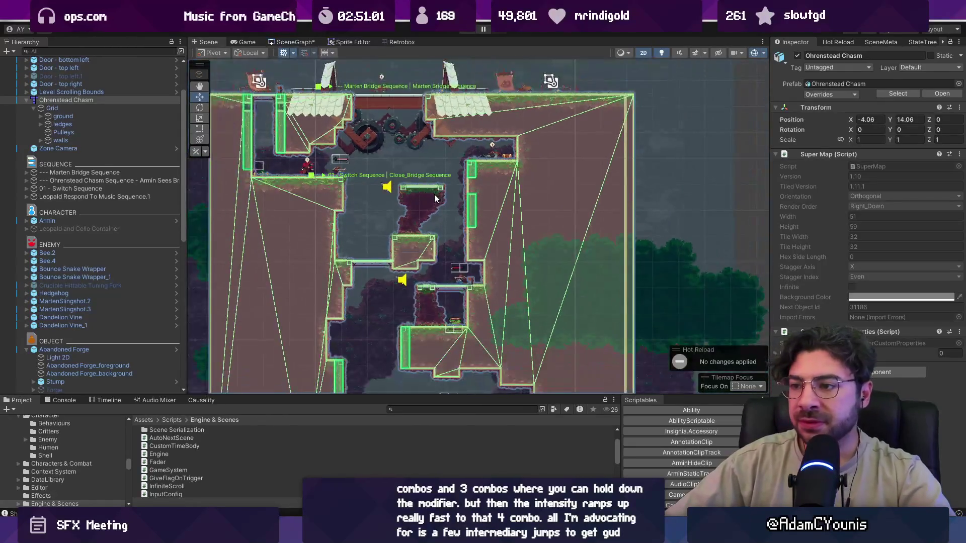
scroll(505, 253, up, 2)
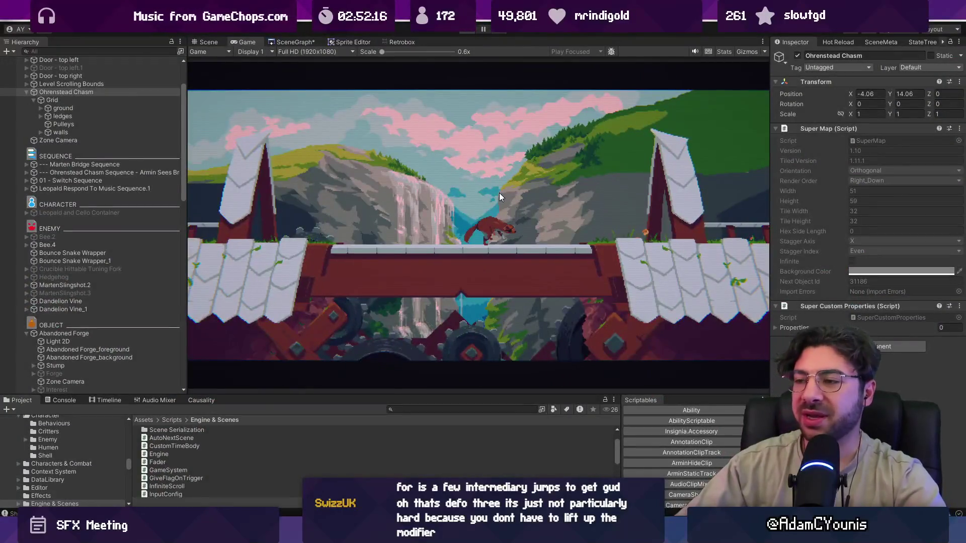
End the play session, pan the Scene view and select the Abandoned Forge object.
key(ctrl+p)
drag(455, 221, 442, 72)
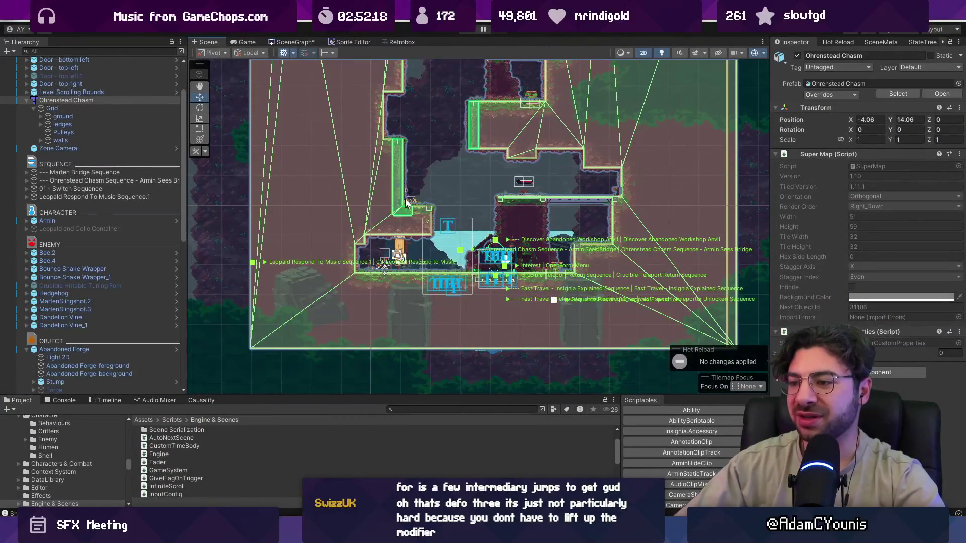
scroll(407, 202, down, 3)
click(455, 227)
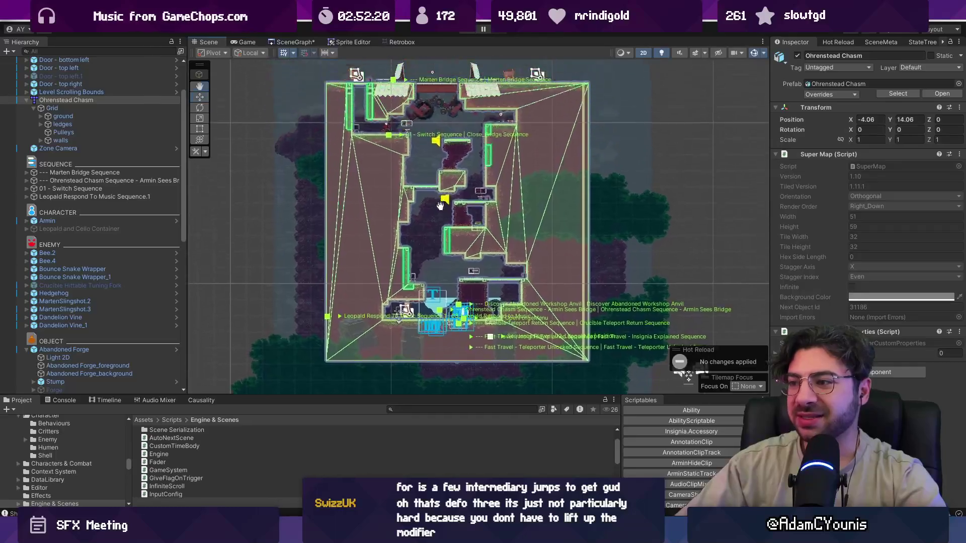
drag(455, 226, 465, 327)
scroll(521, 160, down, 2)
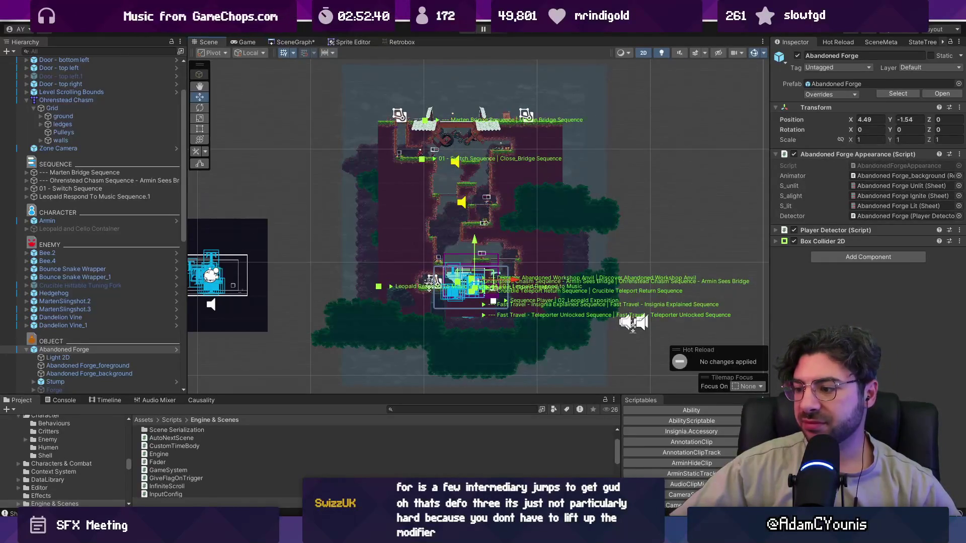
key(alt+Tab)
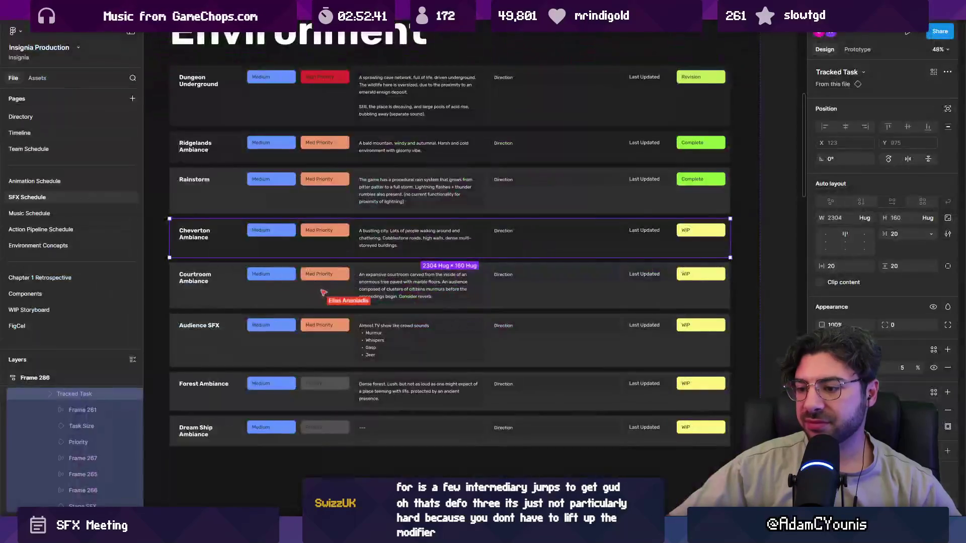
Select Frame 281 in the SFX schedule and scroll over its Environment entries and columns.
click(492, 322)
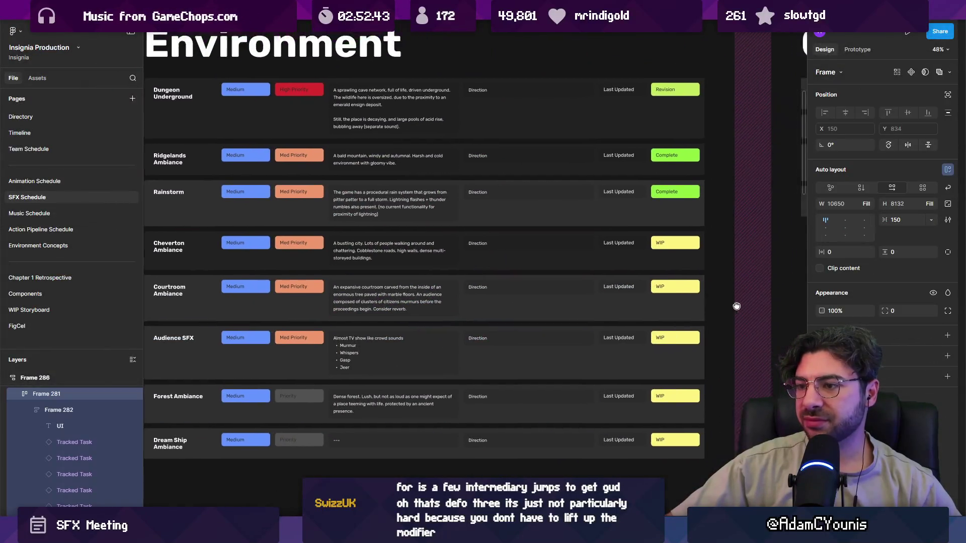
scroll(493, 321, left, 2)
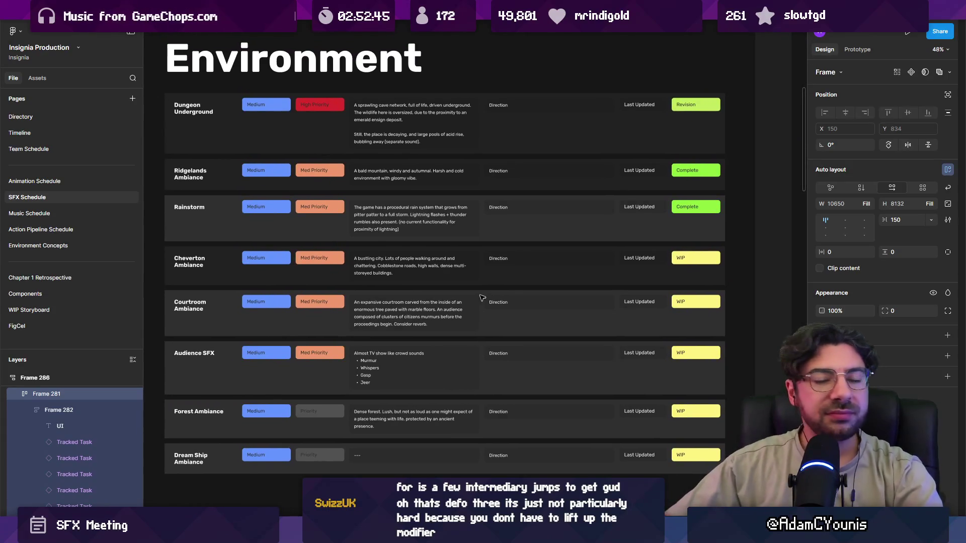
scroll(510, 292, down, 5)
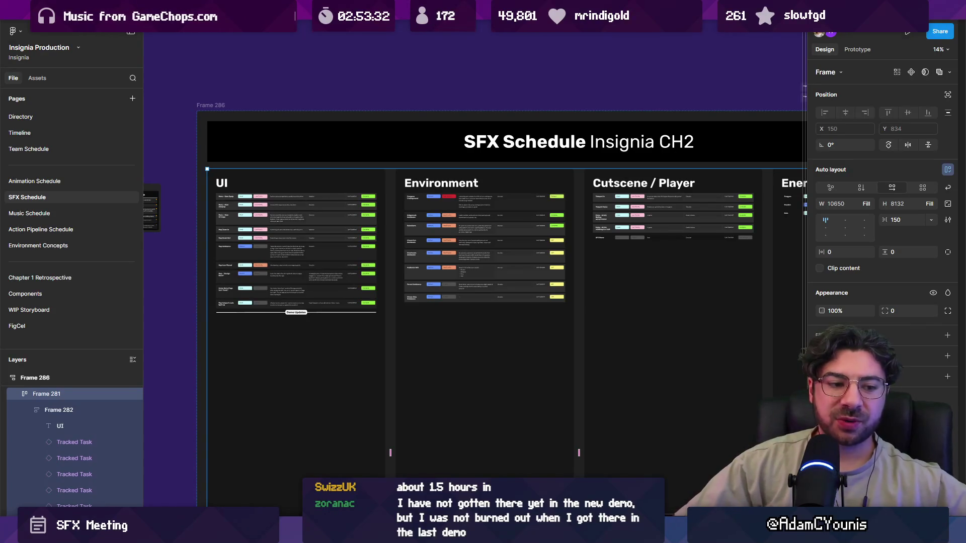
key(alt+Tab)
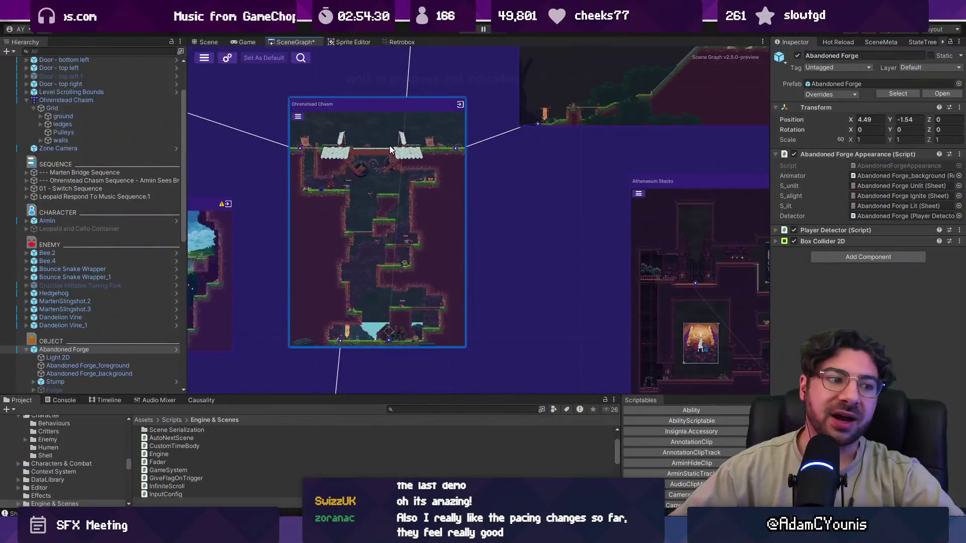
Zoom out the SceneGraph to view every connected level room around Ohrenstead Chasm.
scroll(517, 268, down, 3)
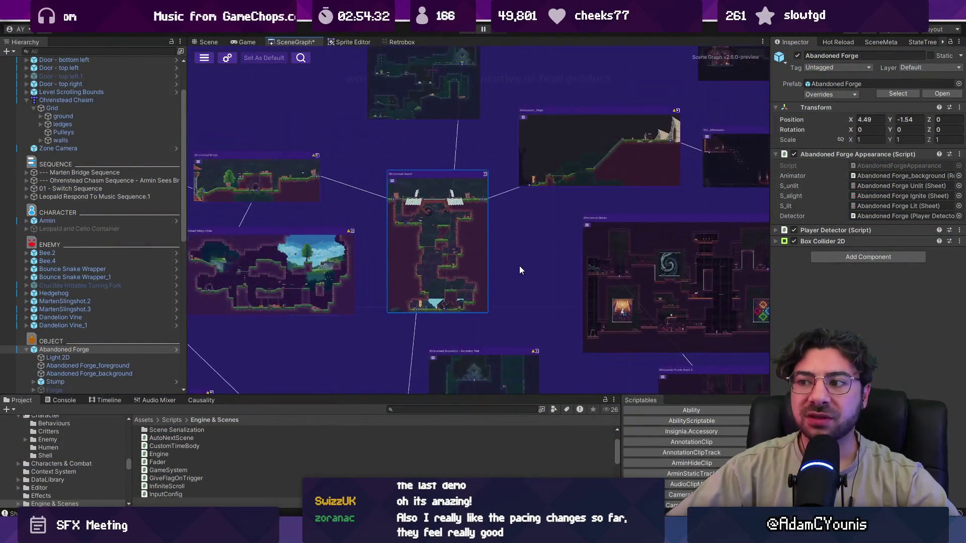
scroll(519, 266, down, 5)
scroll(554, 205, up, 2)
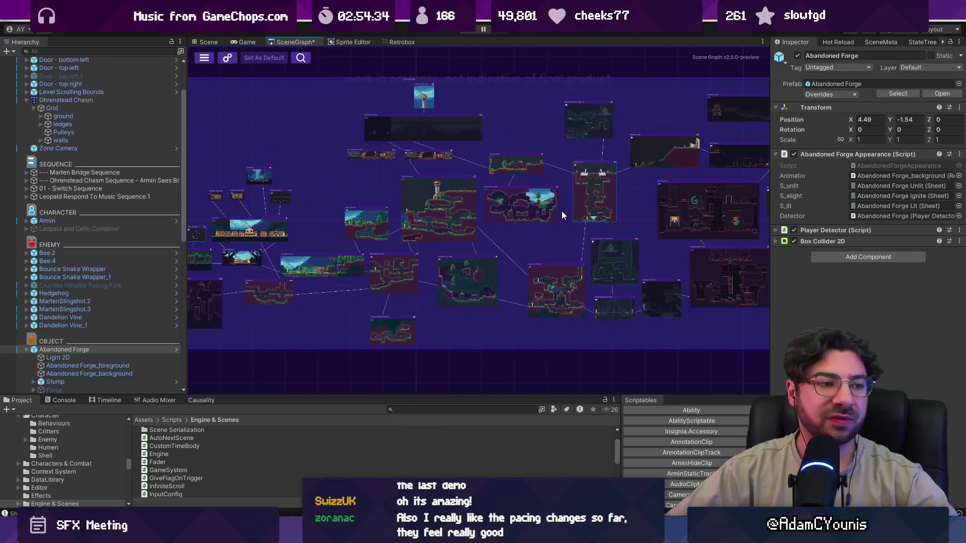
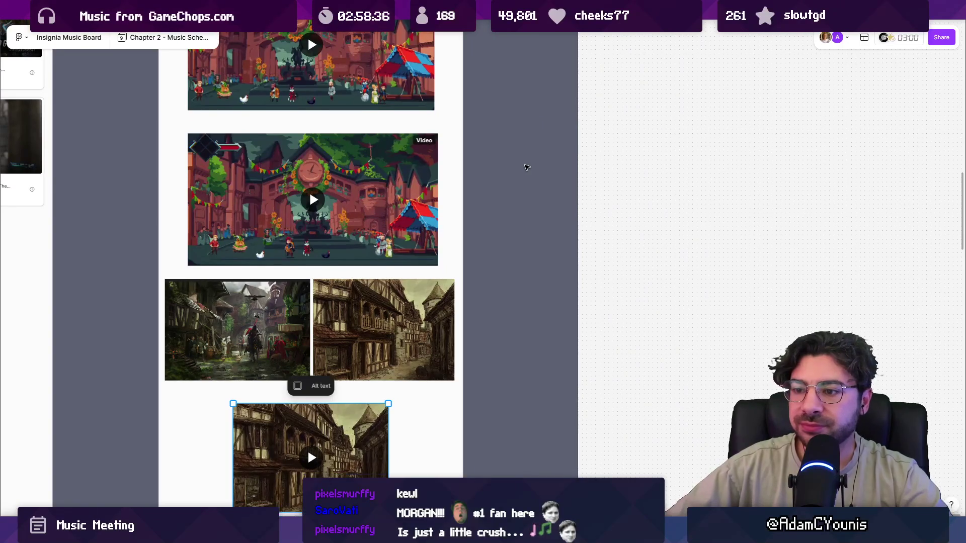
Find the dark game video and open its comment: needs an intro, but vibe first.
scroll(526, 169, down, 3)
scroll(525, 168, down, 3)
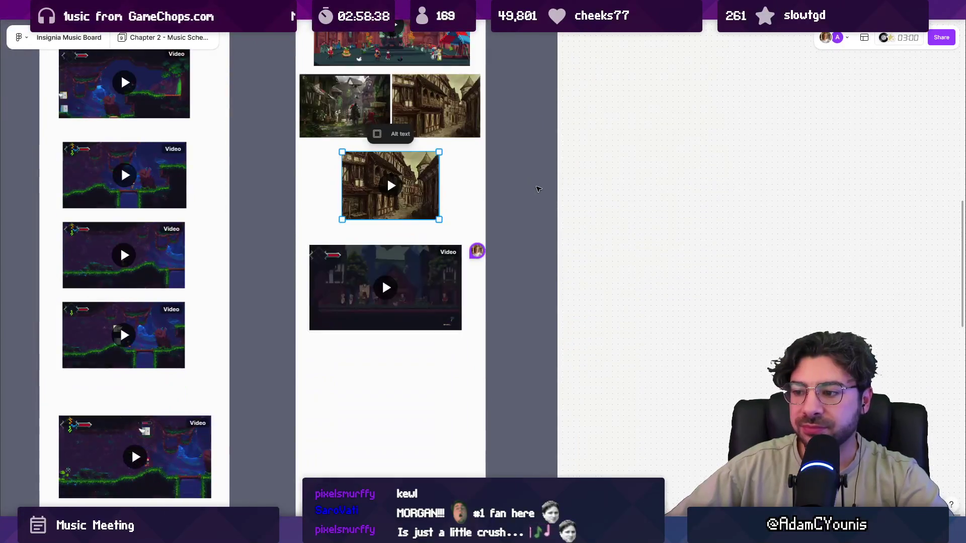
click(477, 250)
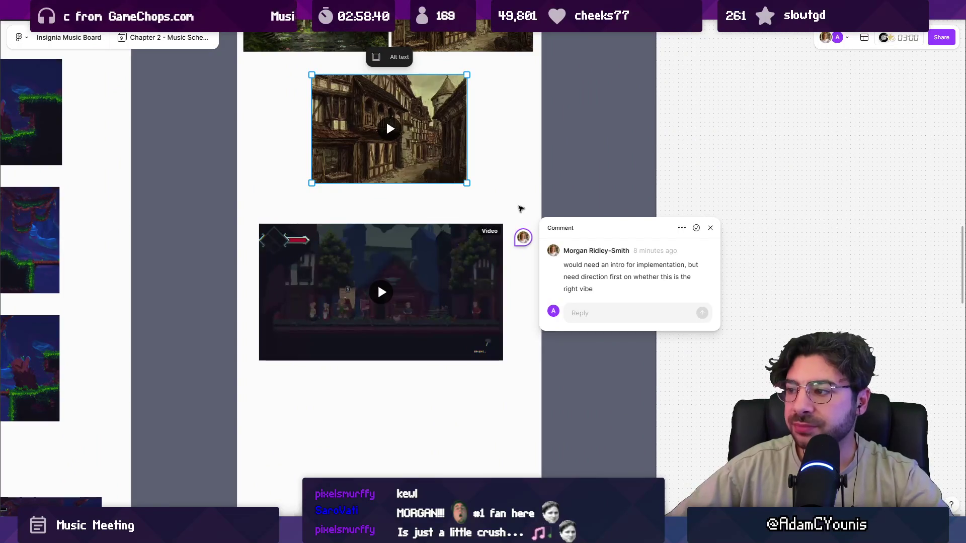
click(520, 209)
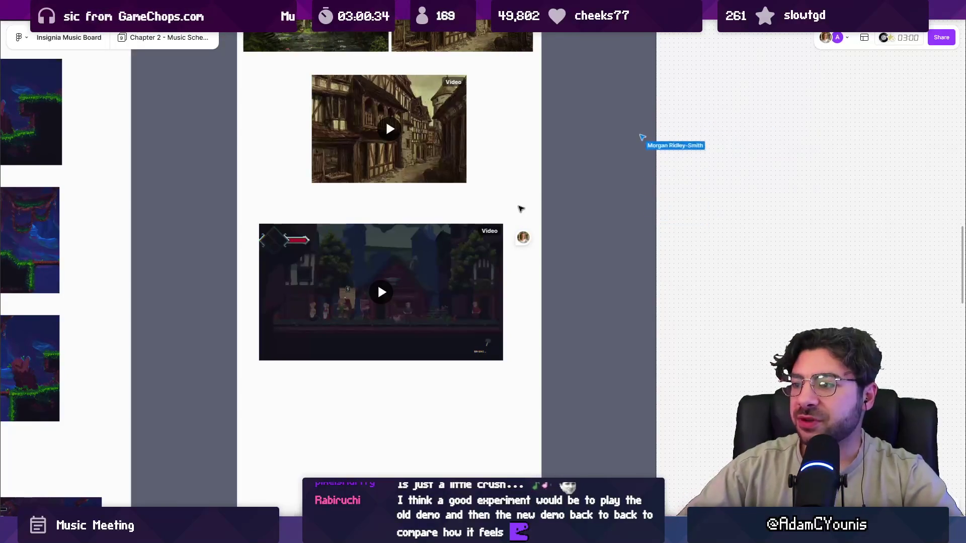
click(523, 243)
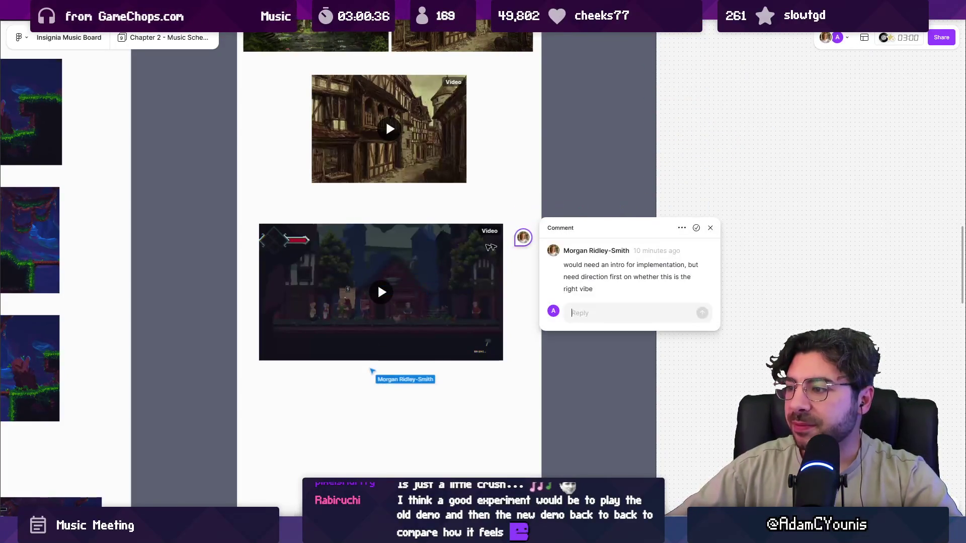
Zoom in on the pixel-art gameplay video and dismiss its comment thread.
scroll(417, 288, up, 1)
scroll(368, 285, up, 3)
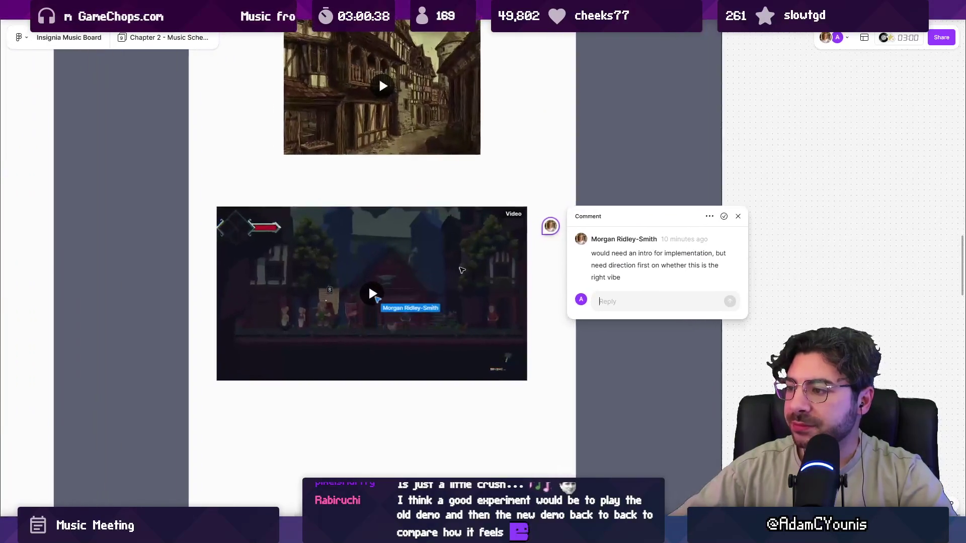
click(335, 169)
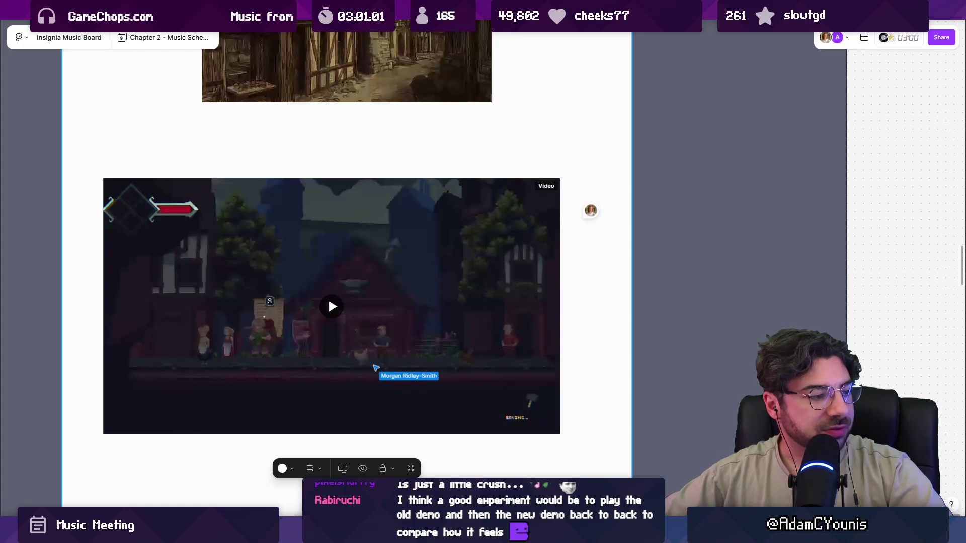
Play the town pixel-art game video through to 1:13.
click(329, 311)
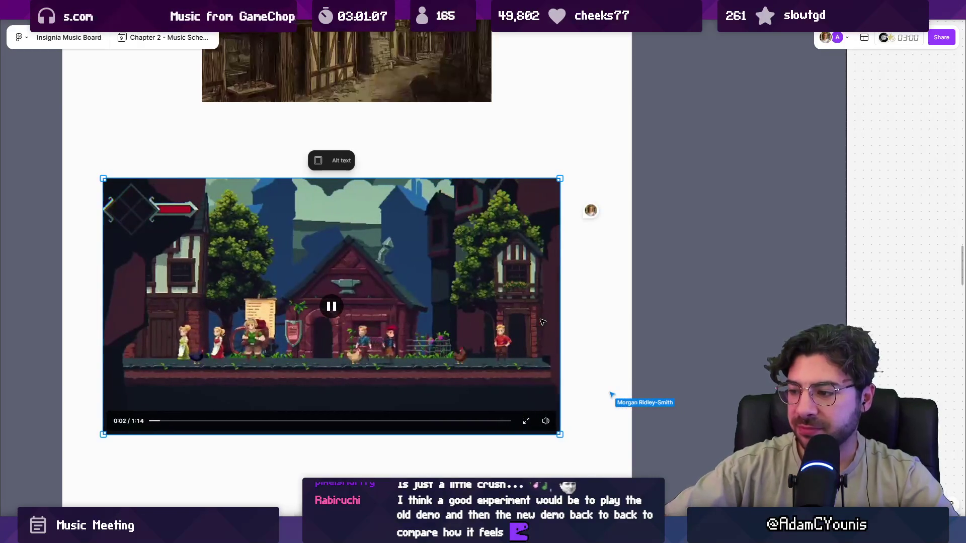
mouse_move(546, 421)
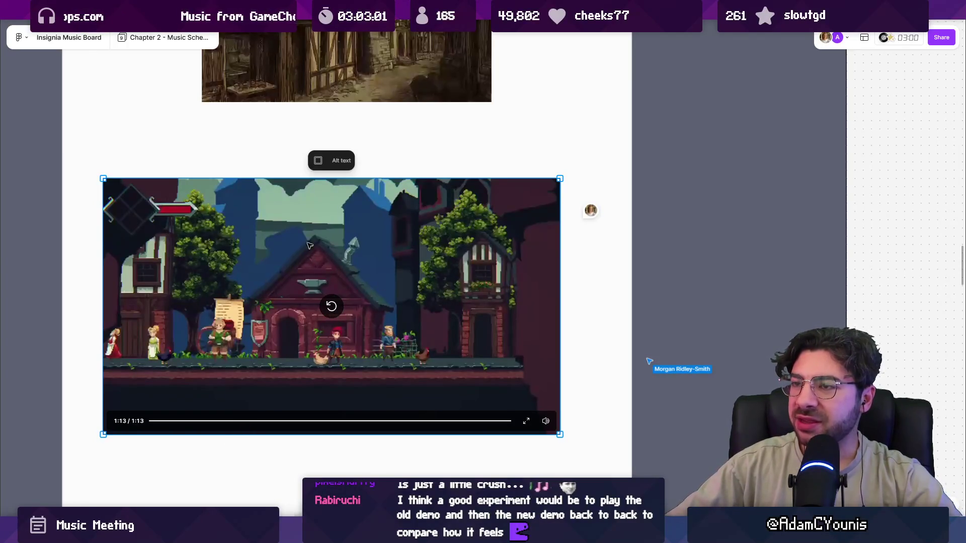
Scroll up past the timber-framed street paintings to the festival town-square video.
scroll(309, 245, up, 5)
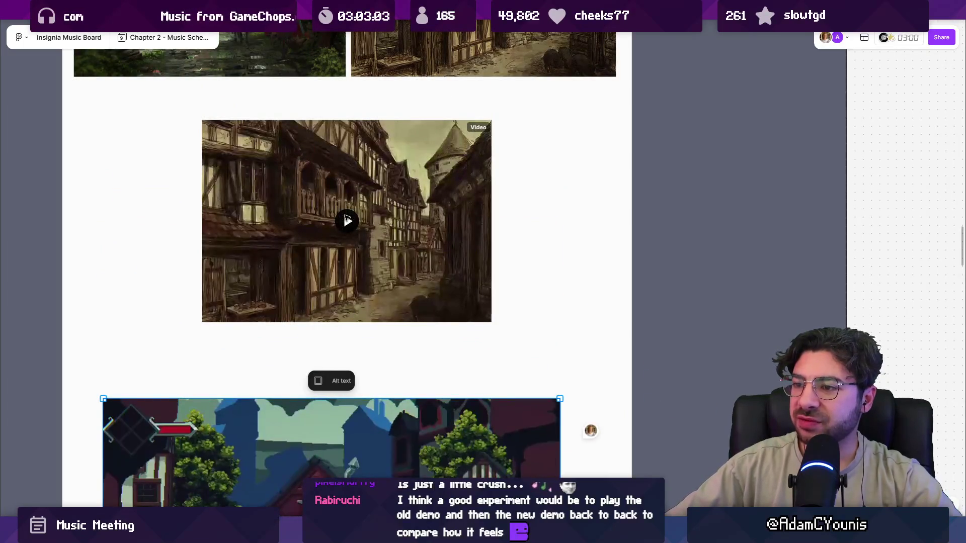
scroll(347, 220, down, 5)
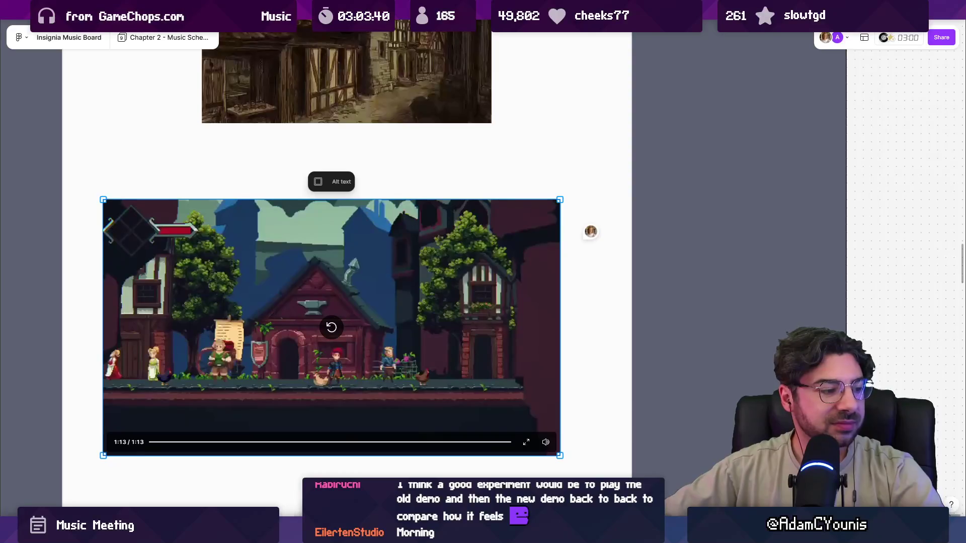
scroll(282, 289, up, 5)
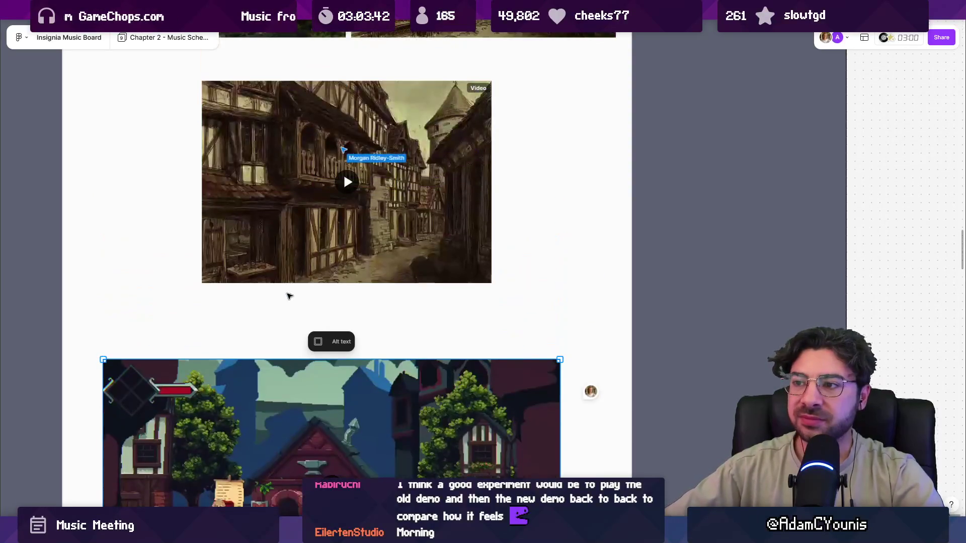
scroll(322, 302, down, 2)
scroll(322, 302, up, 3)
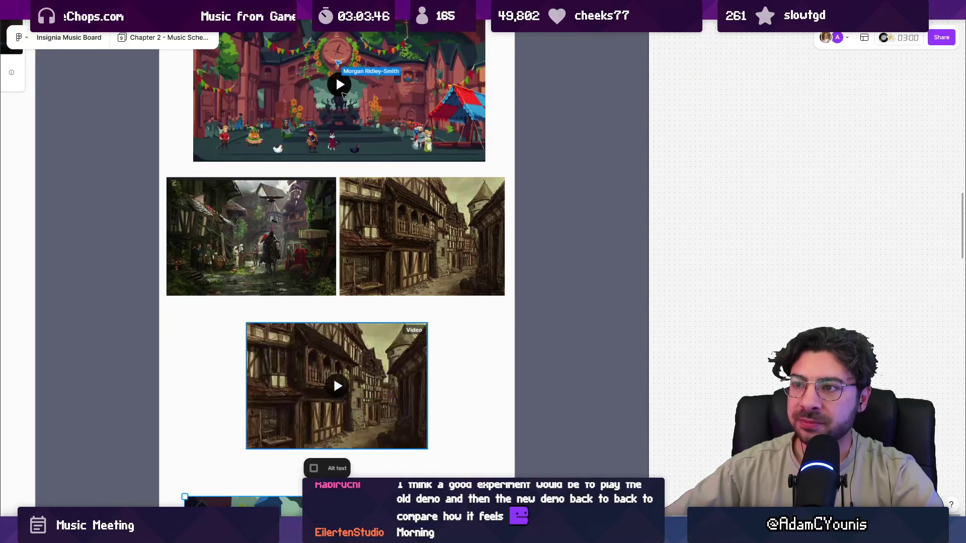
scroll(335, 169, up, 1)
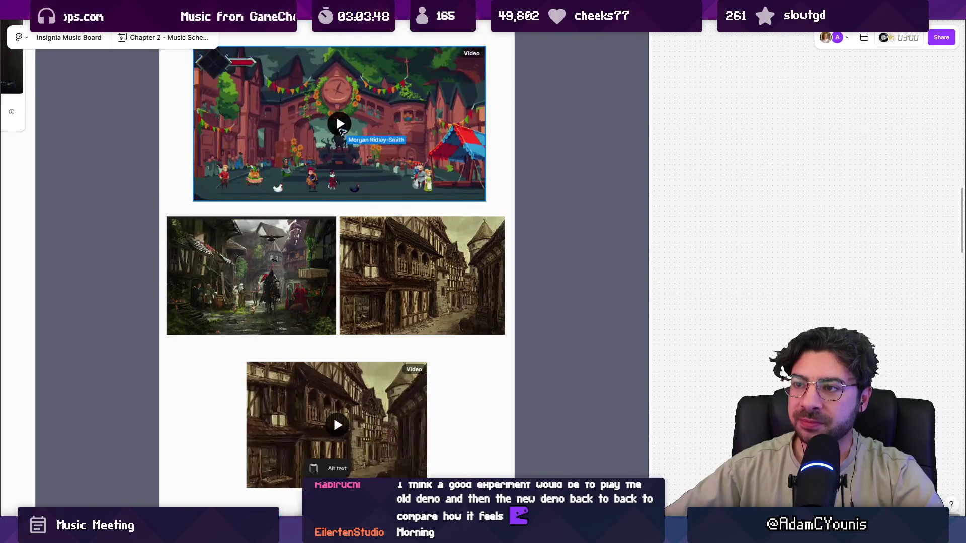
Play both festival town-square videos, pausing the upper one at 0:07 of 0:25.
click(336, 169)
click(336, 169)
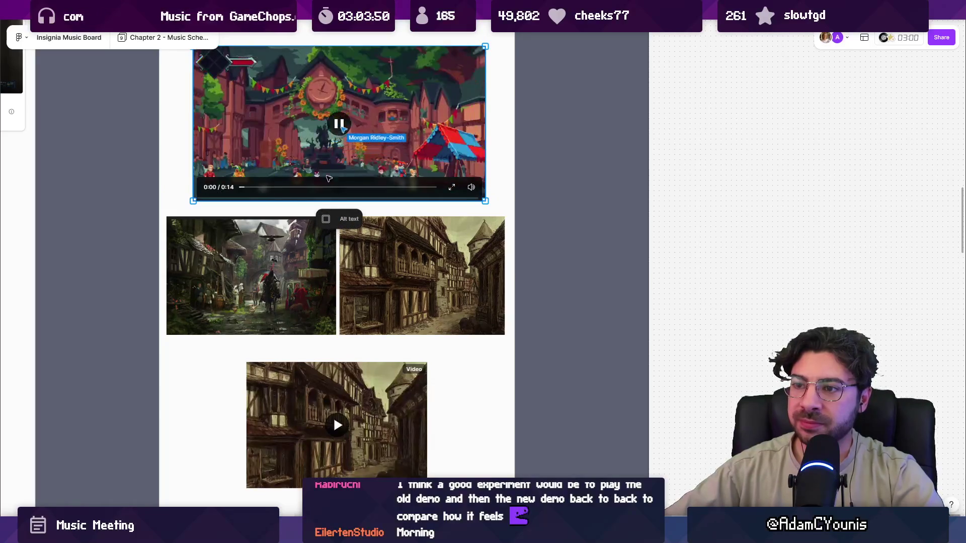
scroll(338, 286, up, 4)
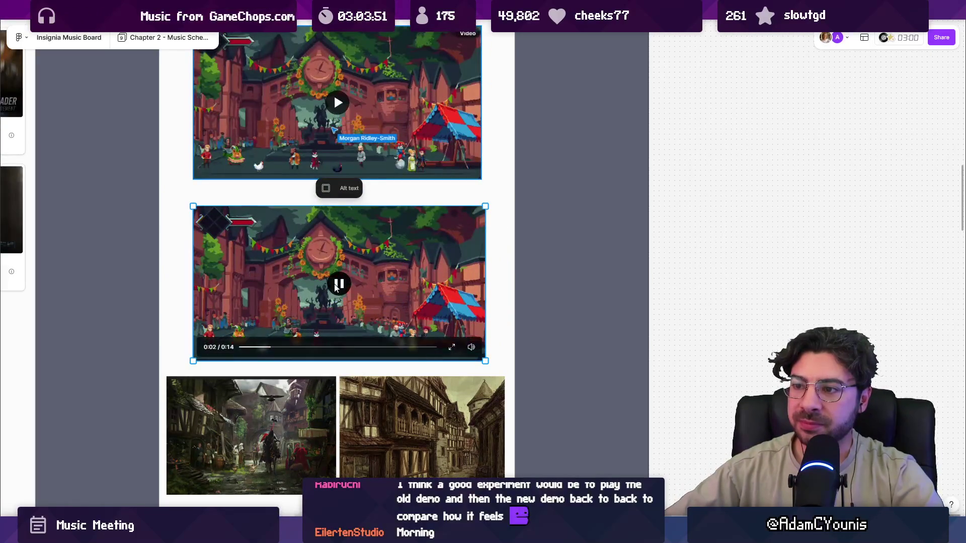
scroll(336, 275, up, 1)
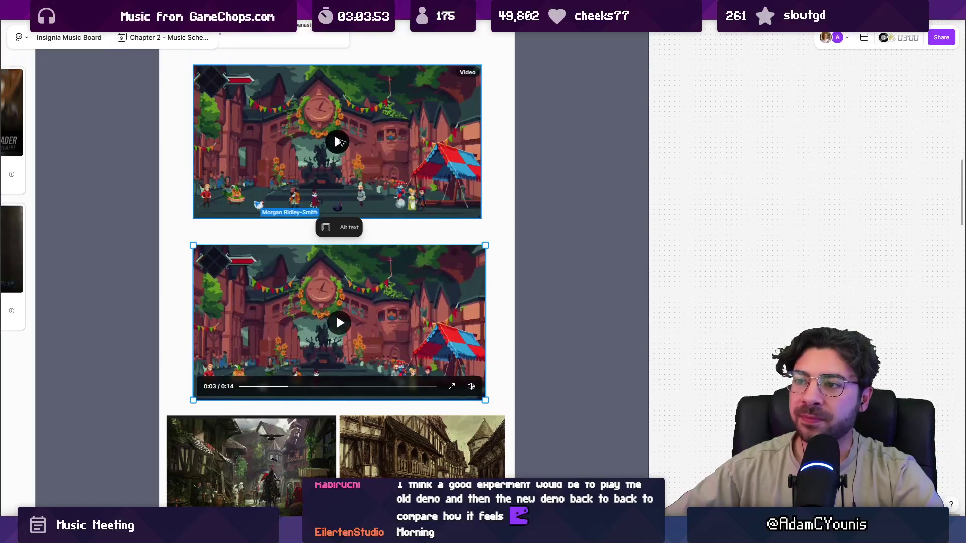
click(336, 144)
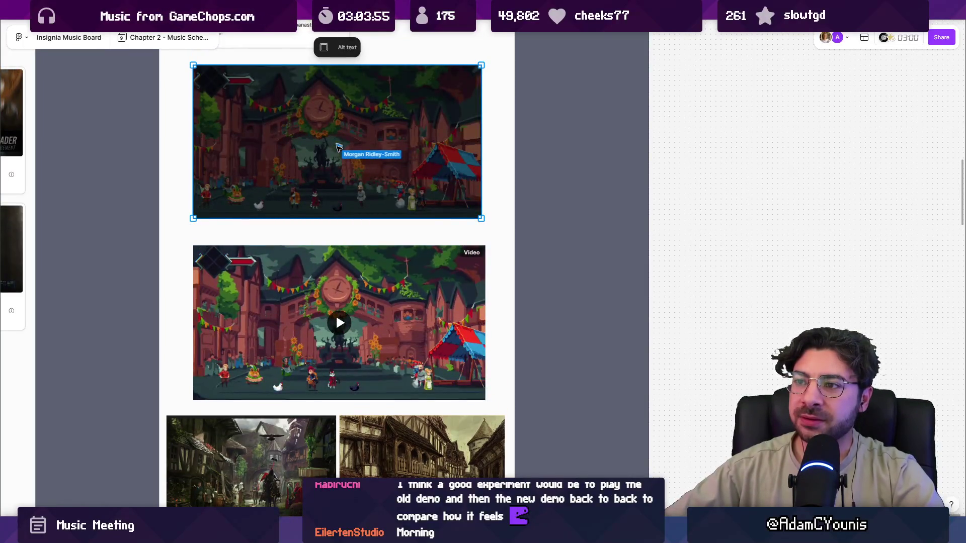
click(334, 158)
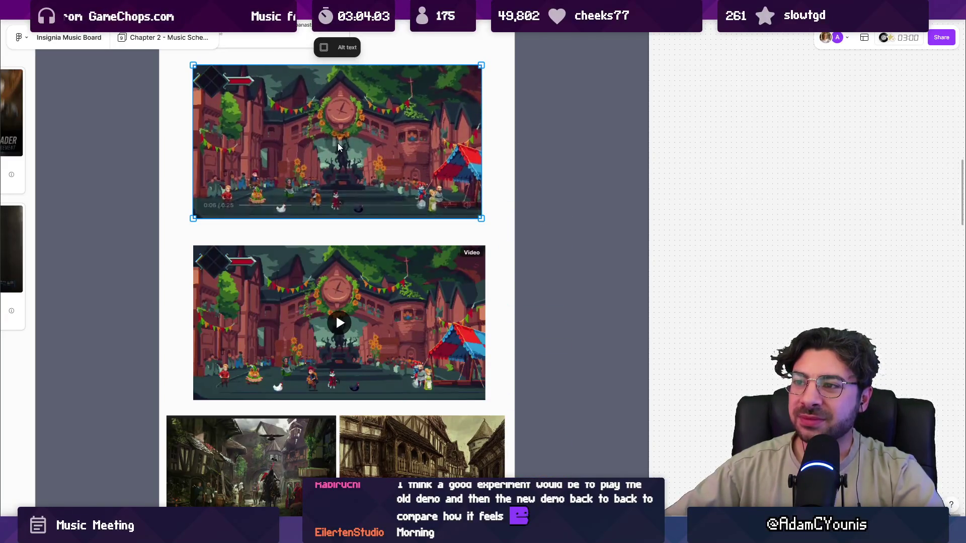
click(337, 142)
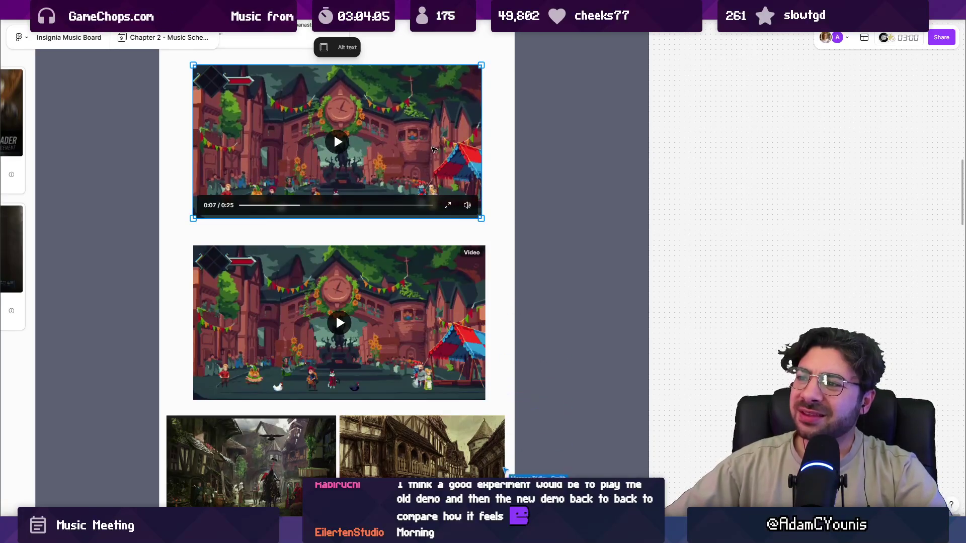
scroll(454, 149, down, 3)
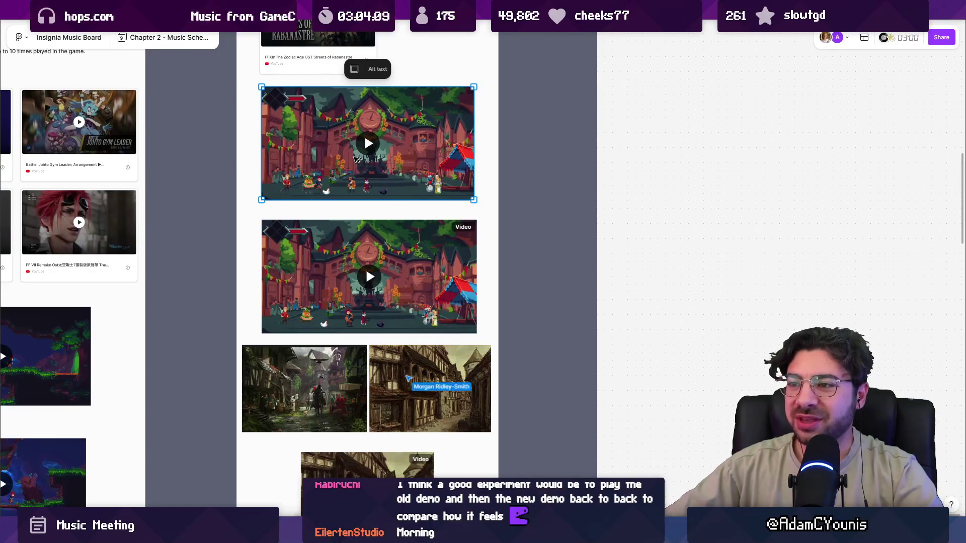
scroll(437, 323, down, 1)
scroll(437, 322, down, 4)
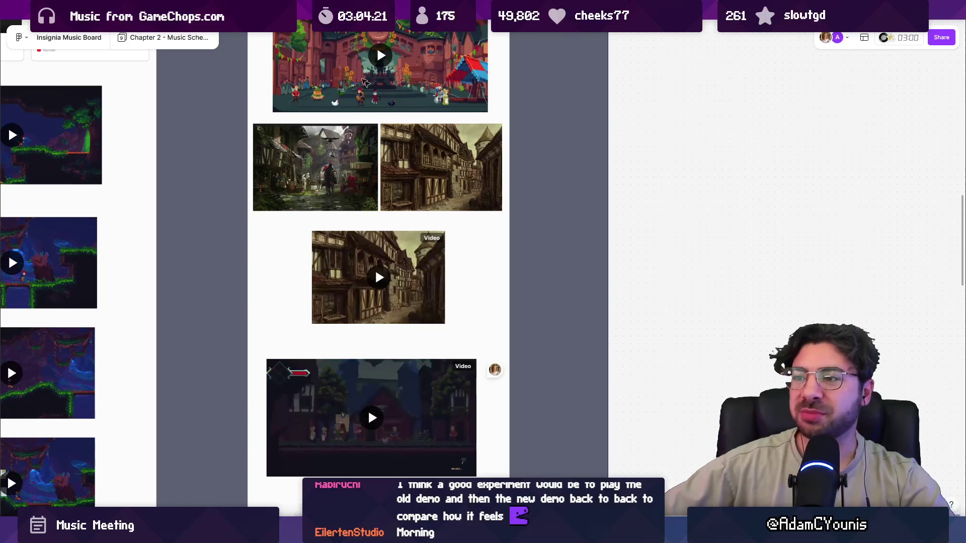
scroll(406, 188, up, 2)
click(405, 187)
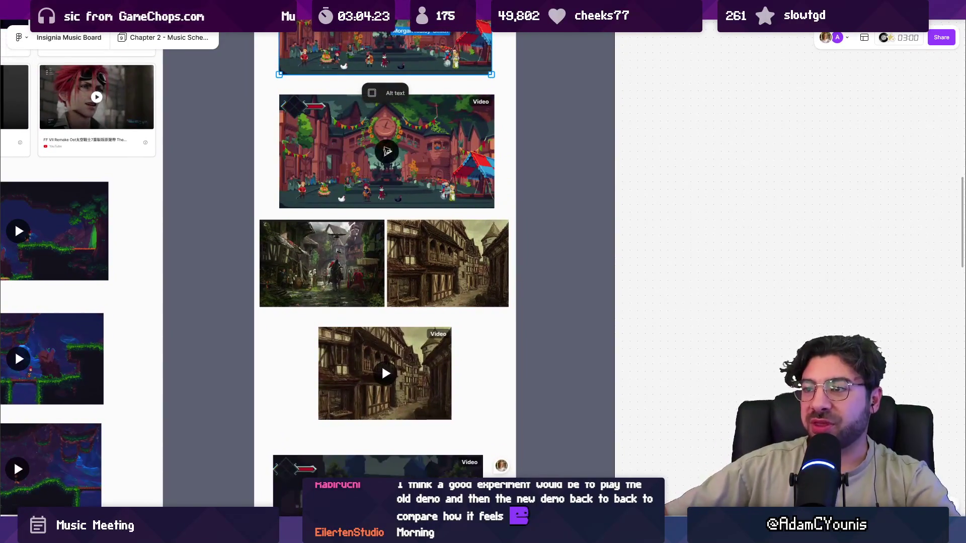
scroll(424, 200, up, 3)
scroll(402, 157, up, 2)
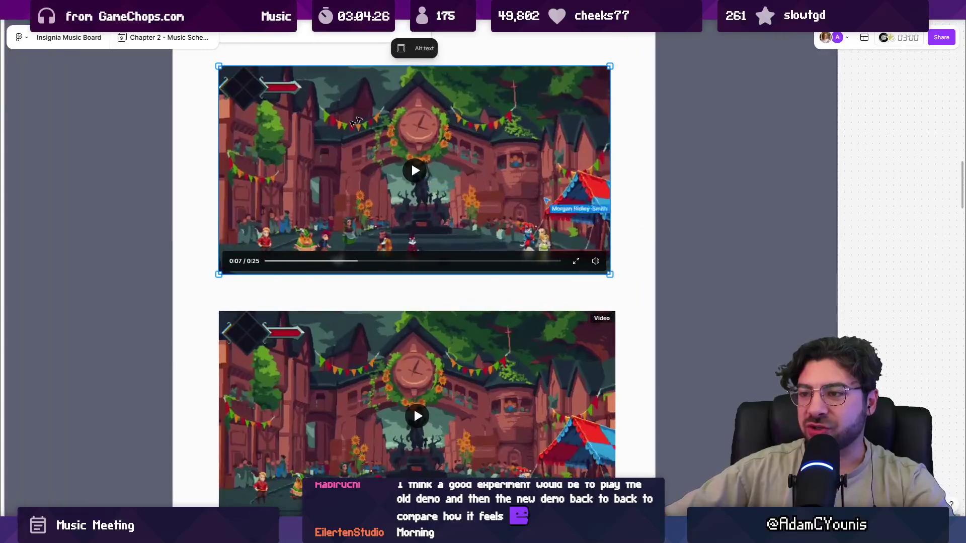
scroll(514, 154, down, 3)
scroll(476, 285, down, 10)
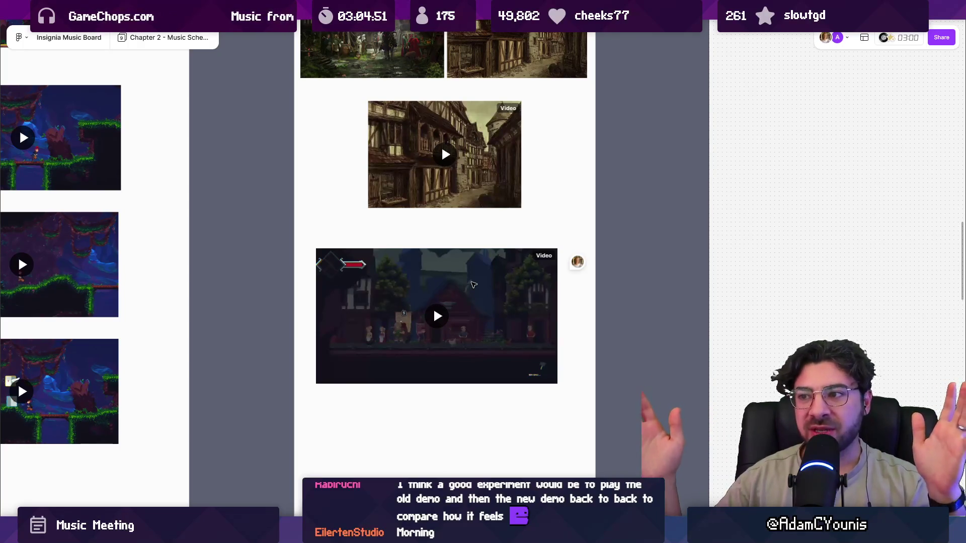
scroll(471, 283, up, 4)
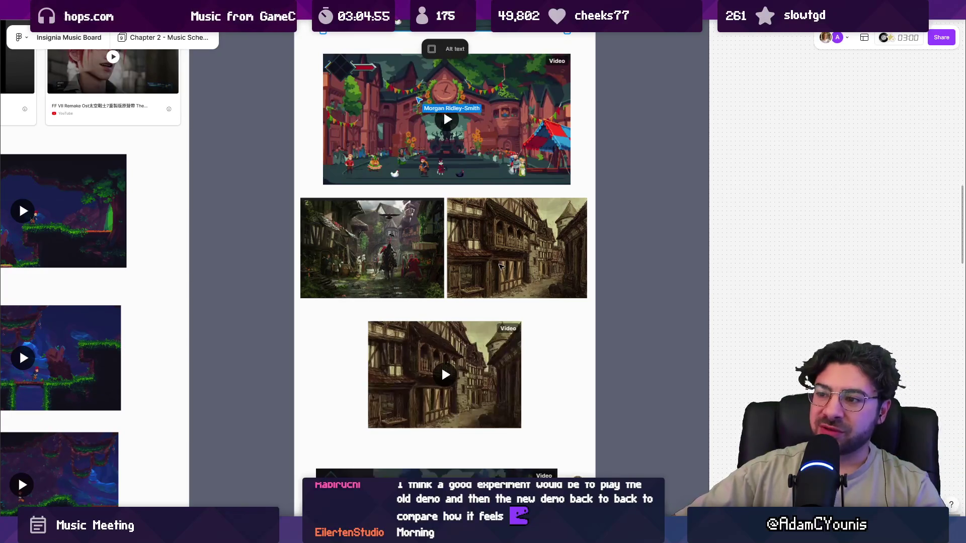
scroll(501, 266, down, 1)
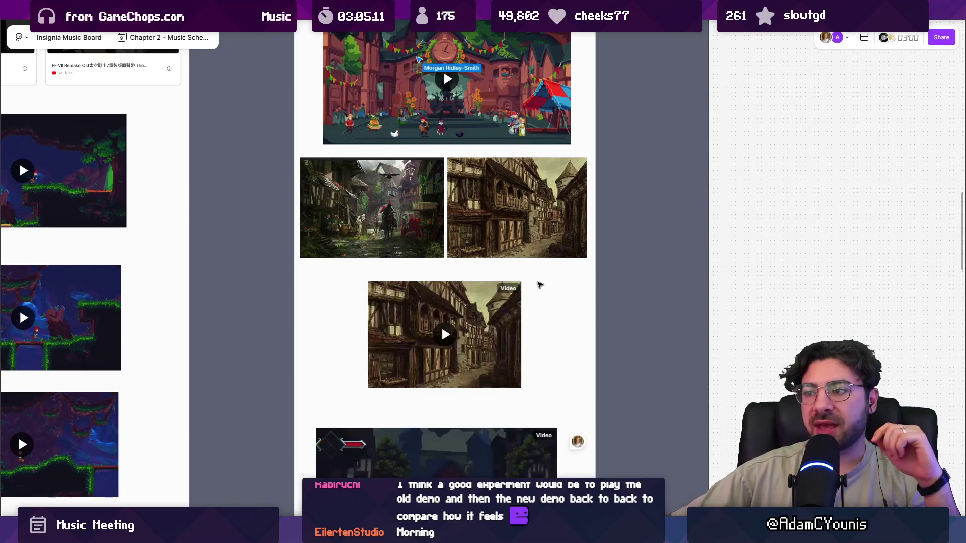
scroll(480, 196, up, 3)
click(481, 196)
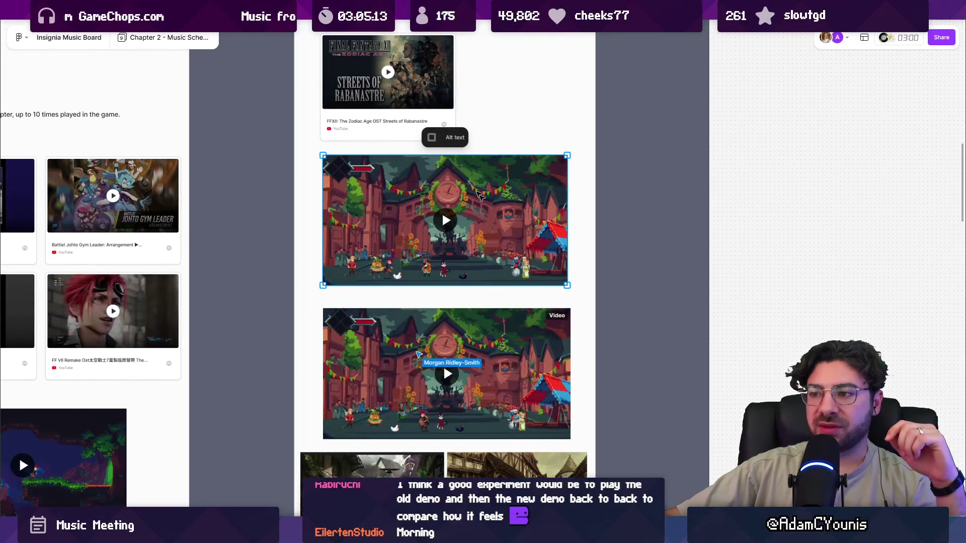
scroll(428, 330, down, 8)
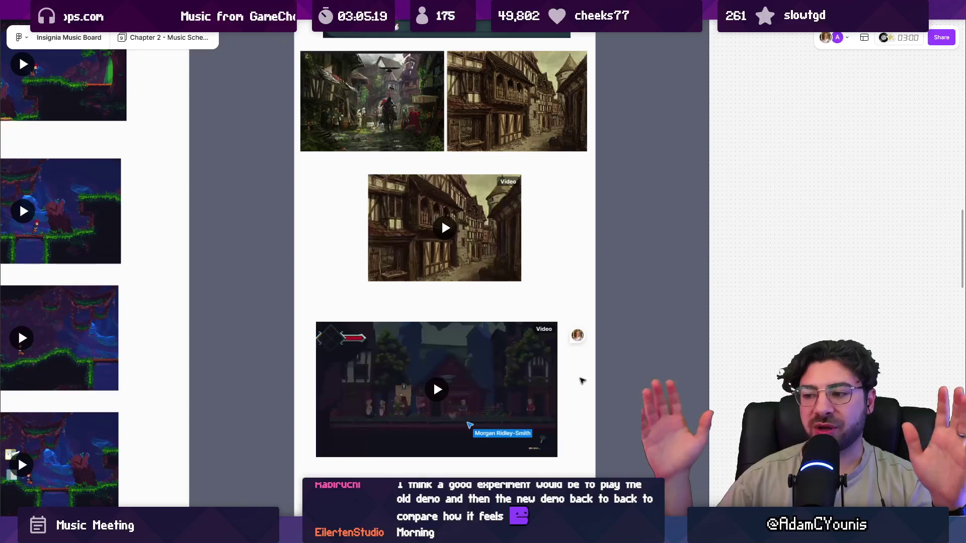
drag(582, 380, 623, 374)
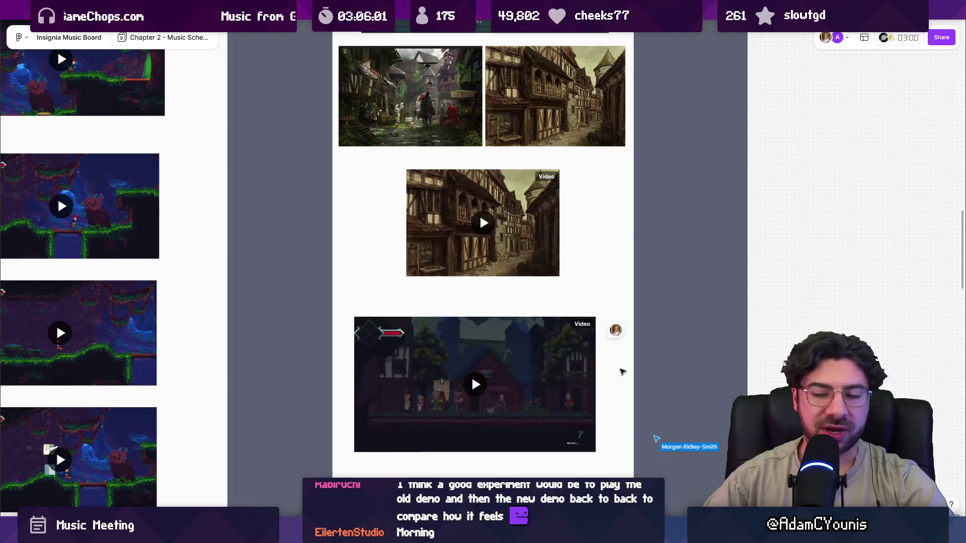
scroll(371, 175, up, 5)
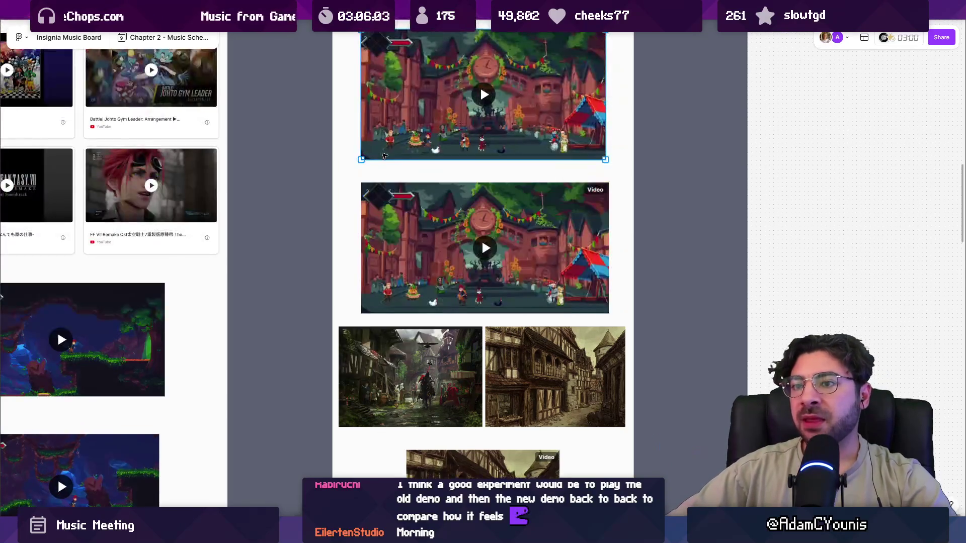
scroll(408, 152, down, 3)
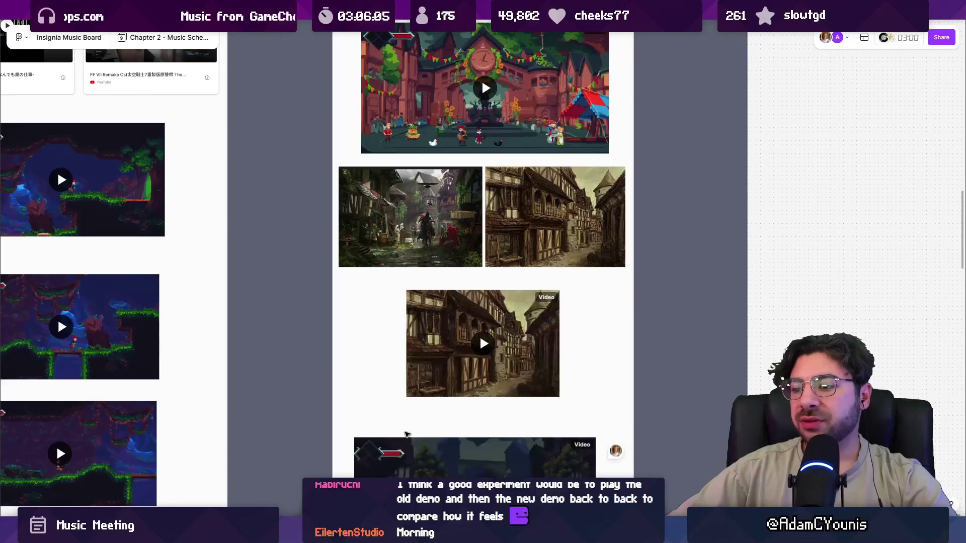
key(alt+Tab)
scroll(575, 233, down, 3)
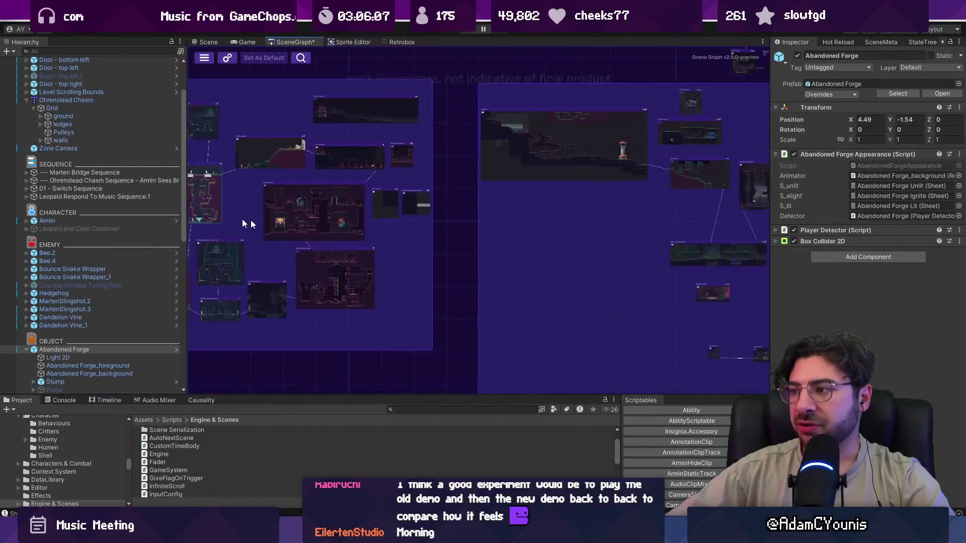
scroll(589, 188, up, 5)
scroll(589, 188, up, 5)
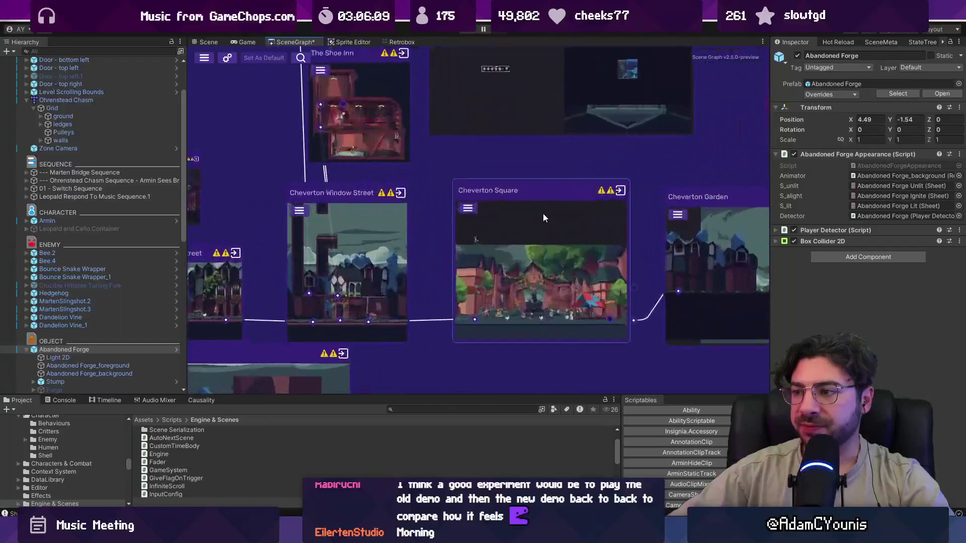
drag(513, 206, 712, 188)
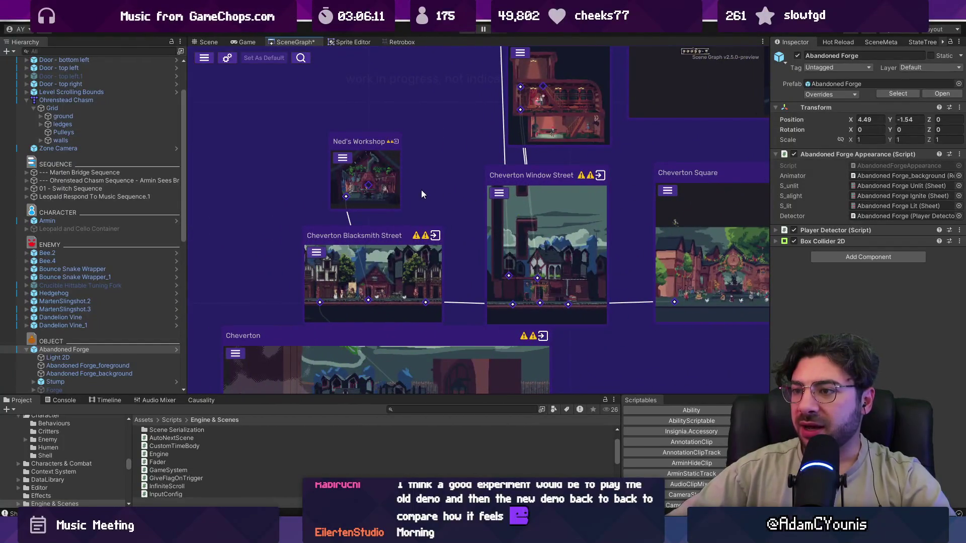
drag(424, 185, 400, 261)
click(332, 256)
click(496, 194)
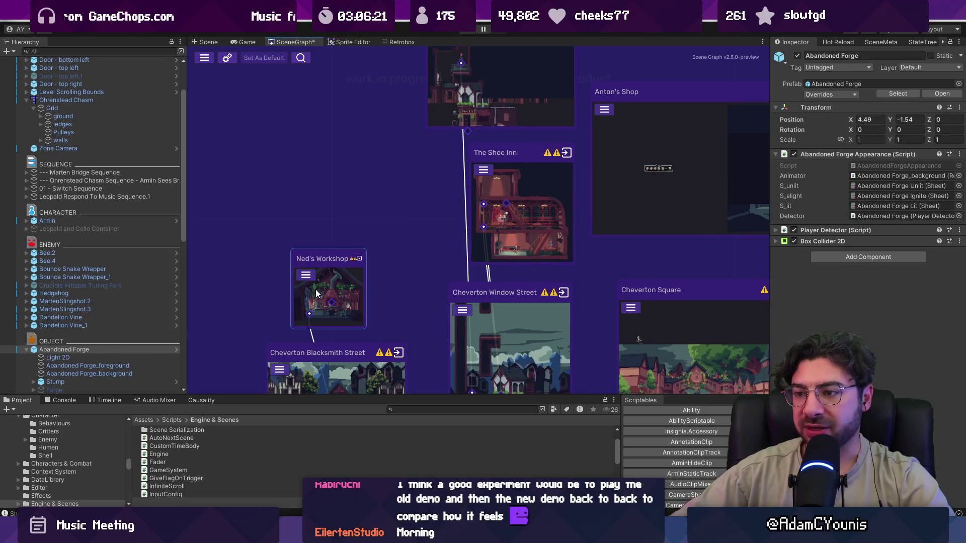
scroll(532, 213, down, 5)
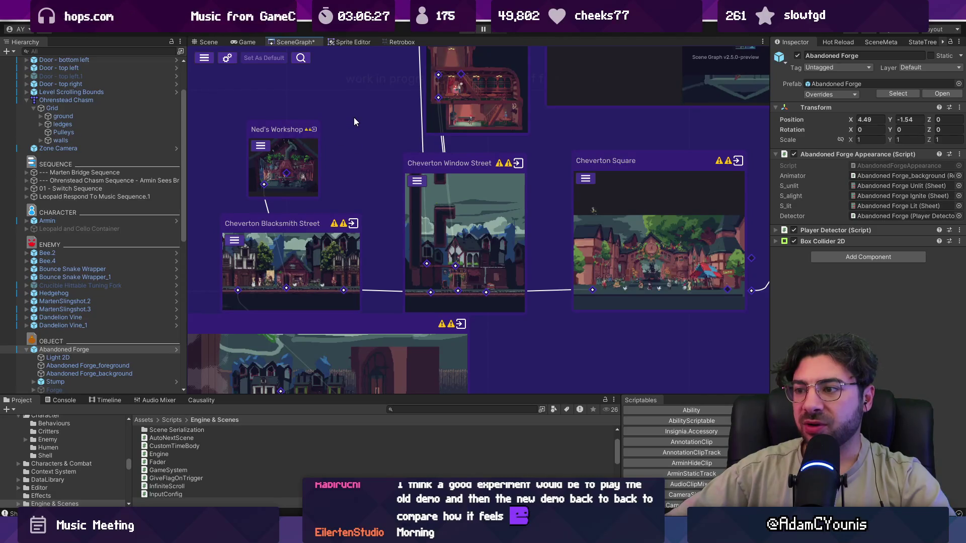
drag(355, 117, 361, 206)
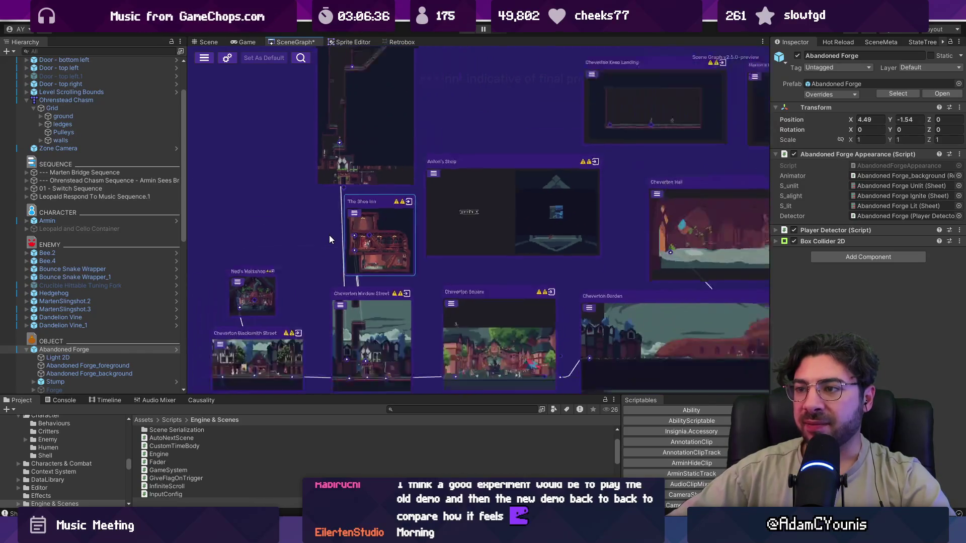
scroll(329, 236, down, 2)
scroll(296, 252, up, 3)
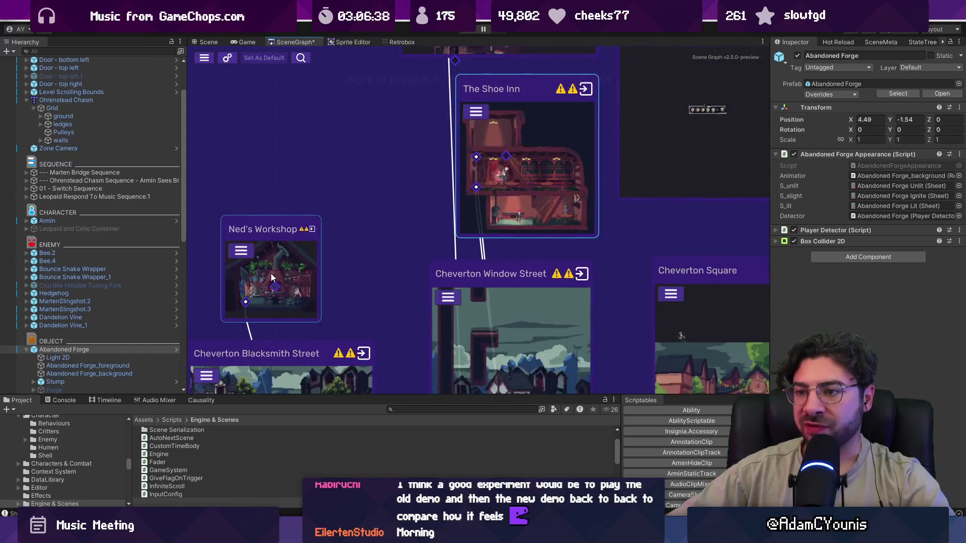
scroll(272, 278, down, 4)
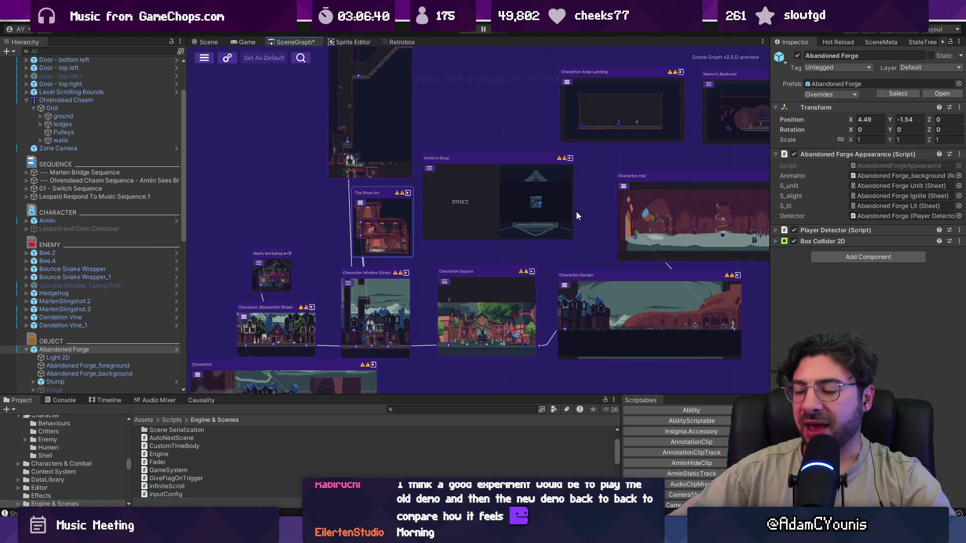
scroll(482, 222, down, 2)
scroll(367, 254, up, 4)
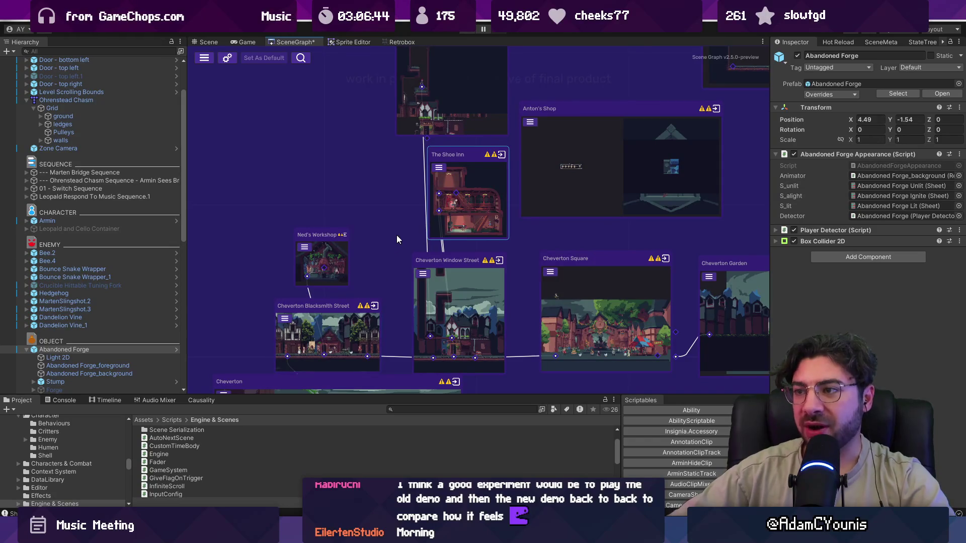
scroll(392, 229, down, 2)
mouse_move(563, 219)
mouse_down()
mouse_move(379, 212)
mouse_move(392, 259)
mouse_move(469, 243)
mouse_up()
scroll(392, 259, up, 2)
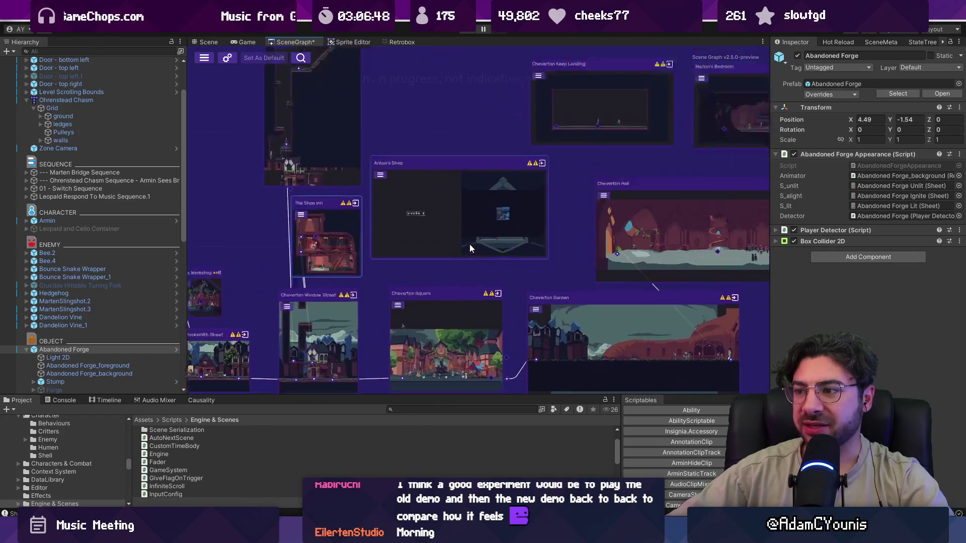
scroll(469, 243, up, 3)
scroll(453, 251, down, 4)
scroll(442, 260, up, 3)
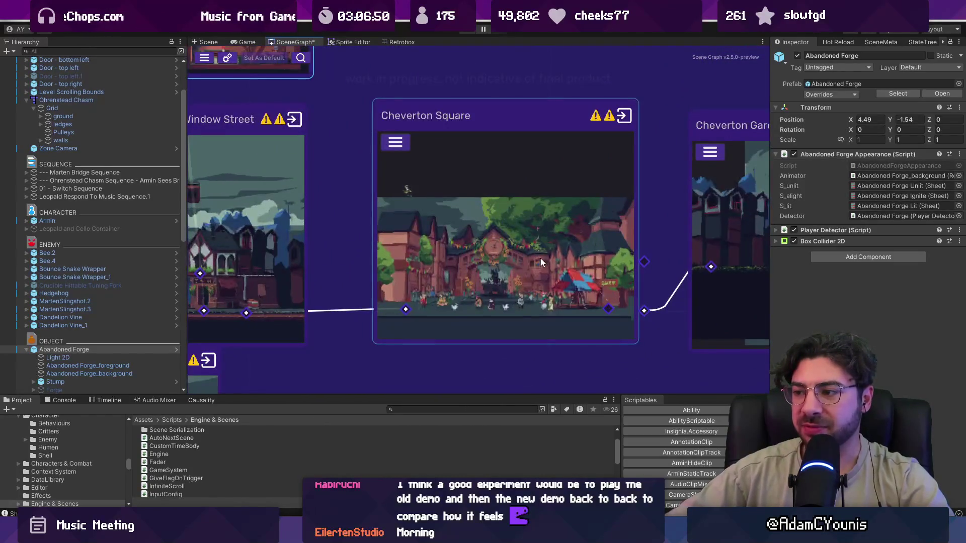
scroll(541, 262, down, 5)
scroll(506, 206, up, 2)
mouse_move(506, 205)
mouse_down()
mouse_move(435, 166)
mouse_move(508, 93)
mouse_move(545, 74)
mouse_up()
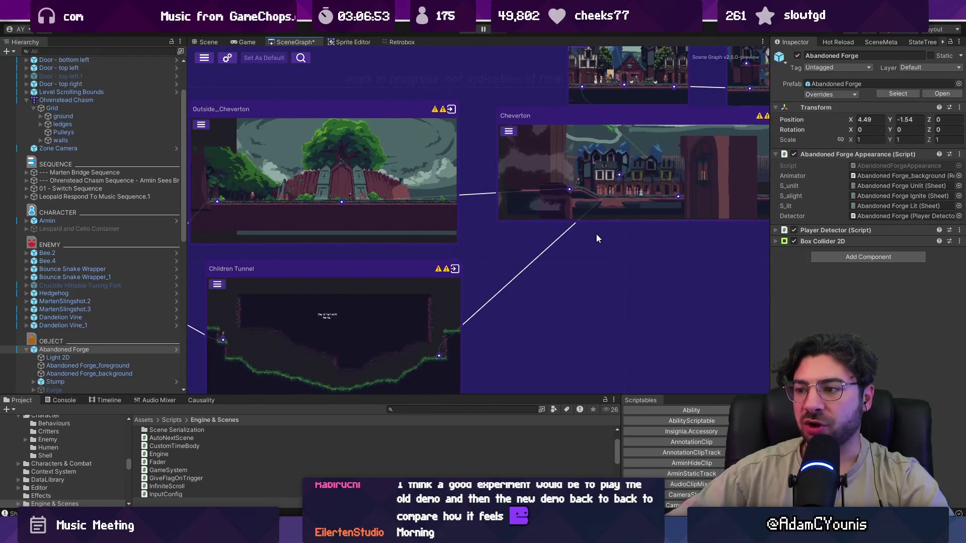
drag(596, 238, 413, 339)
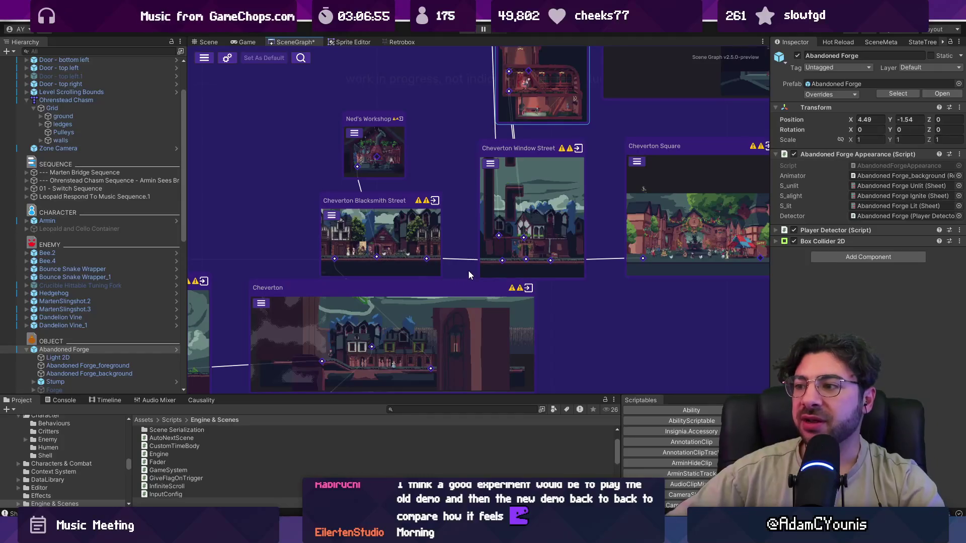
mouse_move(466, 206)
mouse_down()
mouse_move(389, 288)
mouse_move(346, 301)
mouse_move(190, 302)
mouse_up()
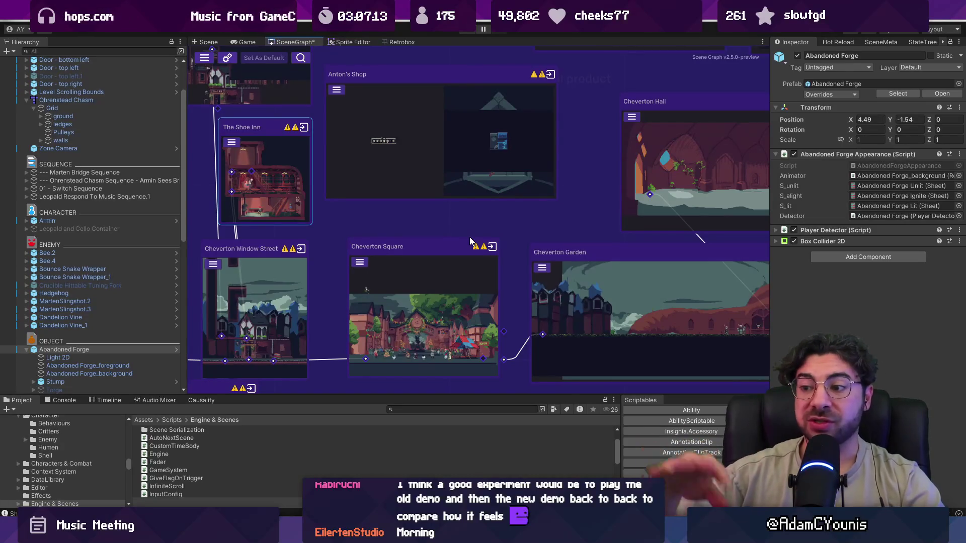
key(f)
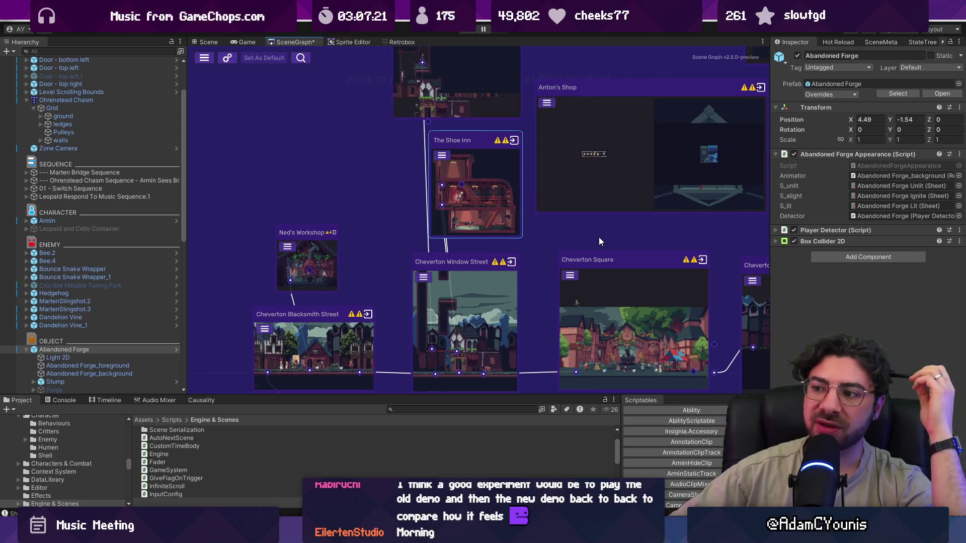
mouse_move(639, 235)
mouse_down()
mouse_move(588, 168)
mouse_move(570, 169)
mouse_up()
scroll(336, 284, up, 1)
scroll(339, 283, down, 1)
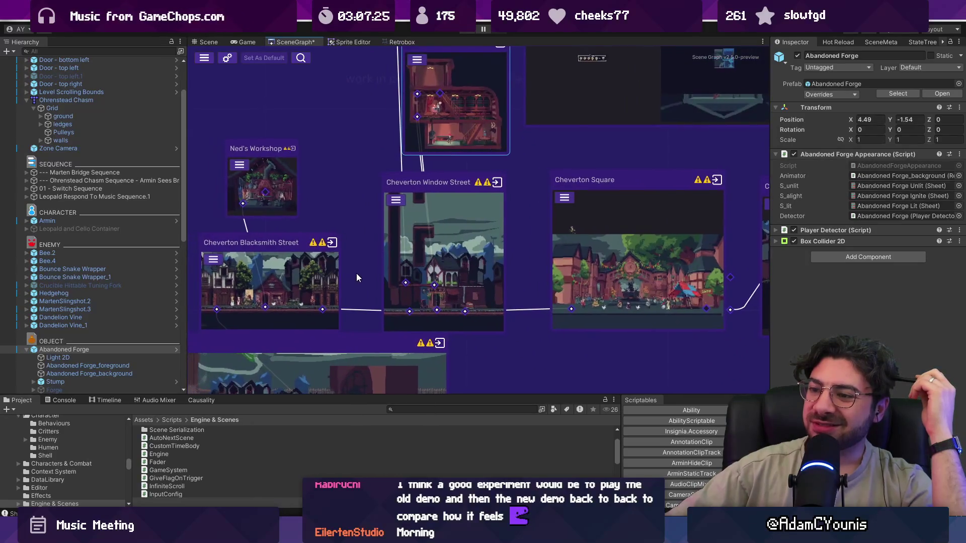
scroll(358, 271, down, 1)
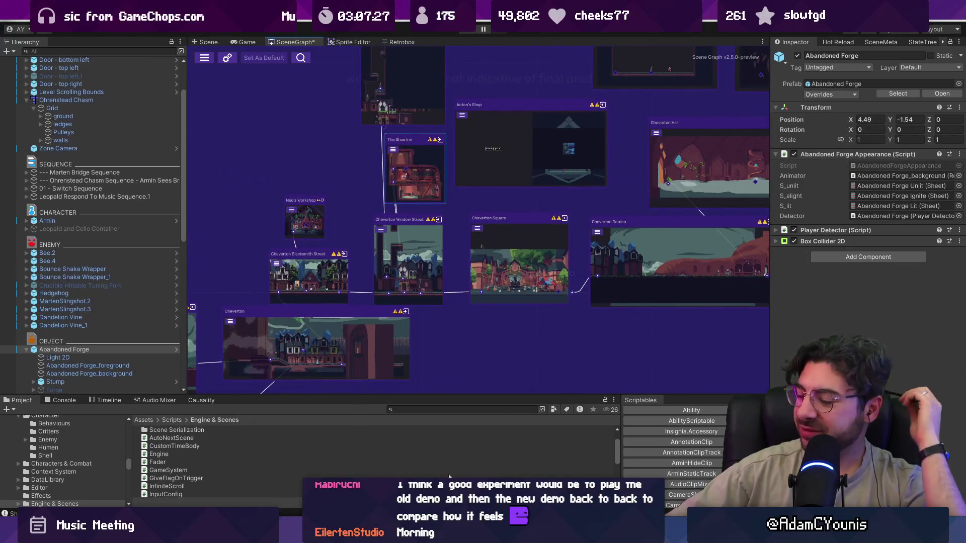
key(alt+Tab)
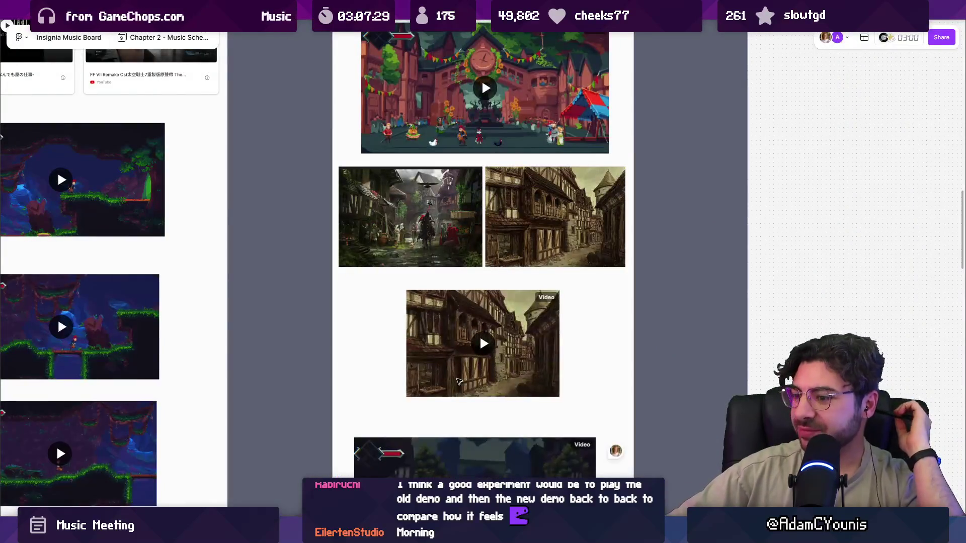
Zoom out over the music board to view all its theme columns.
scroll(378, 345, down, 3)
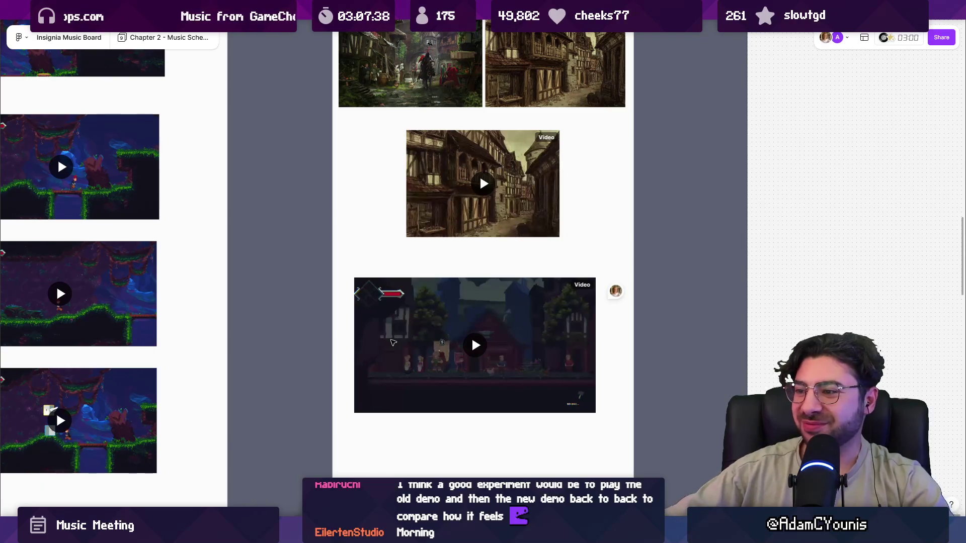
ctrl+scroll(476, 342, down, 5)
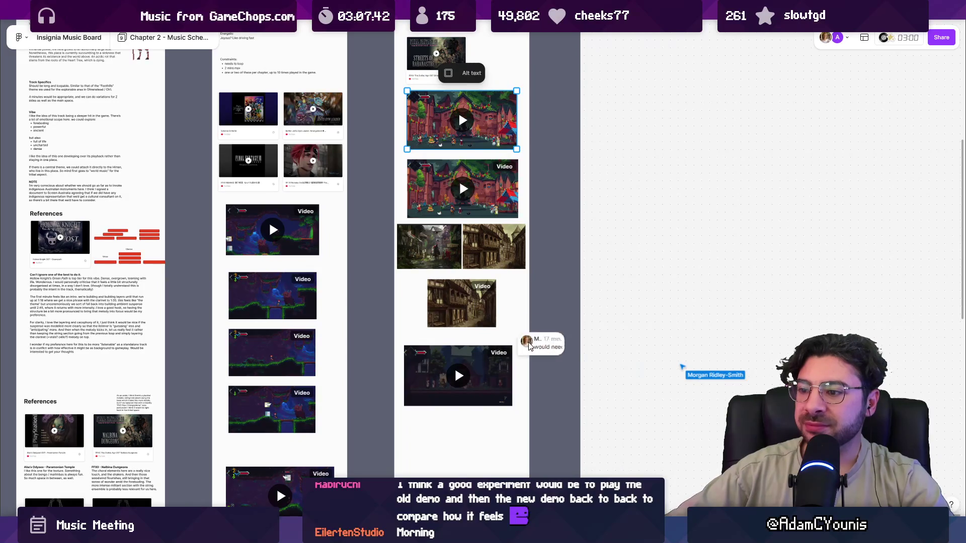
ctrl+scroll(524, 385, down, 5)
ctrl+scroll(511, 455, up, 3)
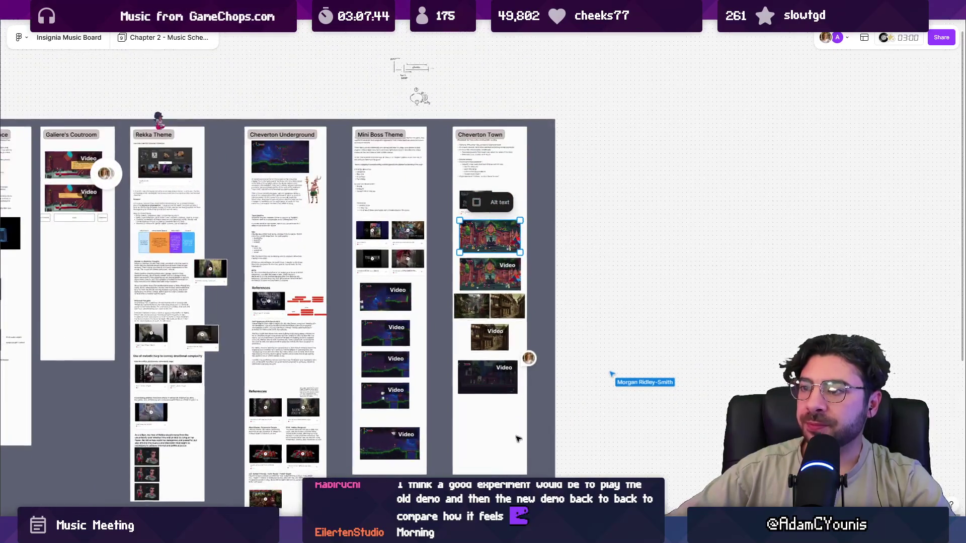
ctrl+scroll(509, 456, up, 1)
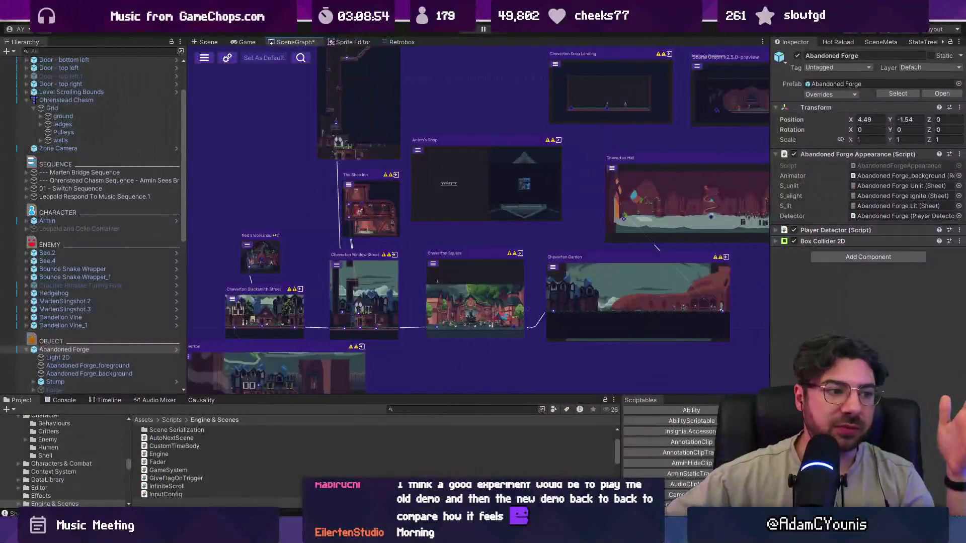
Adjust the scene graph view and room region, then switch to Fork's SceneGraph.asset diff.
scroll(523, 232, down, 5)
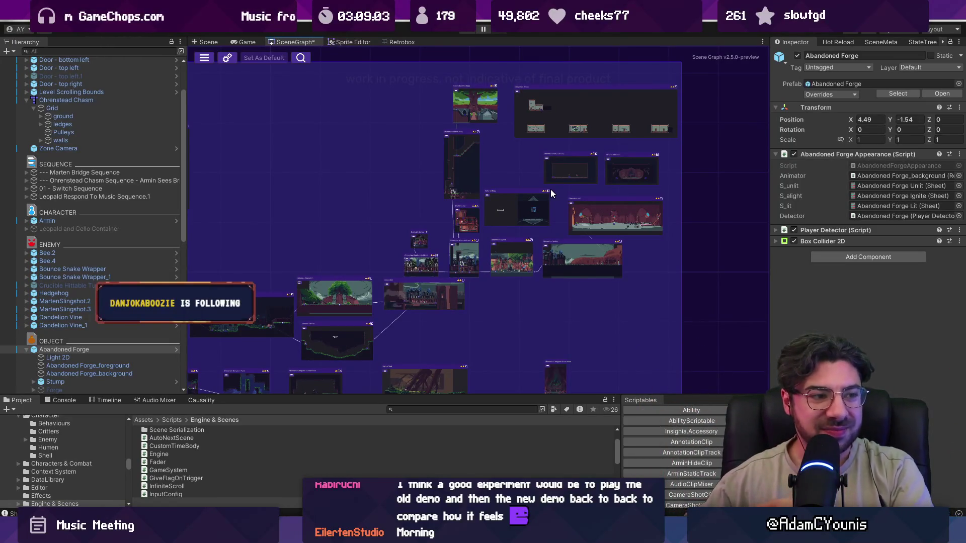
scroll(552, 193, down, 5)
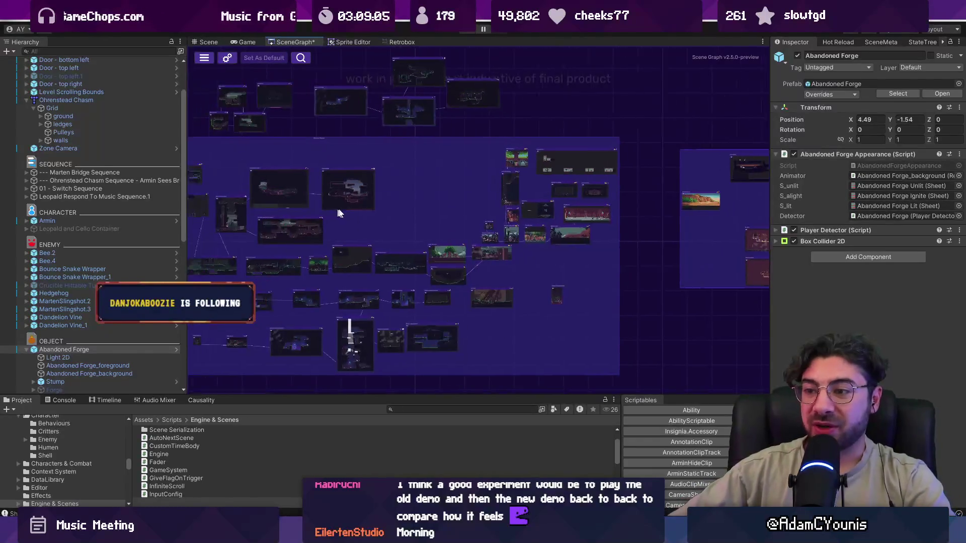
drag(286, 165, 326, 175)
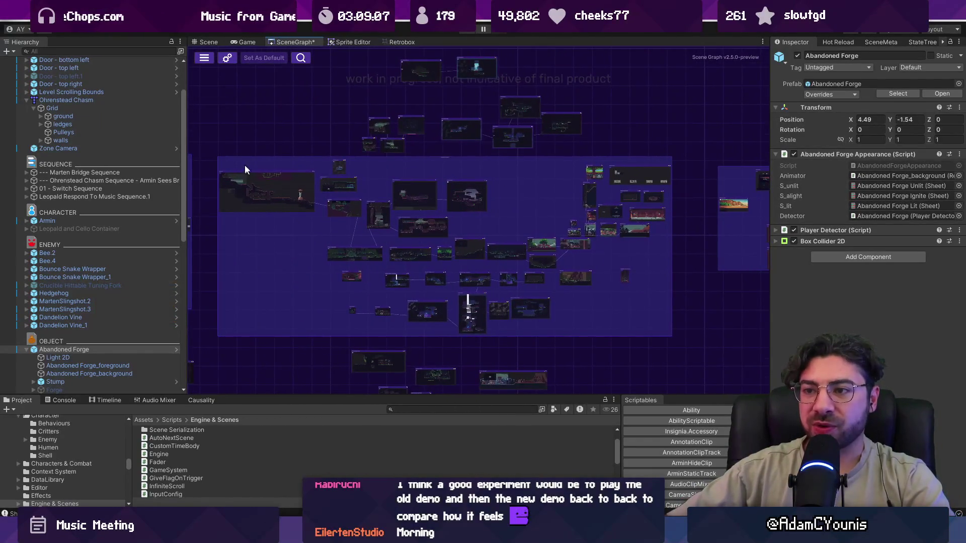
drag(672, 331, 674, 333)
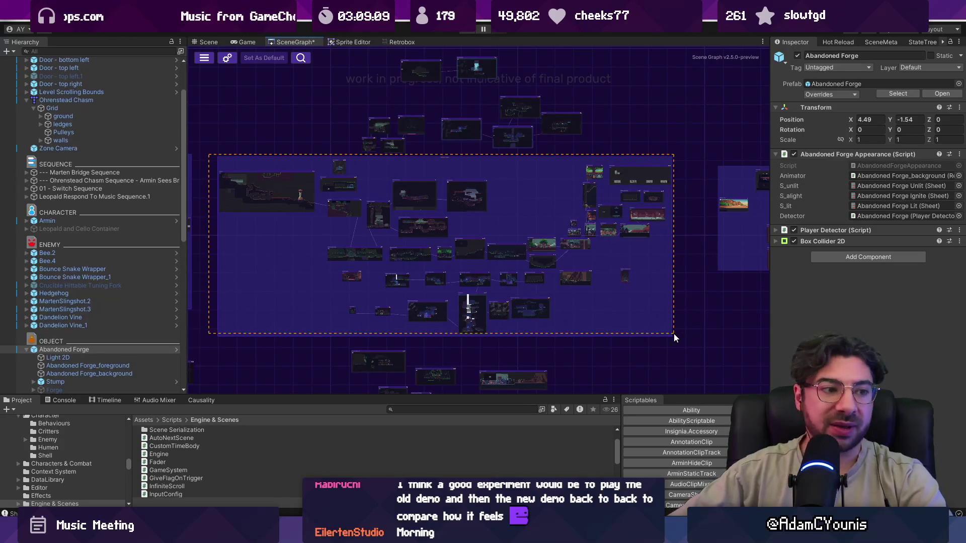
scroll(714, 279, down, 3)
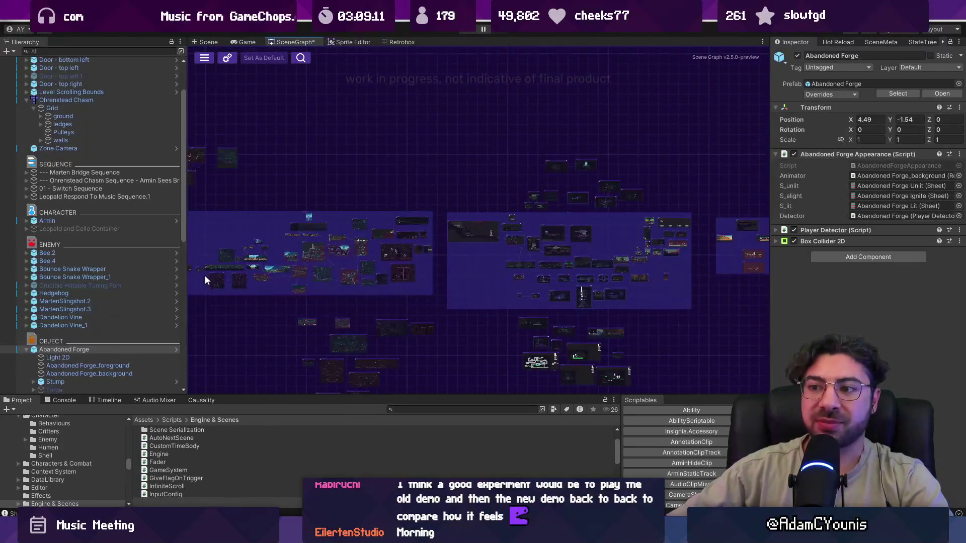
scroll(204, 276, up, 3)
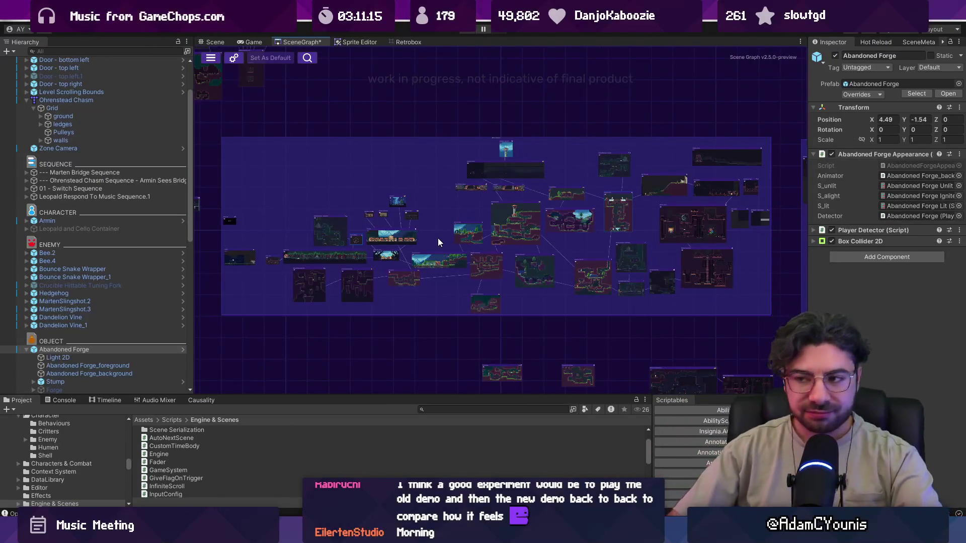
scroll(438, 237, up, 5)
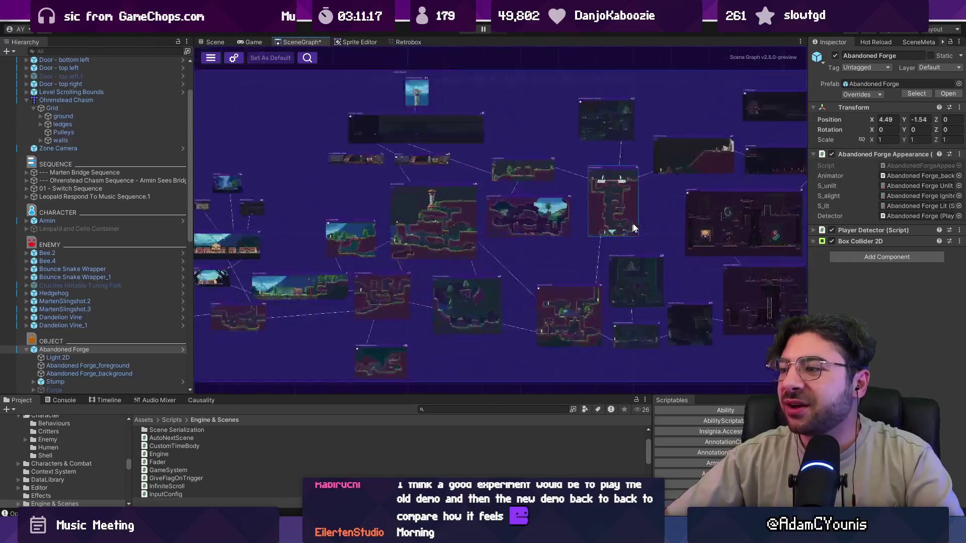
scroll(459, 217, up, 4)
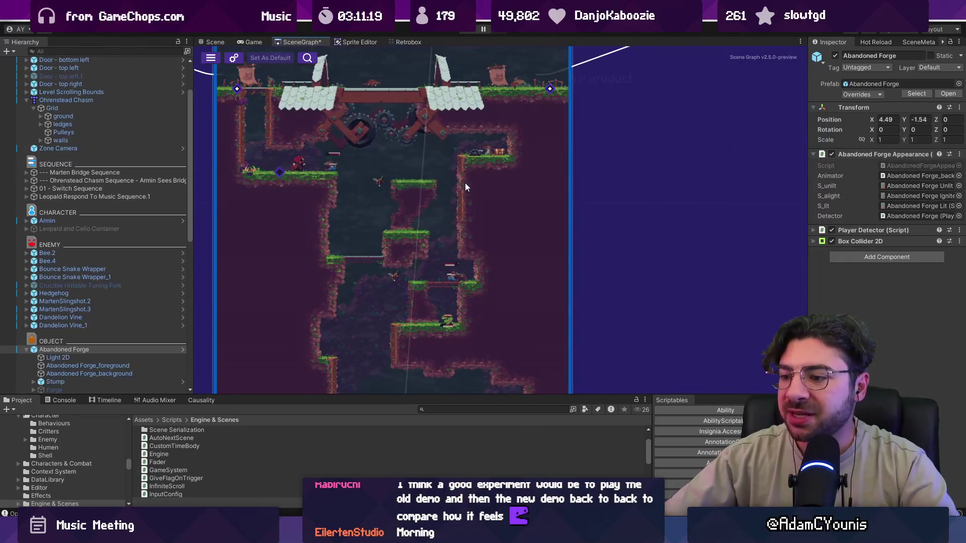
key(alt+Tab)
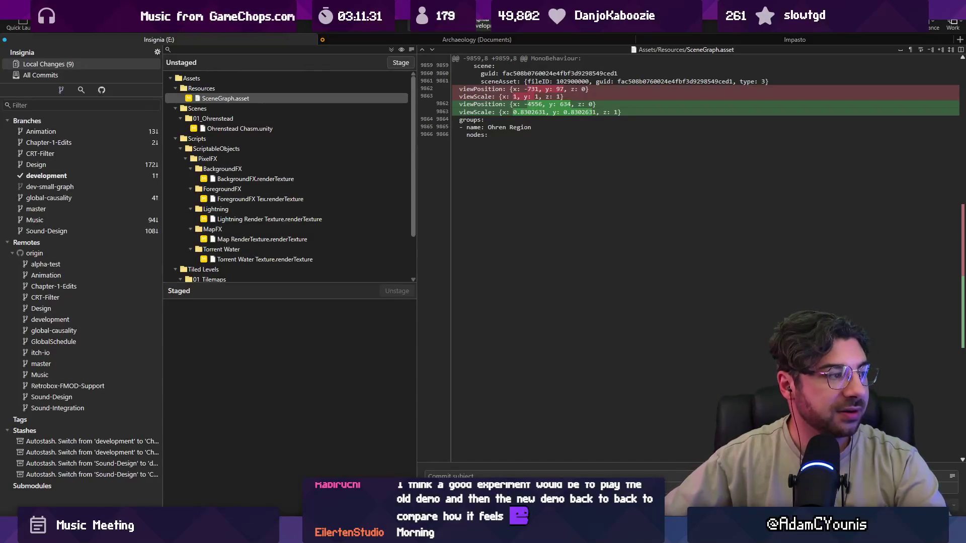
Switch from Fork to the Discord insignia-alpha-test forum.
key(alt+Tab)
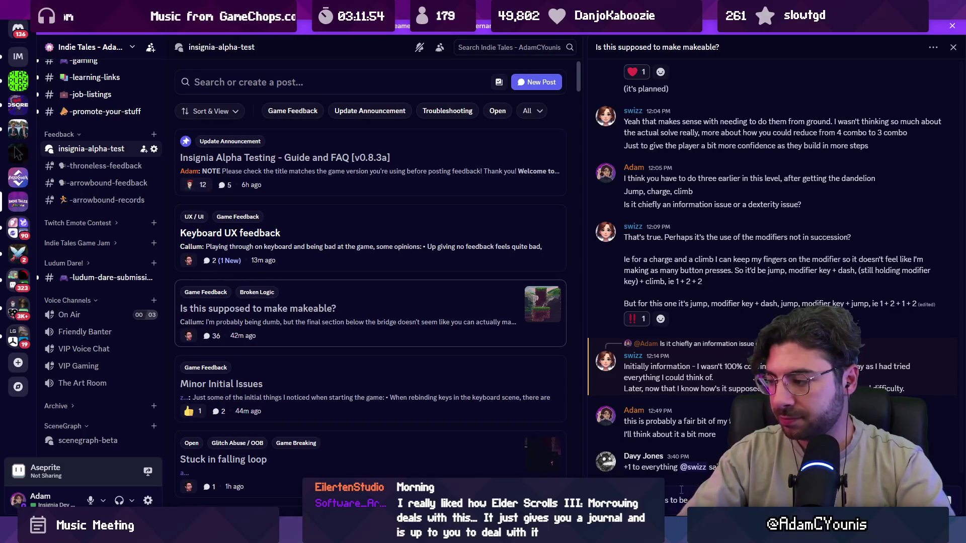
Send the update reply on the 'Is this supposed to make makeable?' thread and close that post.
key(Return)
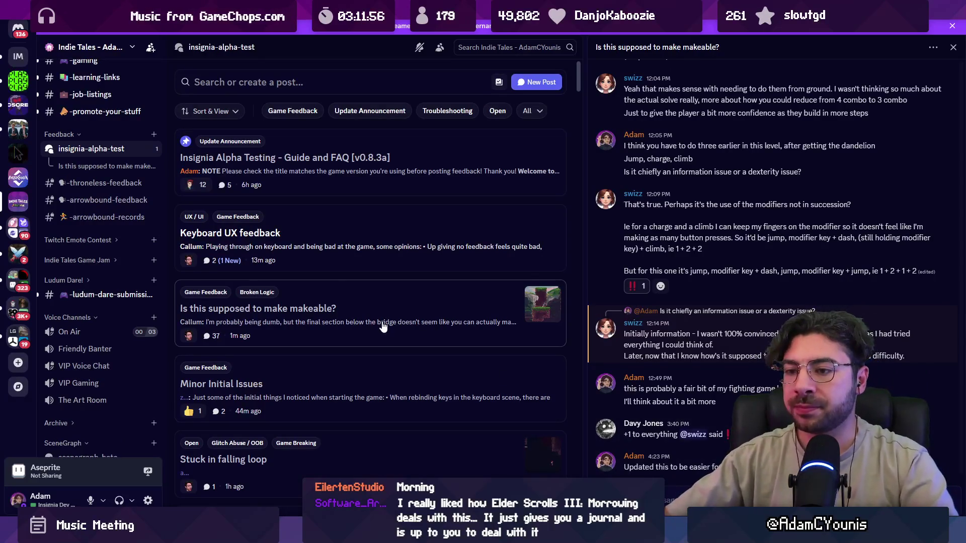
right_click(385, 305)
mouse_move(437, 368)
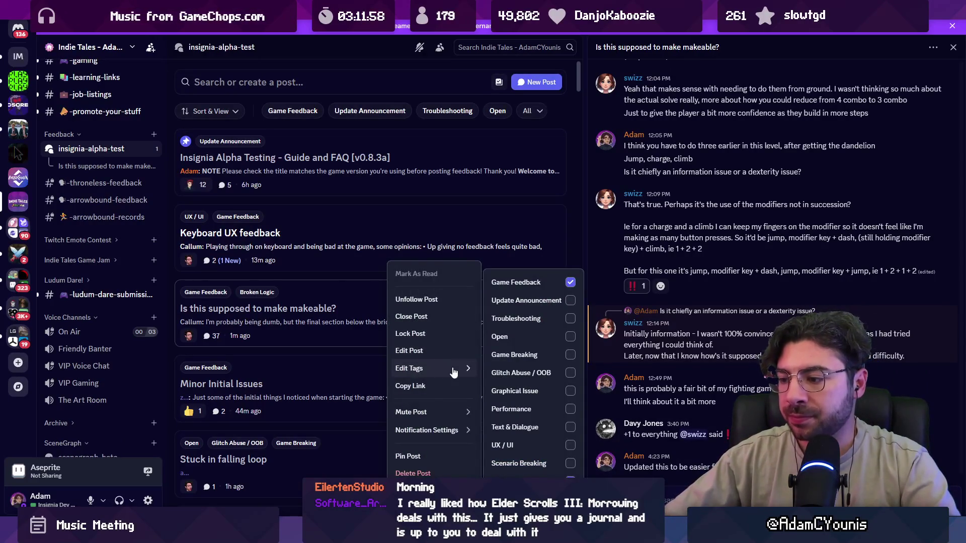
click(428, 318)
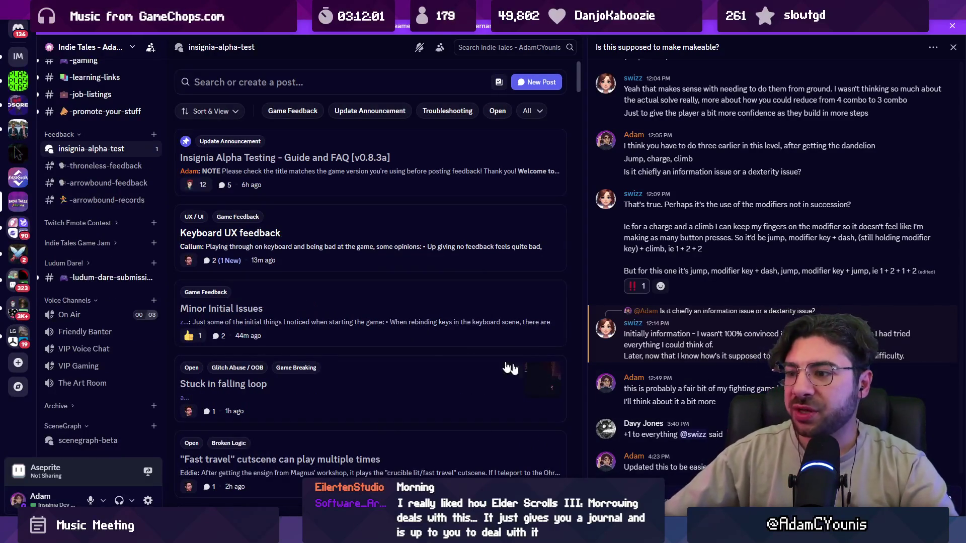
Browse the Minor Initial Issues, Keyboard UX and alpha testing FAQ posts.
click(340, 308)
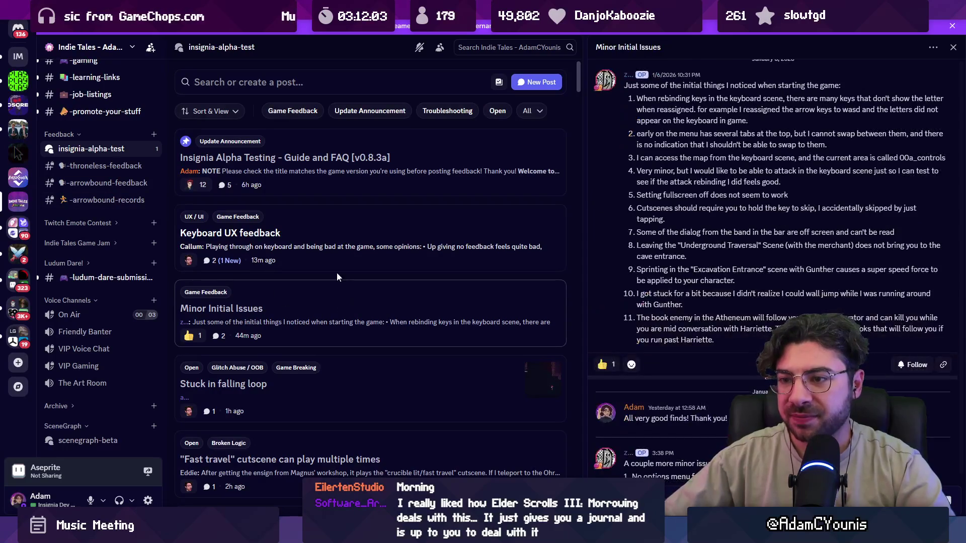
click(332, 245)
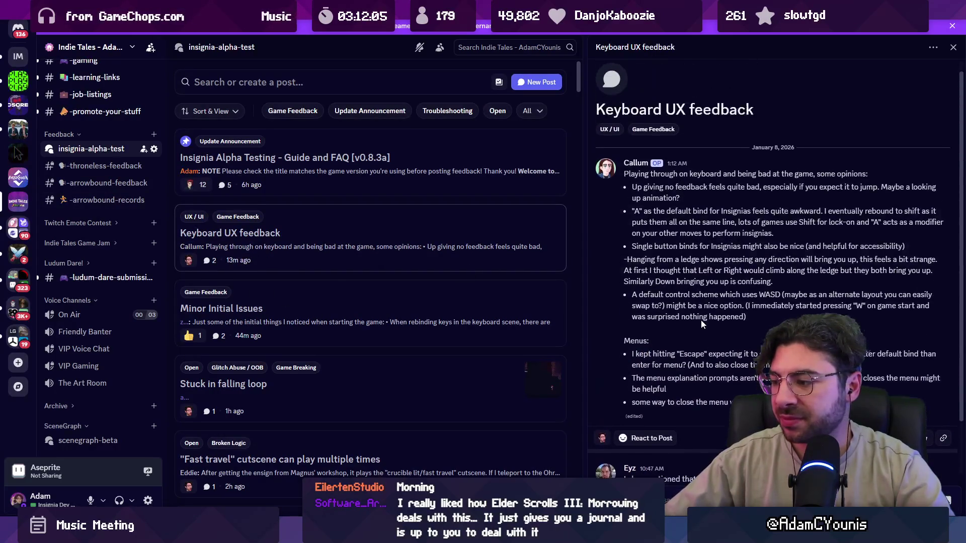
click(368, 192)
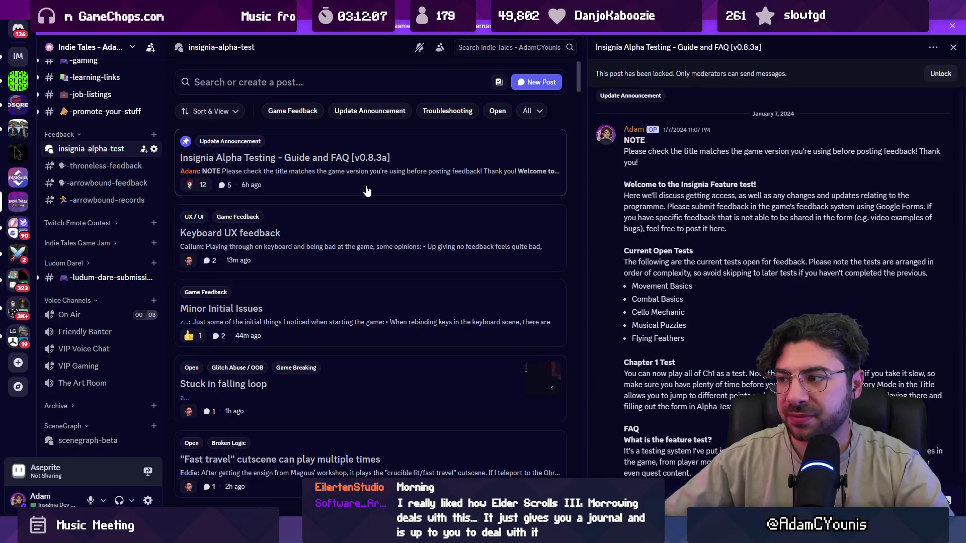
click(371, 236)
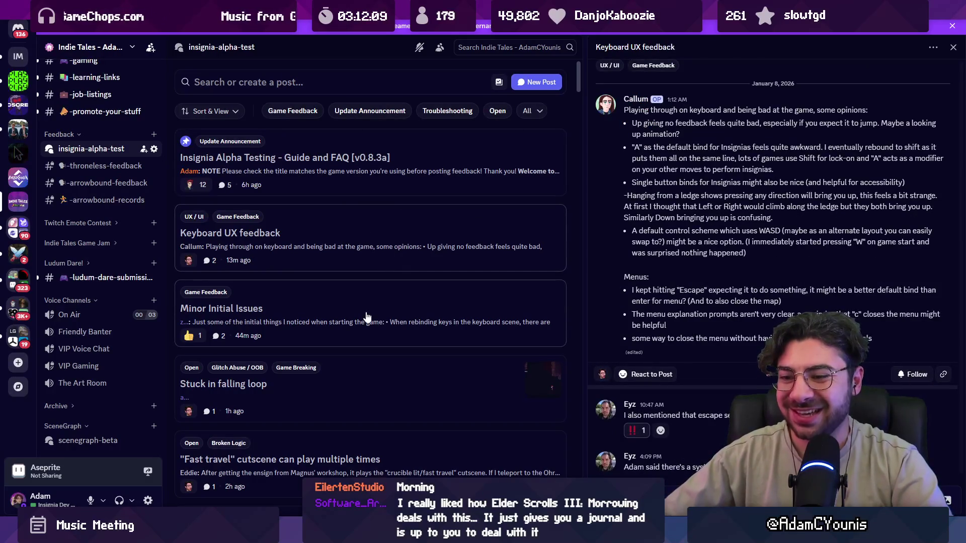
scroll(367, 317, down, 2)
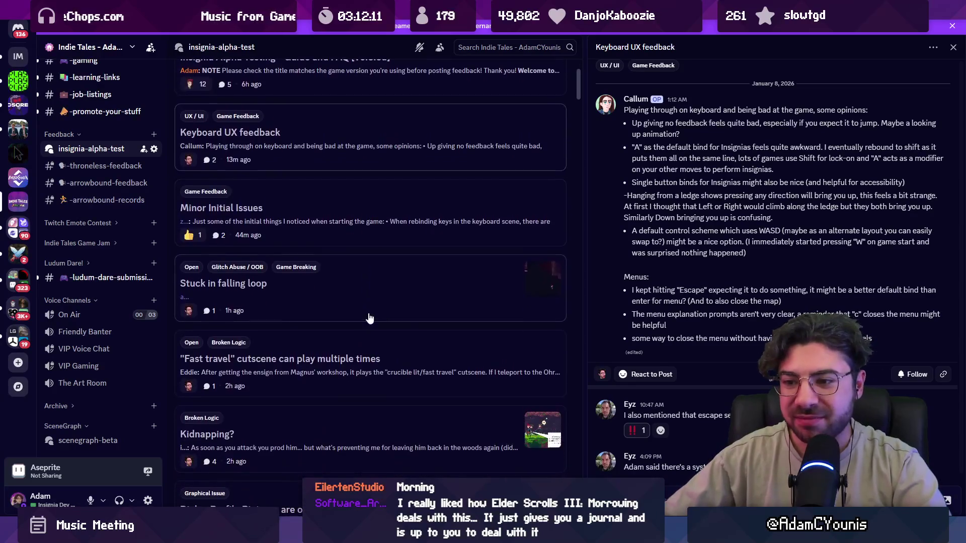
scroll(370, 317, down, 1)
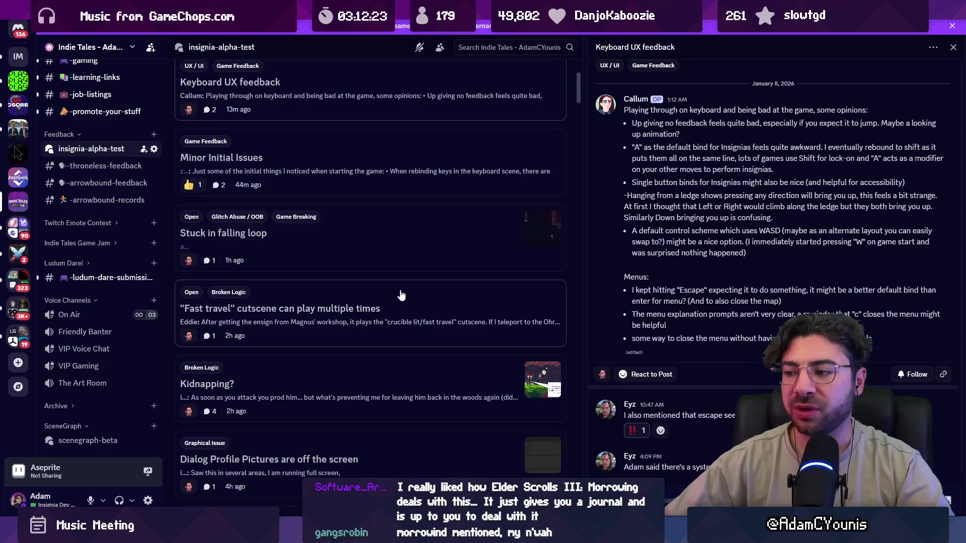
scroll(395, 298, down, 1)
Open the 'Kidnapping?' post about the Gunther quest and bring up the tag filter.
click(402, 328)
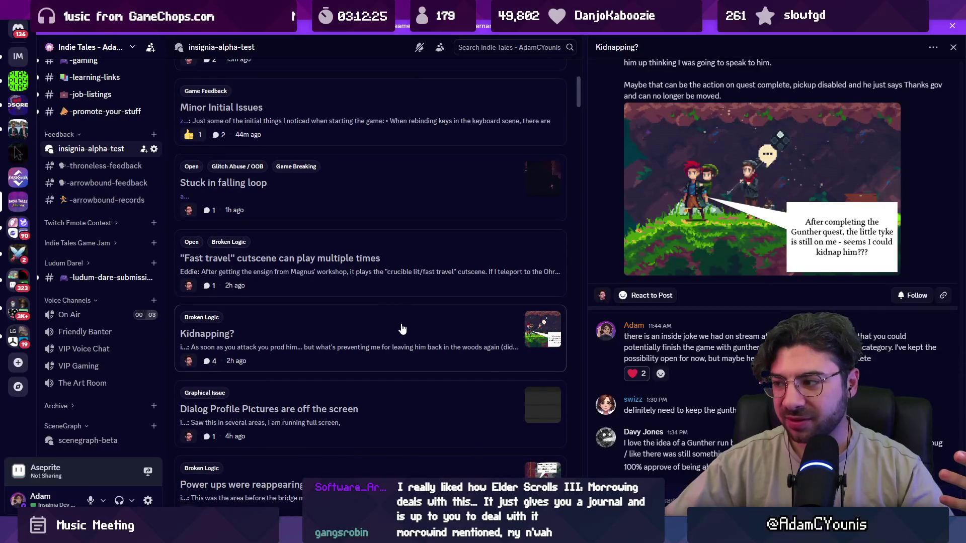
scroll(352, 272, down, 2)
scroll(342, 273, up, 6)
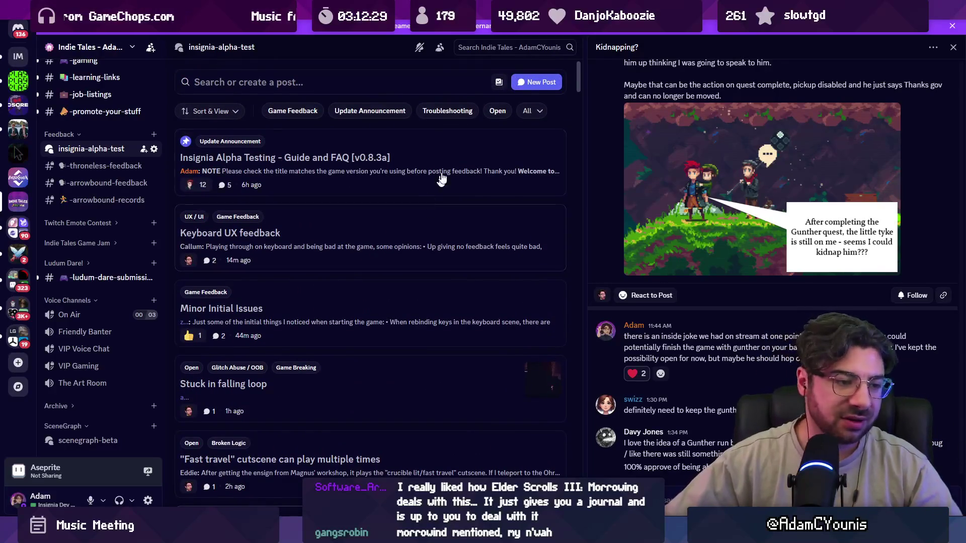
click(532, 111)
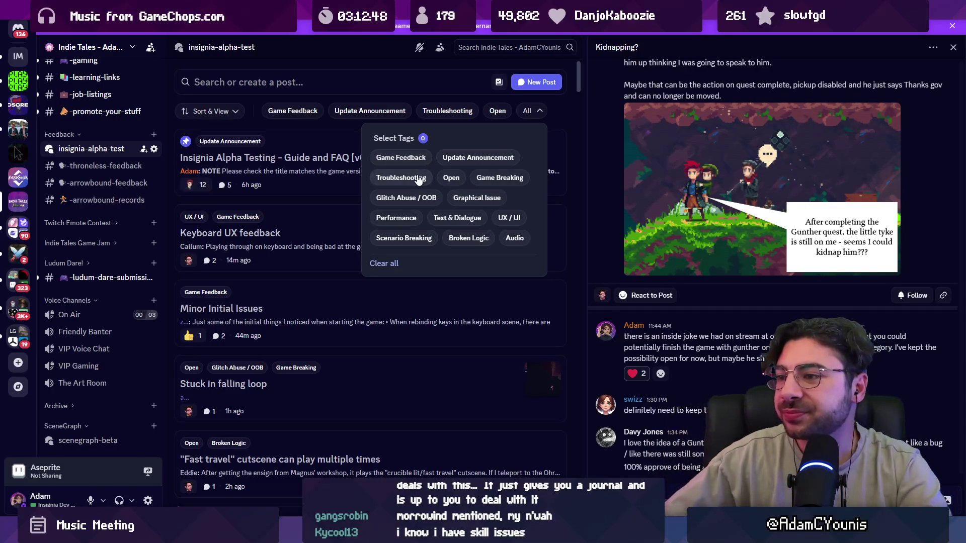
Filter the forum posts by the Open and Game Breaking tags.
click(402, 179)
click(451, 180)
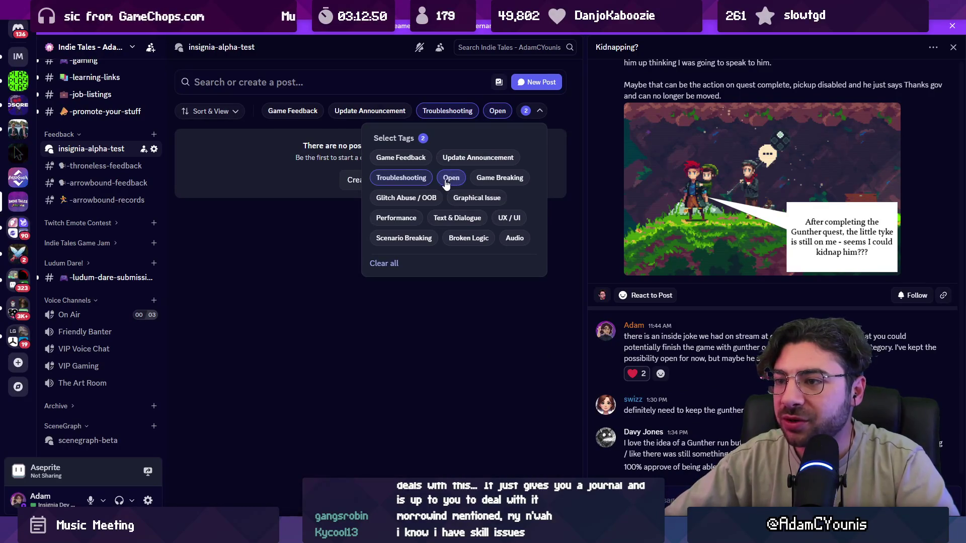
click(428, 180)
click(481, 181)
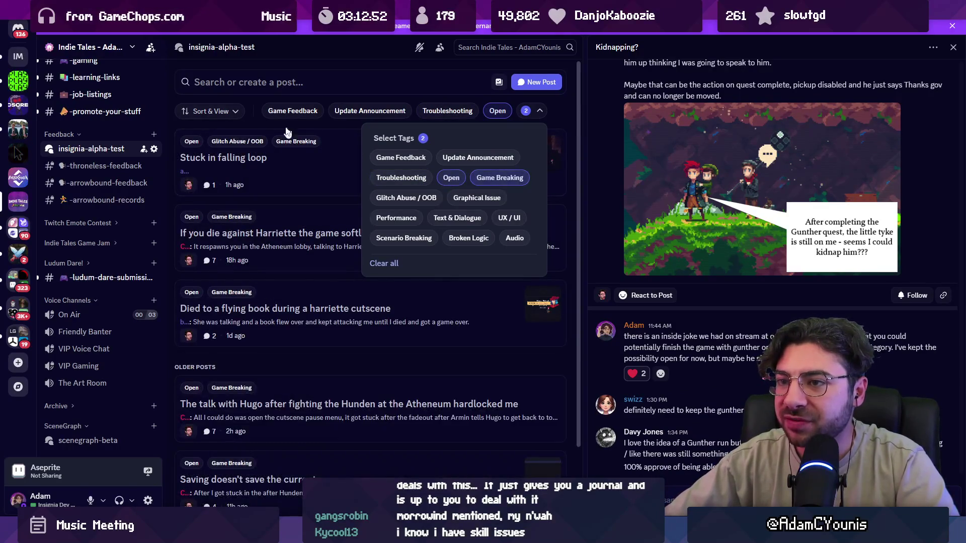
click(211, 111)
click(533, 111)
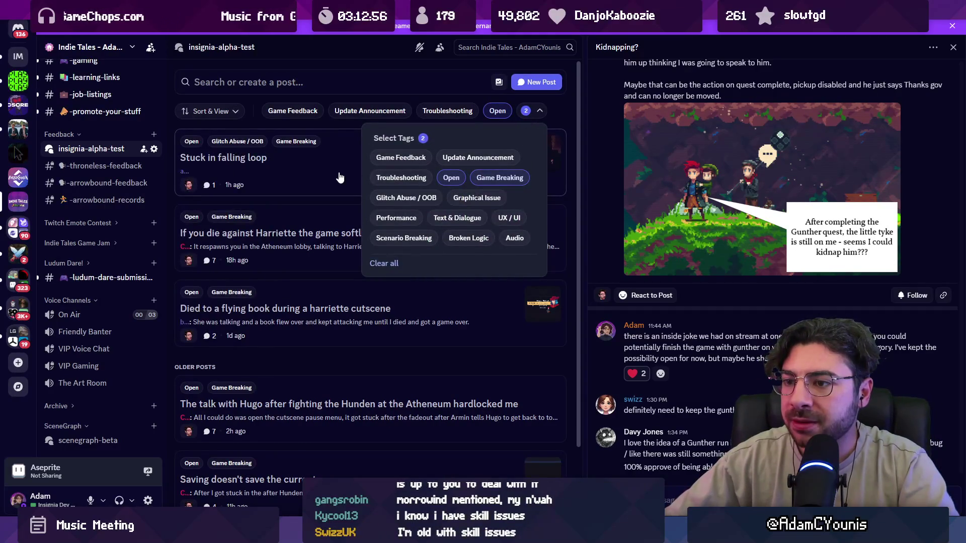
Close the Harriette softlock bug report post.
click(337, 220)
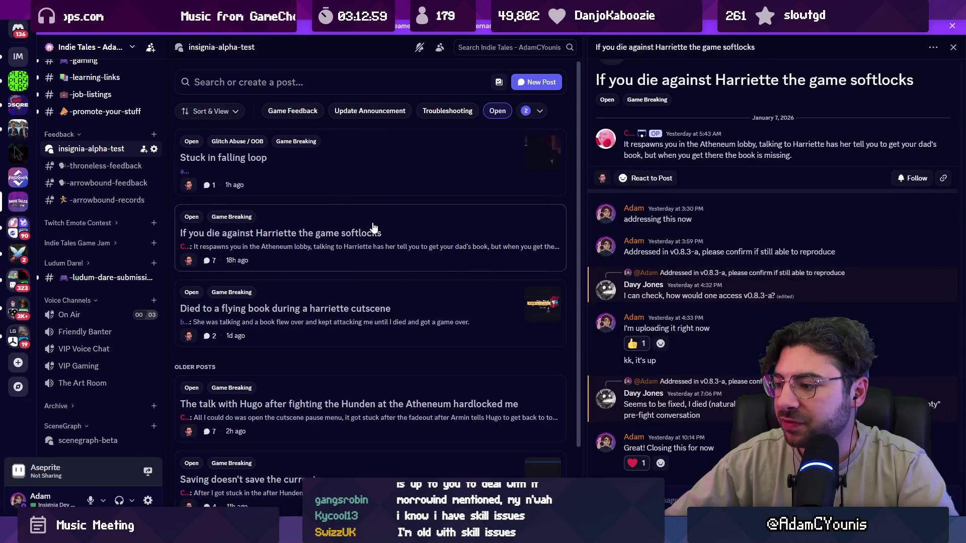
right_click(339, 220)
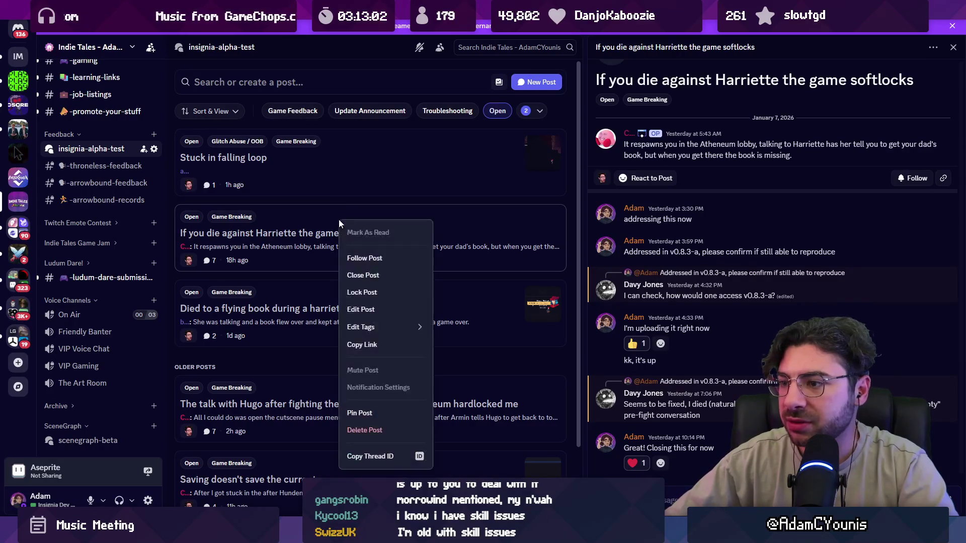
click(390, 277)
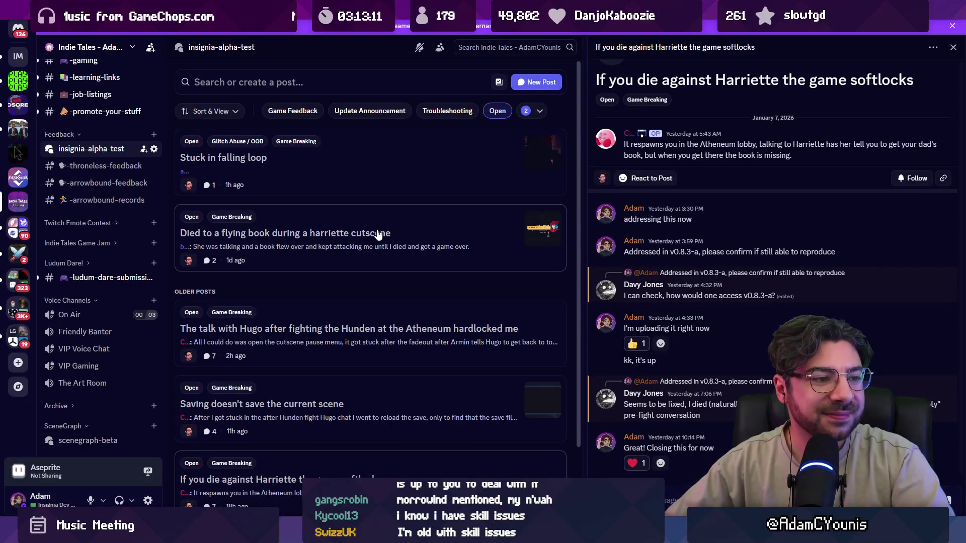
Swap the filter to Graphical Issue, read the Ohrenite chunk red post, and return to Unity.
click(536, 111)
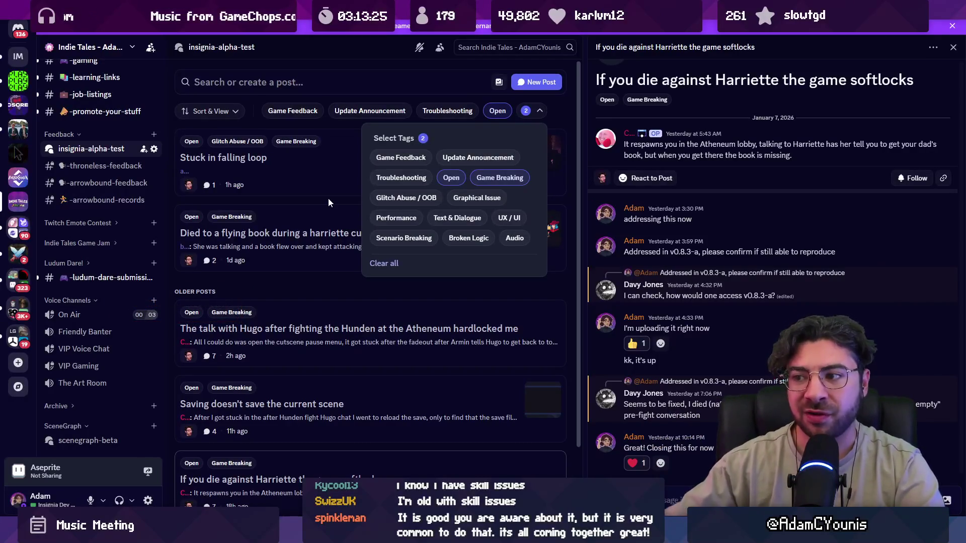
click(484, 182)
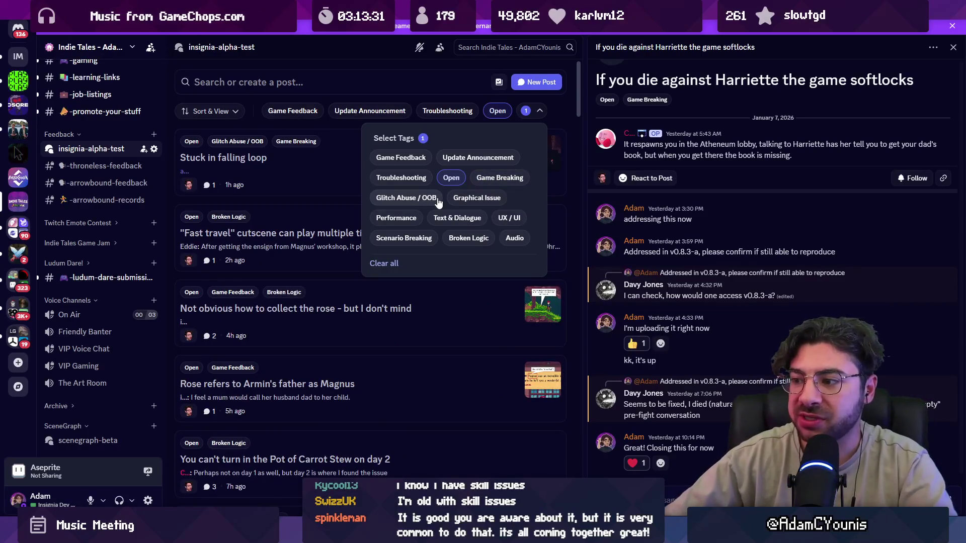
click(456, 204)
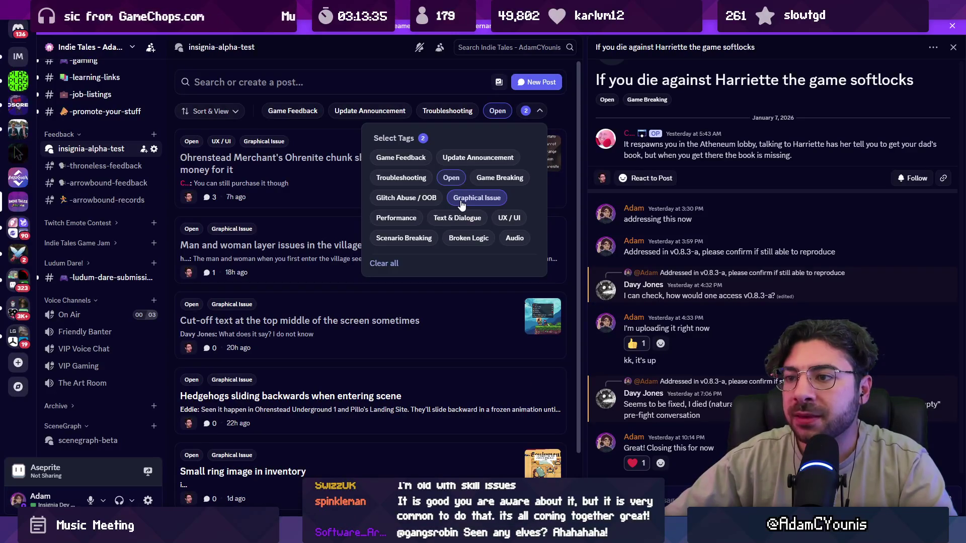
click(345, 52)
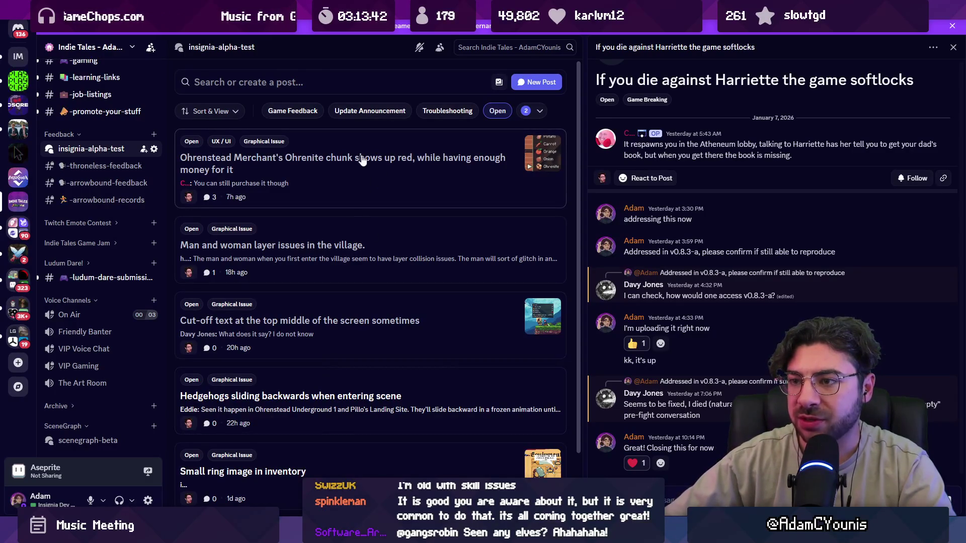
click(364, 160)
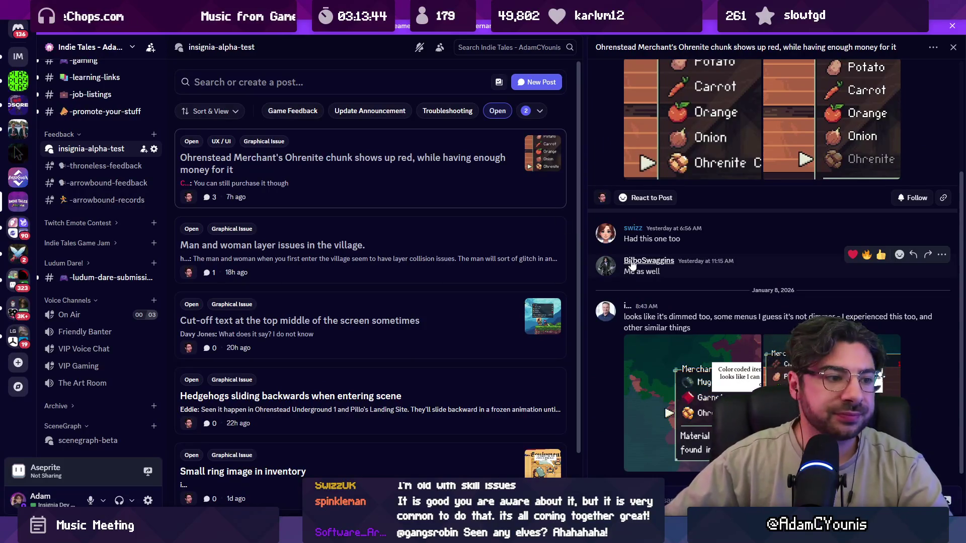
scroll(632, 253, up, 1)
scroll(634, 251, up, 3)
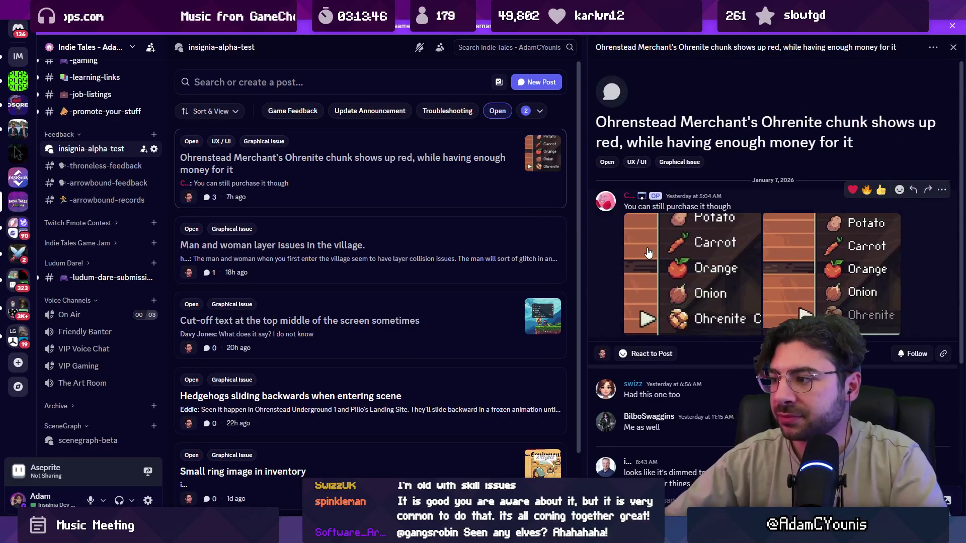
key(alt+Tab)
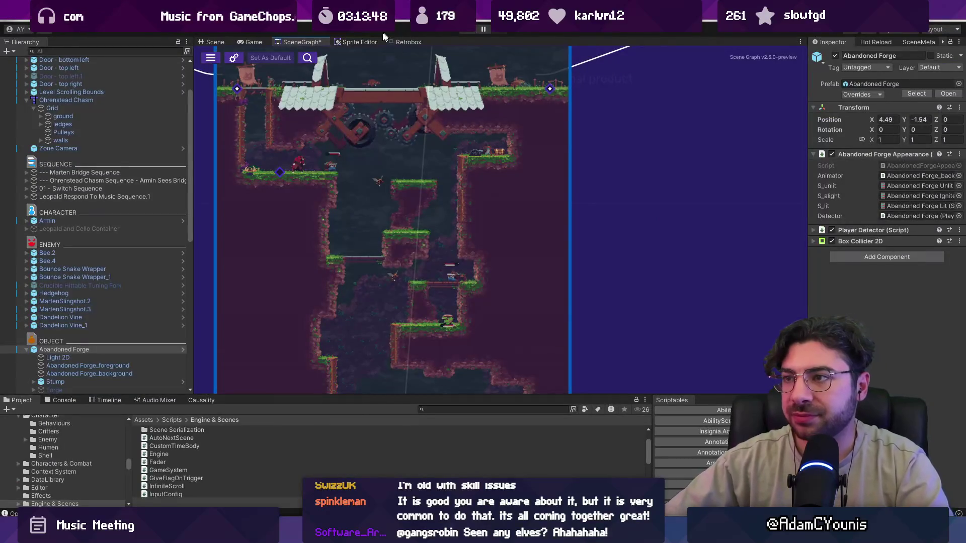
Discard the uncommitted changes in the ScriptableObjects folder (5 files) in Fork.
click(291, 44)
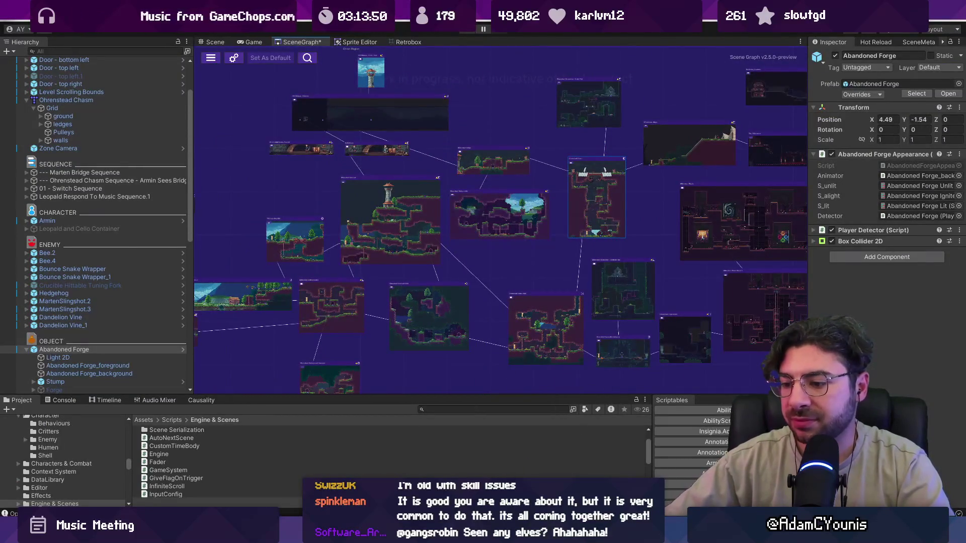
key(alt+Tab)
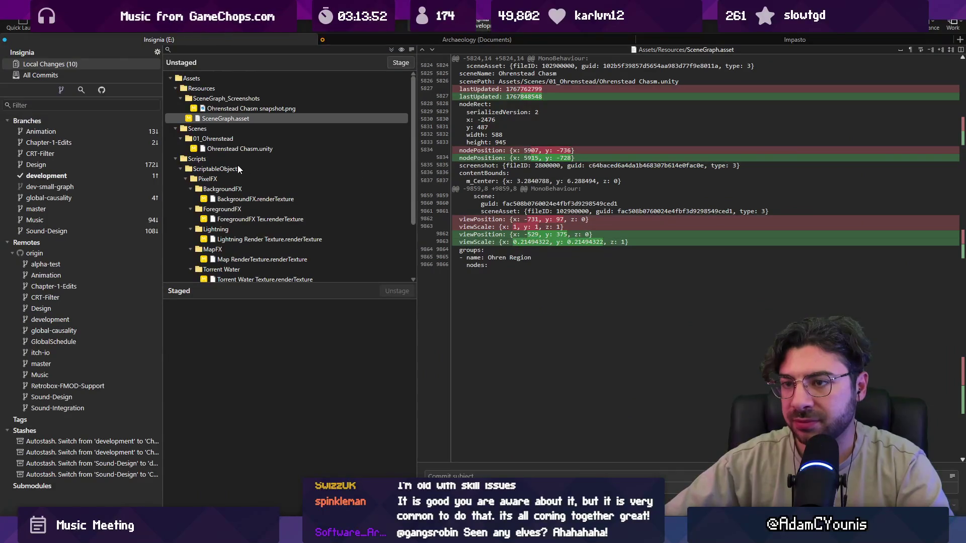
right_click(225, 167)
click(202, 170)
scroll(211, 177, down, 2)
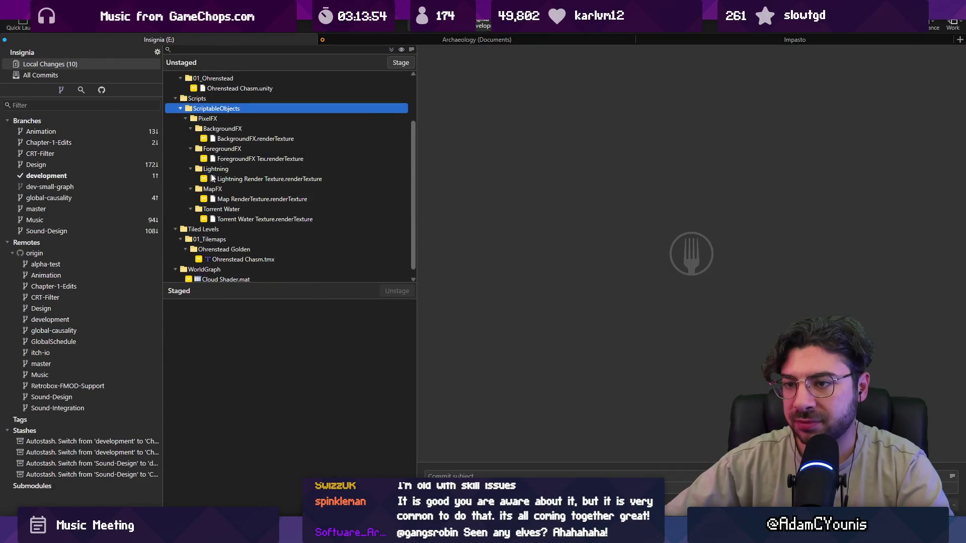
click(180, 108)
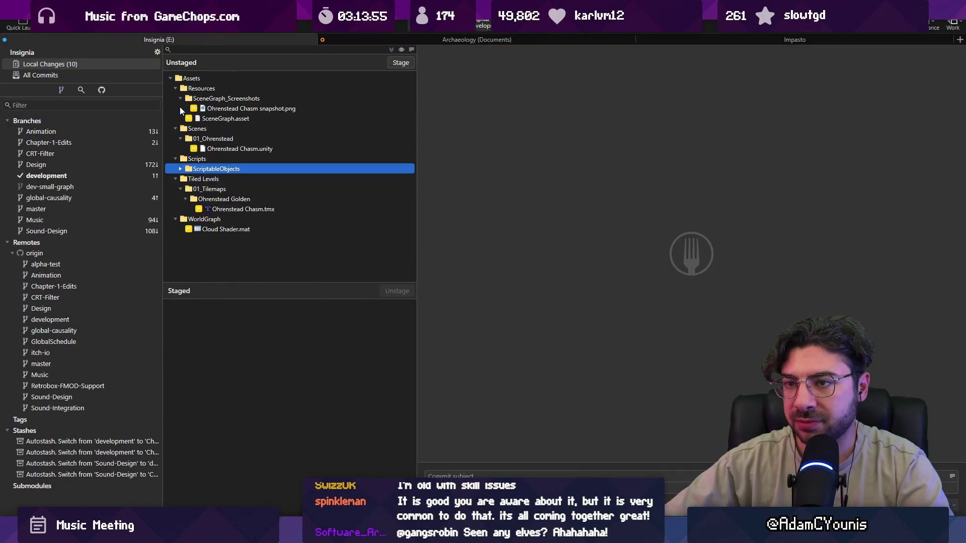
right_click(205, 169)
click(194, 170)
key(Delete)
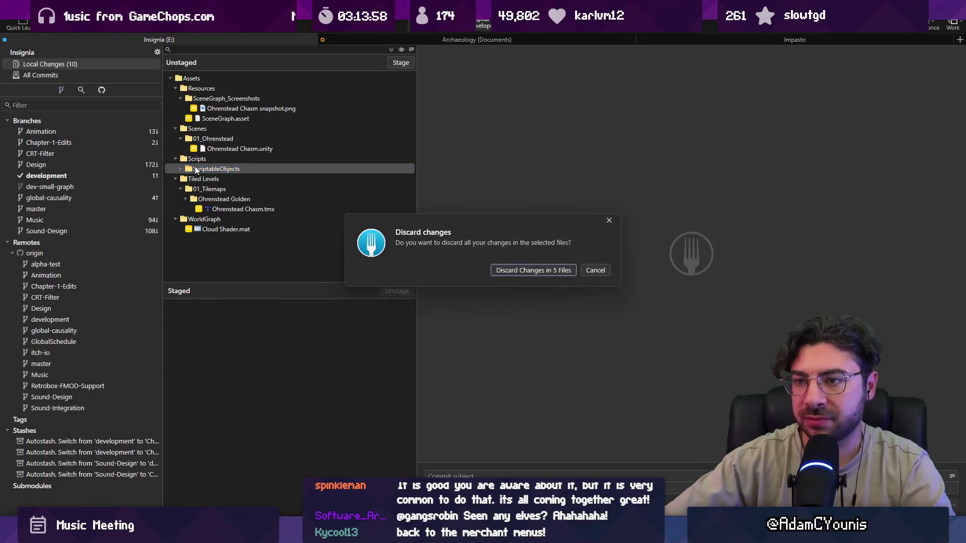
click(502, 270)
Stage the remaining Ohrenstead Chasm level changes and commit them with an update subject.
click(272, 190)
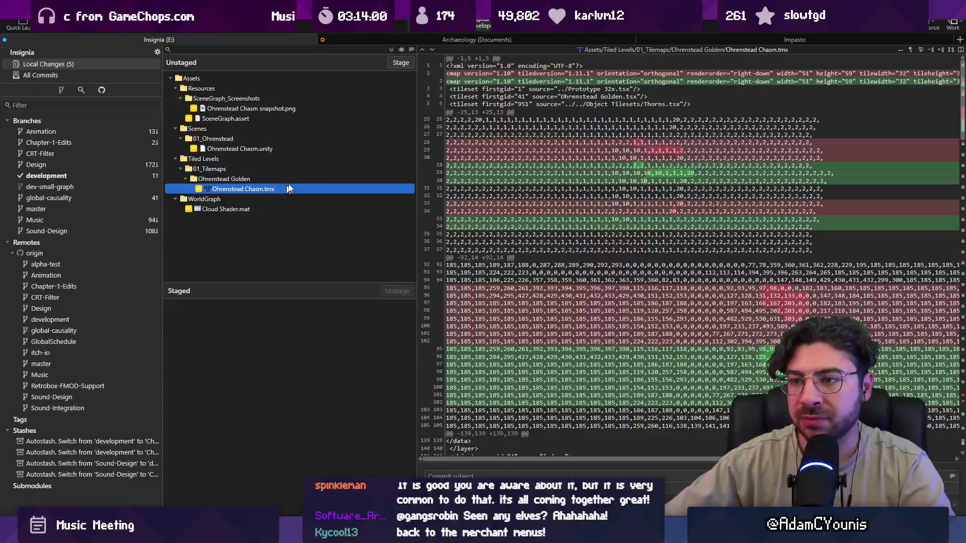
click(400, 62)
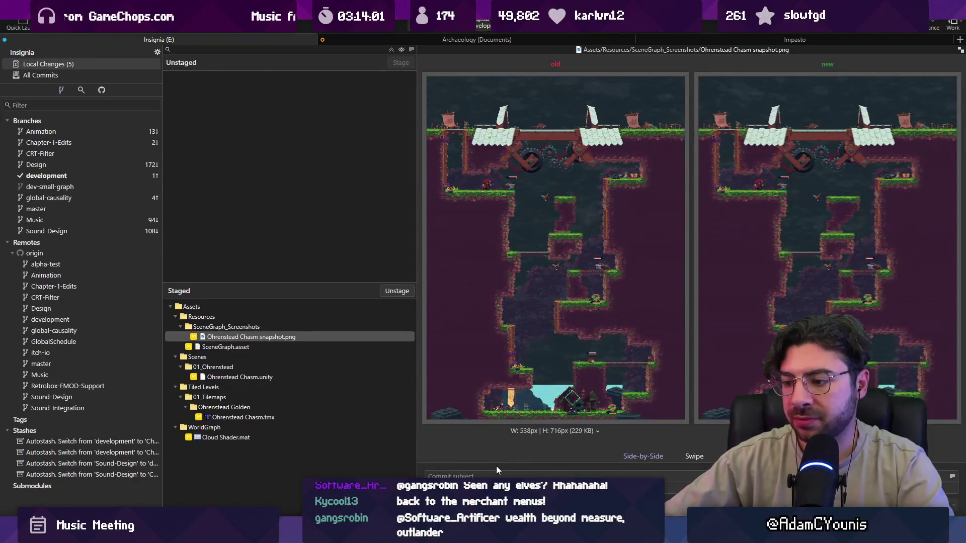
text(Updates Ohrewn)
text(e)
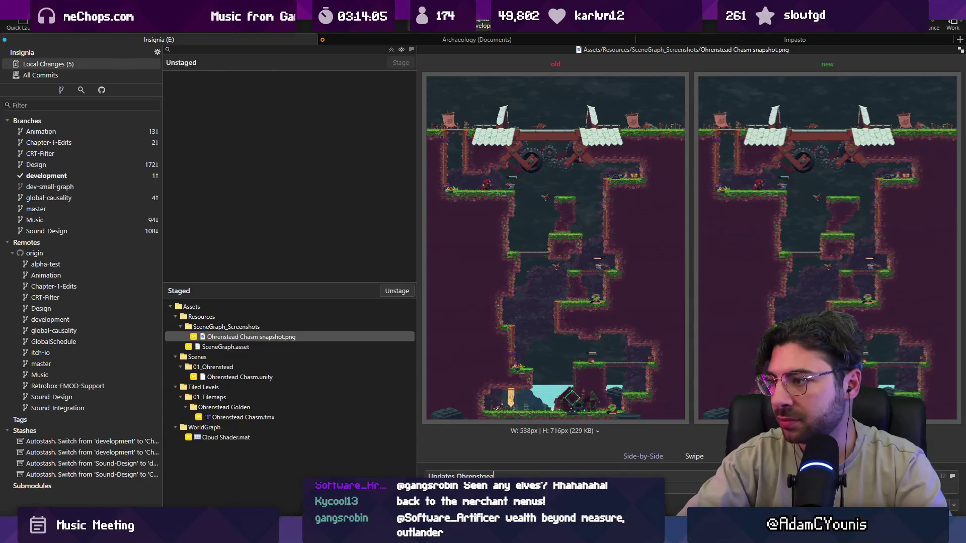
text(a)
key(BackSpace)
text(d cha)
text(hasm )
text( to be eas)
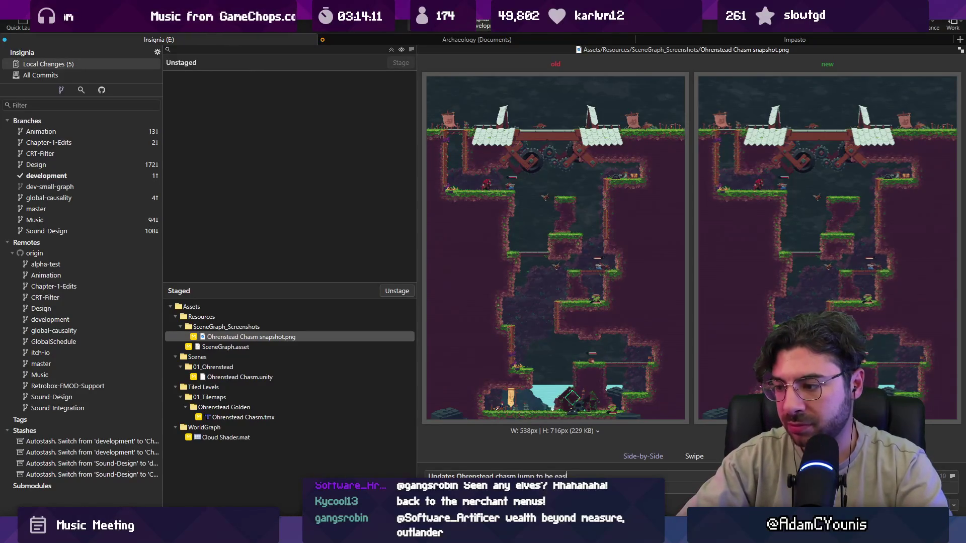
text(ier)
key(ctrl+Return)
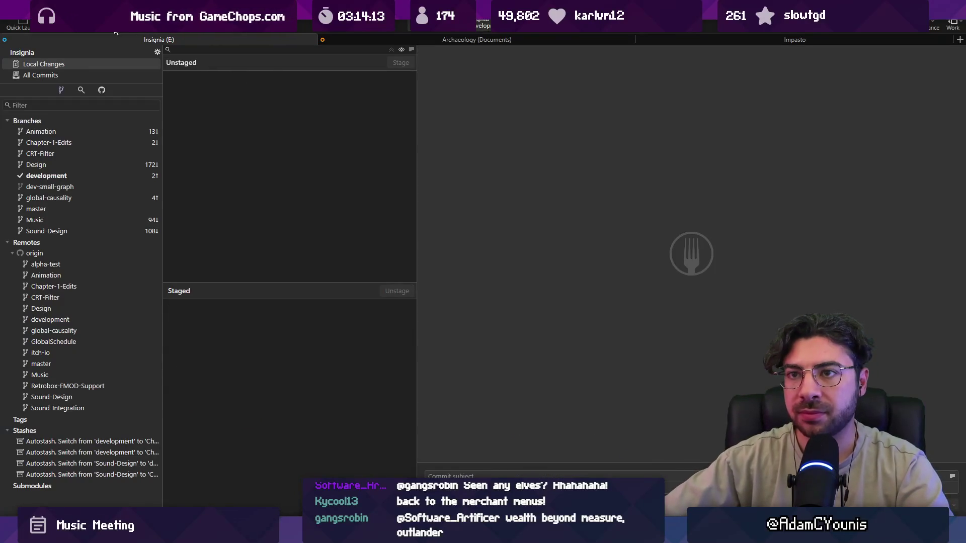
Push the development branch to origin/development and return to Unity.
click(116, 31)
click(546, 295)
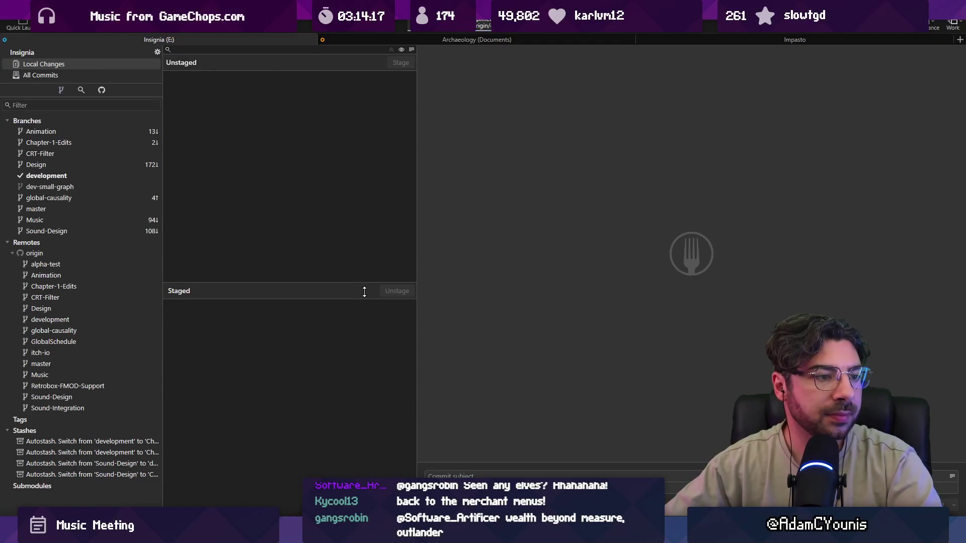
key(alt+Tab)
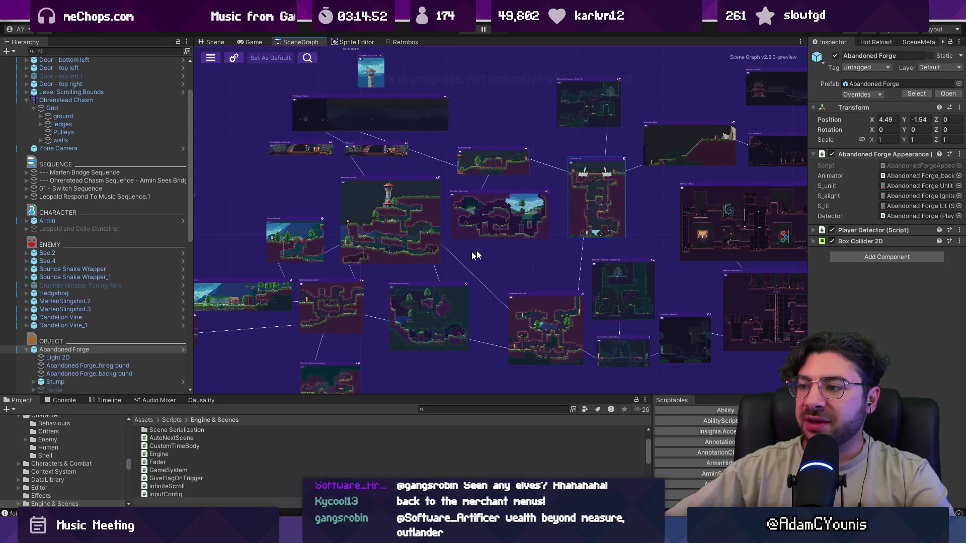
Pan, zoom and box-select room nodes to survey the graph around Athenaeum Stacks.
drag(654, 212, 403, 217)
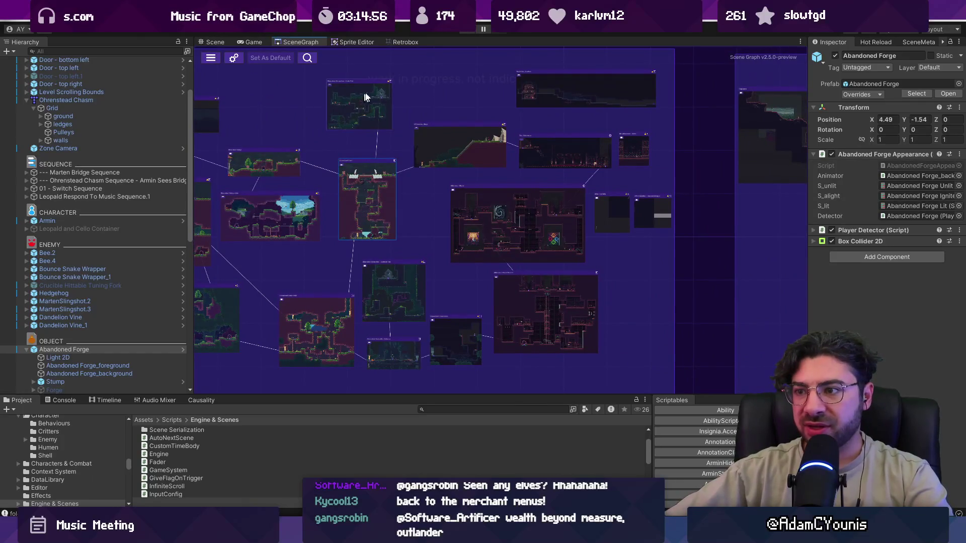
drag(625, 347, 654, 367)
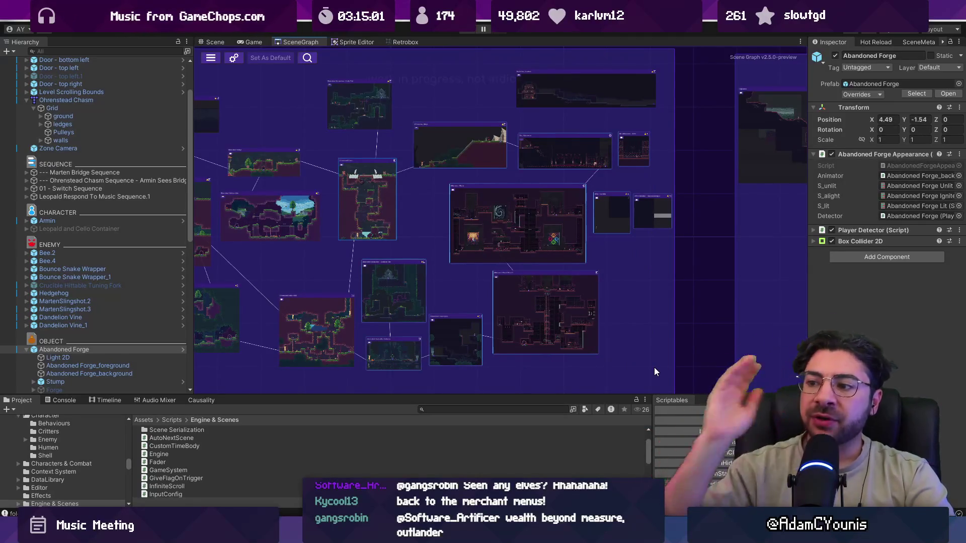
click(410, 226)
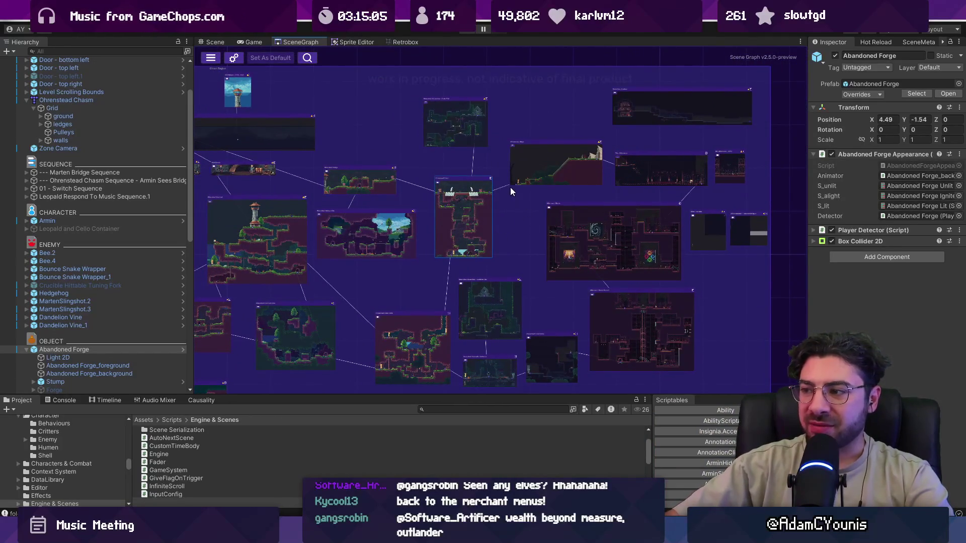
drag(689, 334, 722, 303)
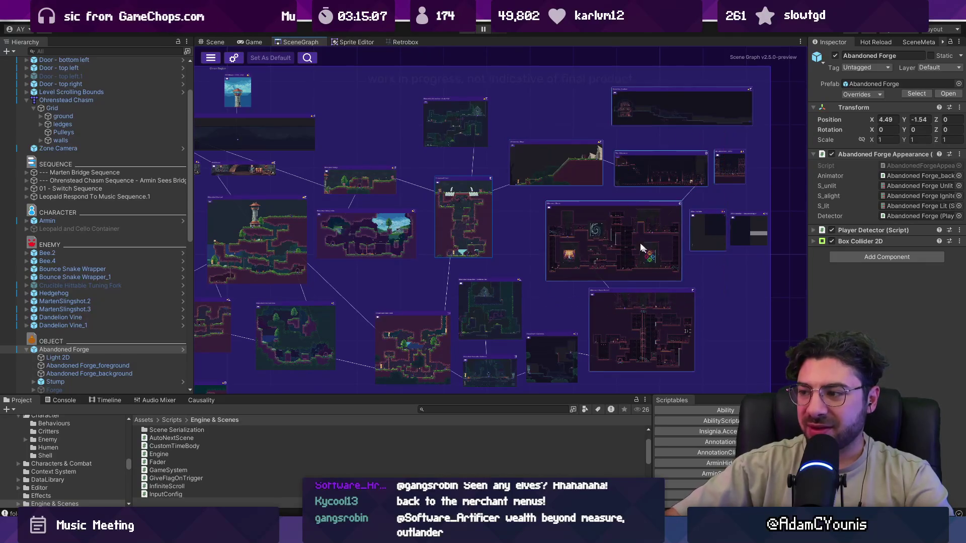
scroll(622, 211, up, 3)
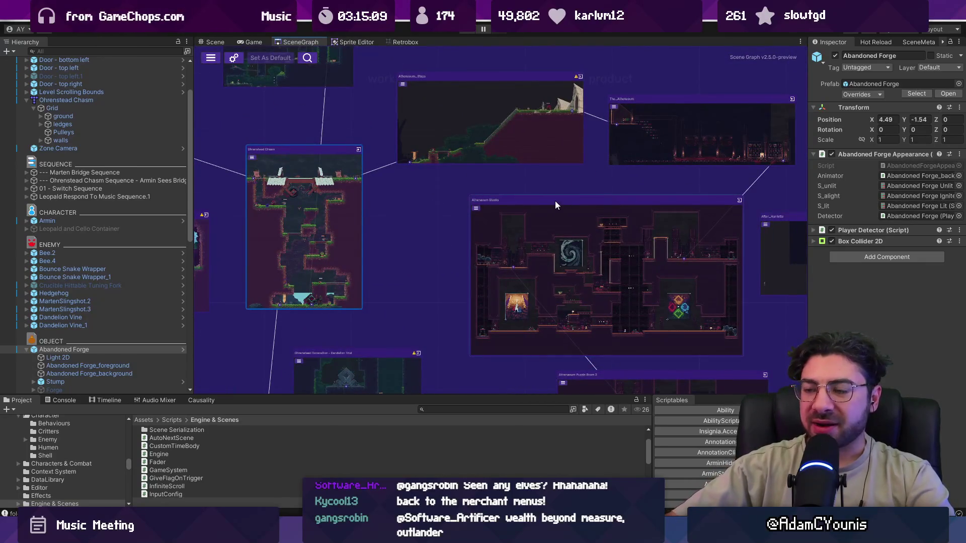
scroll(651, 159, up, 3)
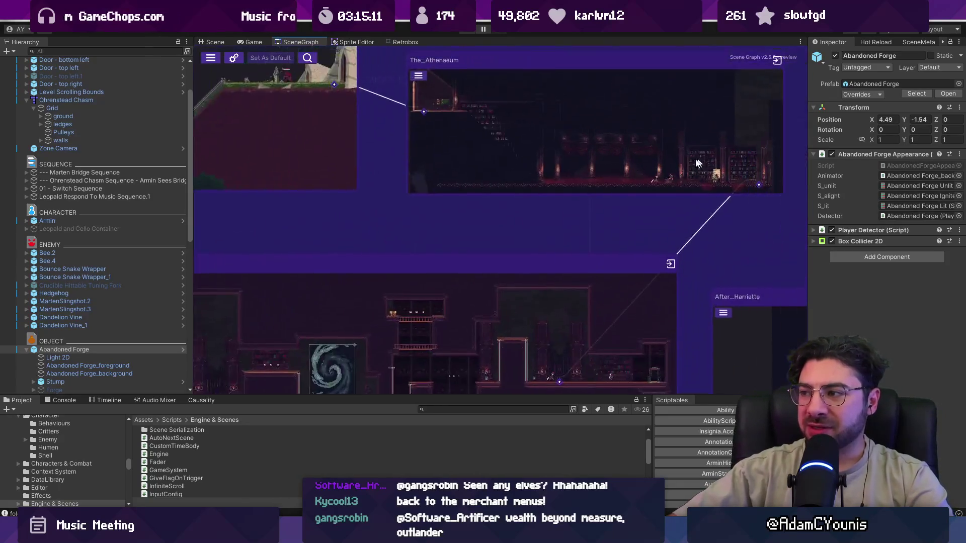
scroll(525, 207, down, 5)
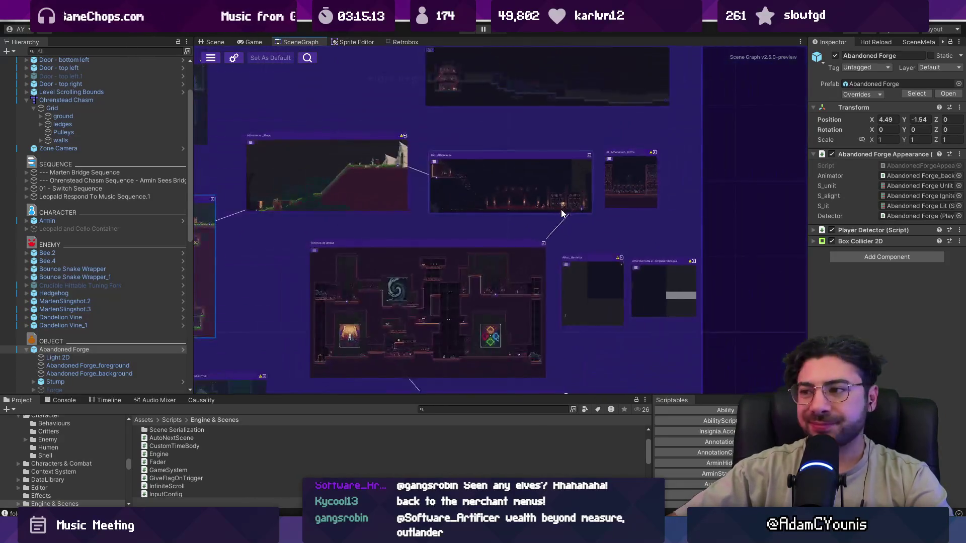
scroll(501, 202, right, 2)
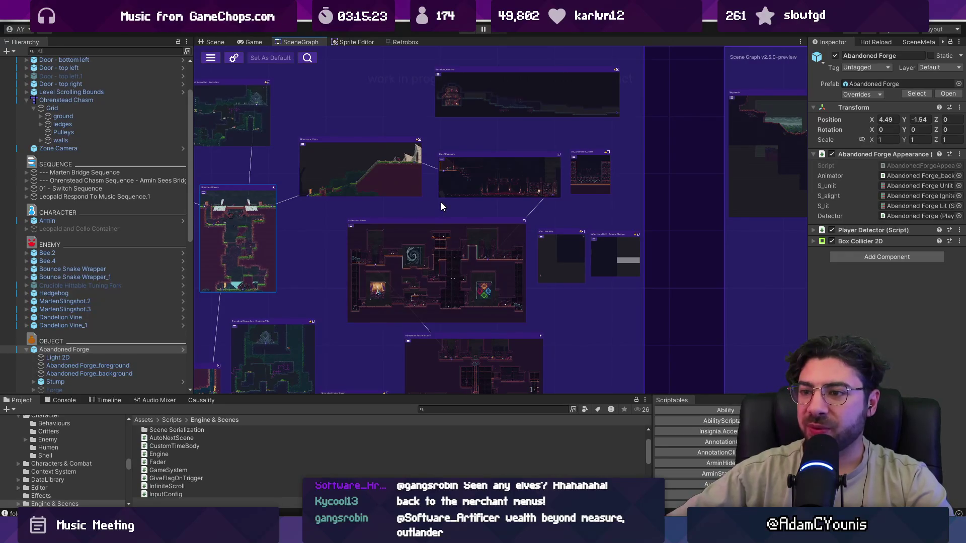
scroll(441, 203, down, 3)
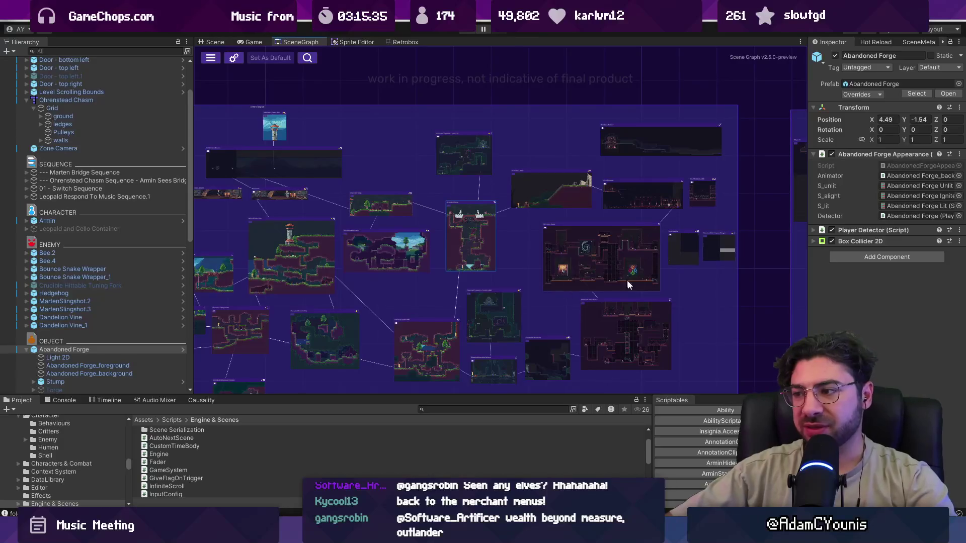
scroll(554, 288, up, 3)
Frame the Ohrenstead Chasm room in the SceneGraph view.
key(f)
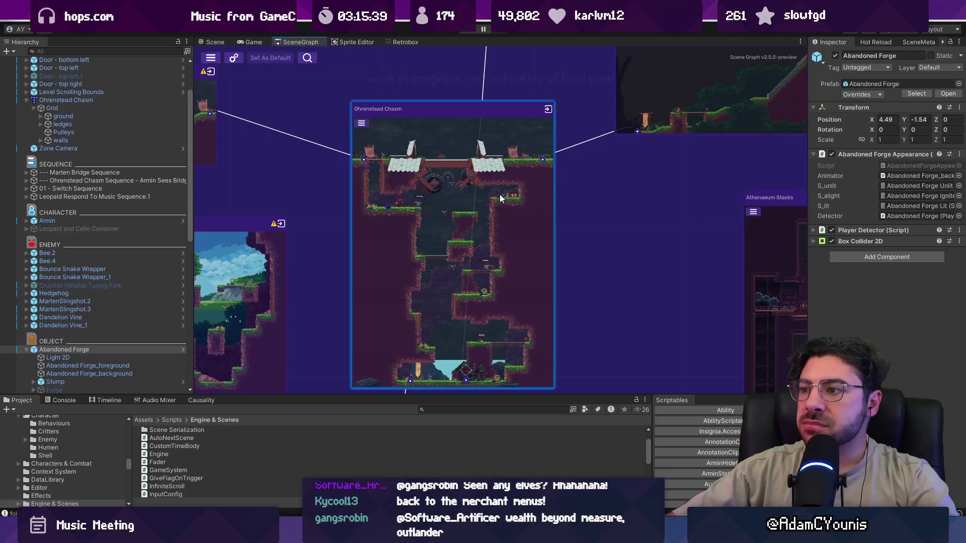
drag(481, 191, 663, 193)
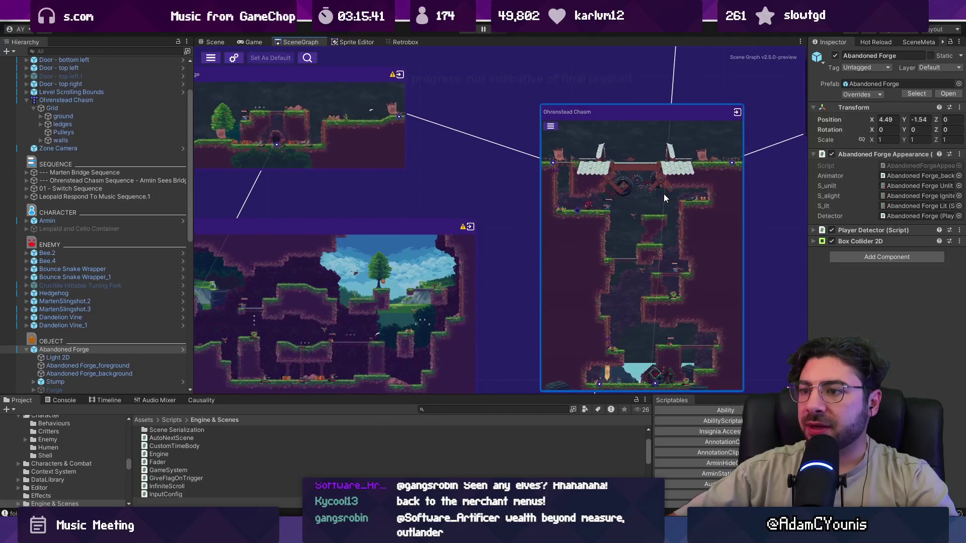
scroll(663, 195, down, 5)
scroll(410, 215, up, 5)
scroll(411, 215, up, 3)
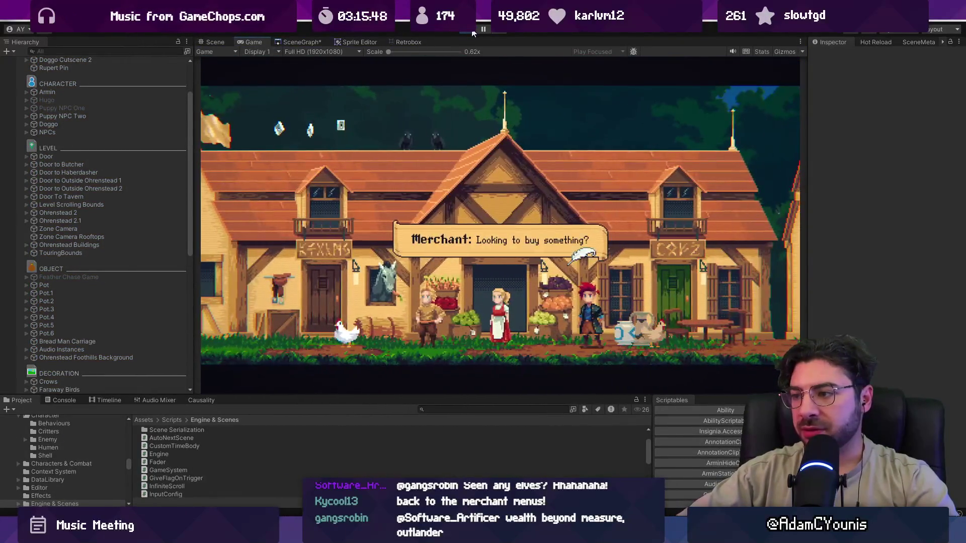
Browse to the Ohrenite Chunk in the running shop, then close the shop and stop the game.
key(Down)
key(Down)
key(Down)
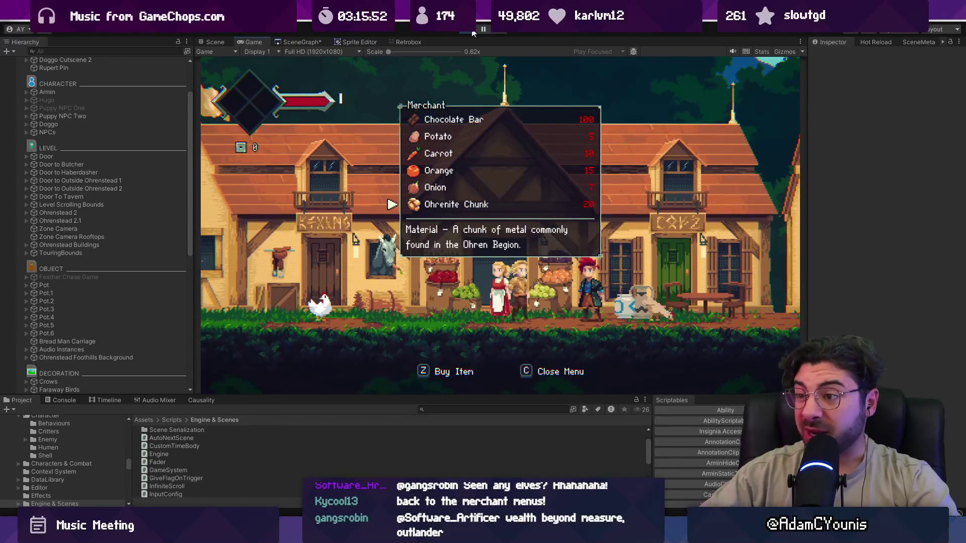
key(c)
click(472, 31)
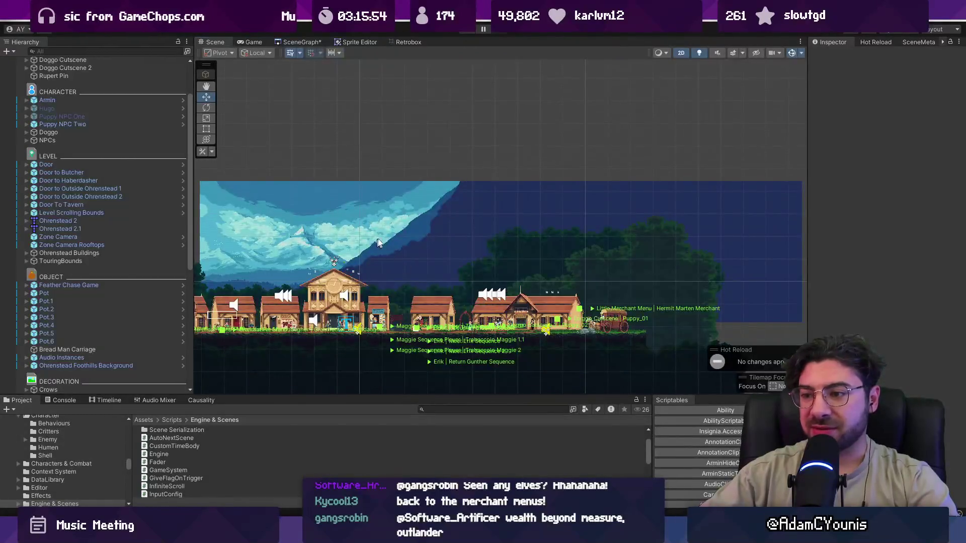
Select Little Merchant Menu under its NPC wrapper, widen the Inspector to see its Items, and replay.
scroll(436, 256, up, 6)
click(418, 232)
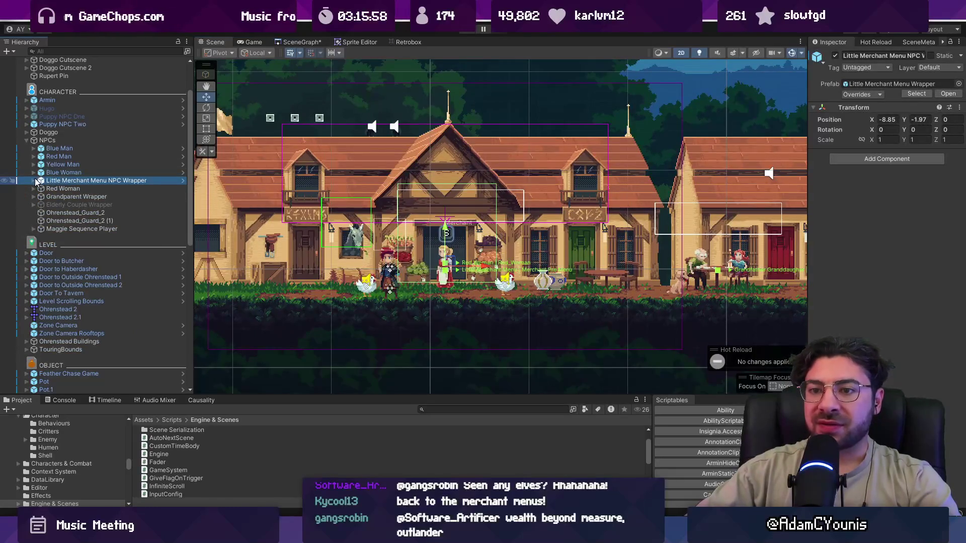
click(34, 181)
click(48, 213)
click(42, 213)
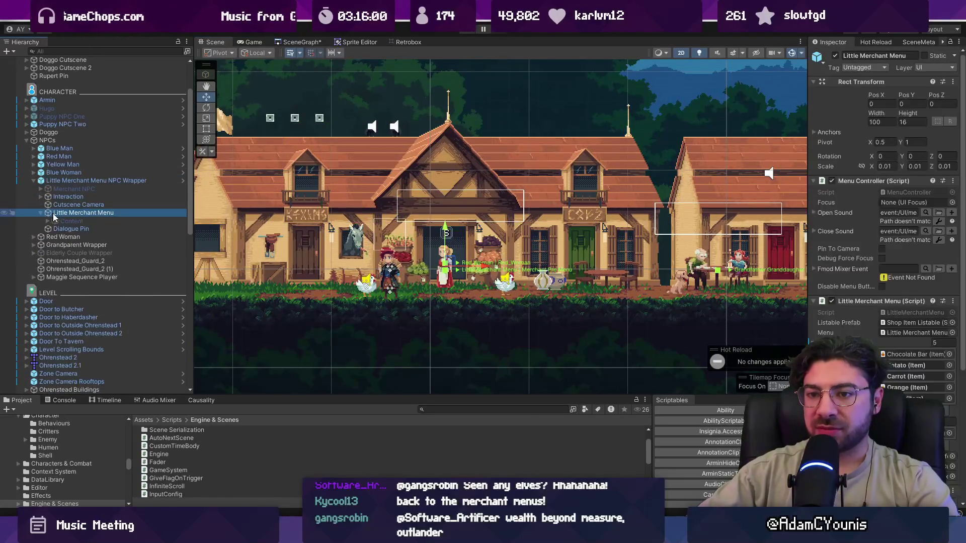
drag(809, 269, 629, 268)
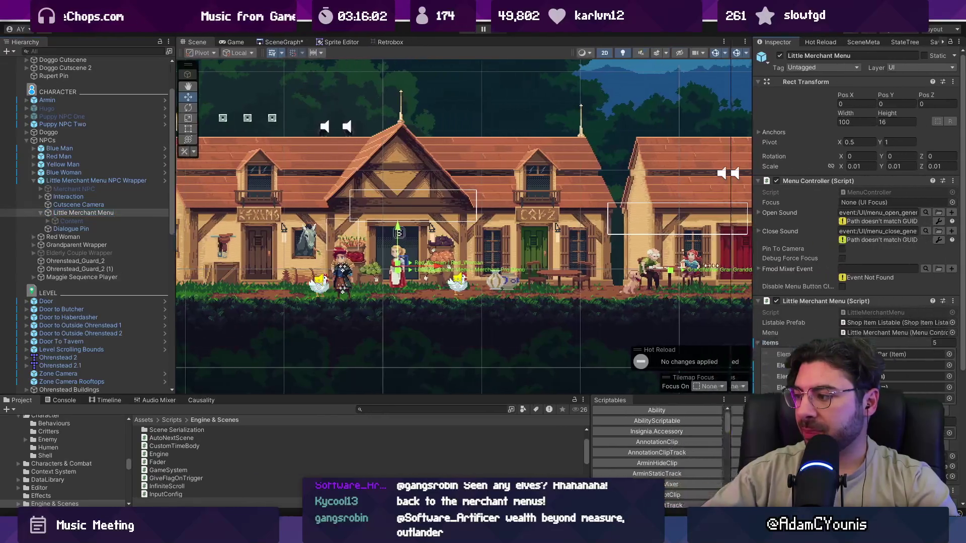
scroll(793, 312, down, 3)
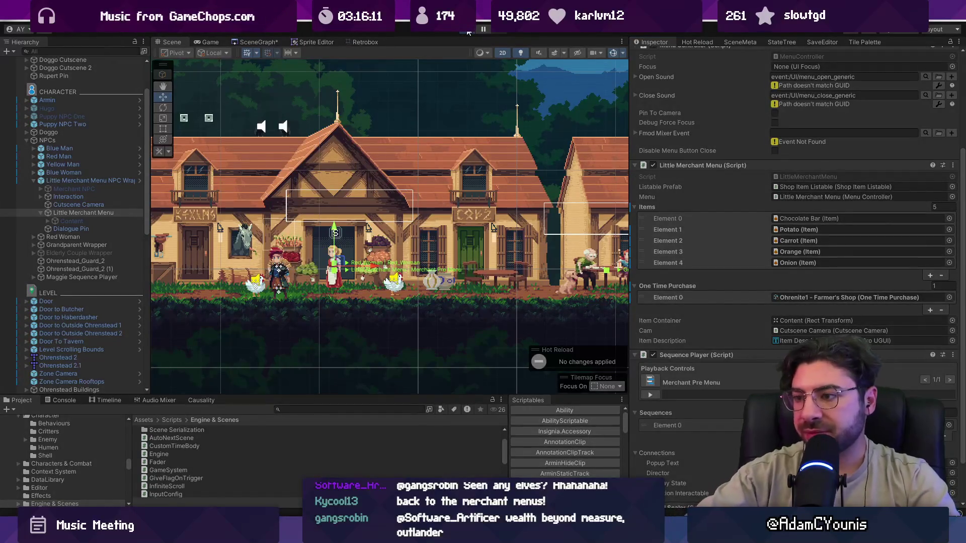
click(468, 30)
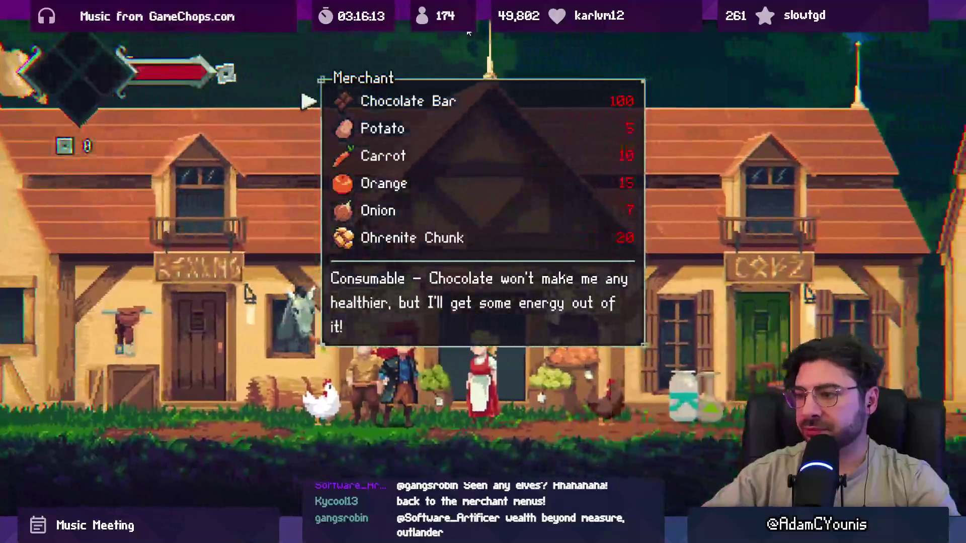
Check the Ohrenite Chunk shop entry, stop the game, and find the Ohrenite Chunk asset in Project.
key(Down)
key(Down)
key(Down)
key(Down)
key(Down)
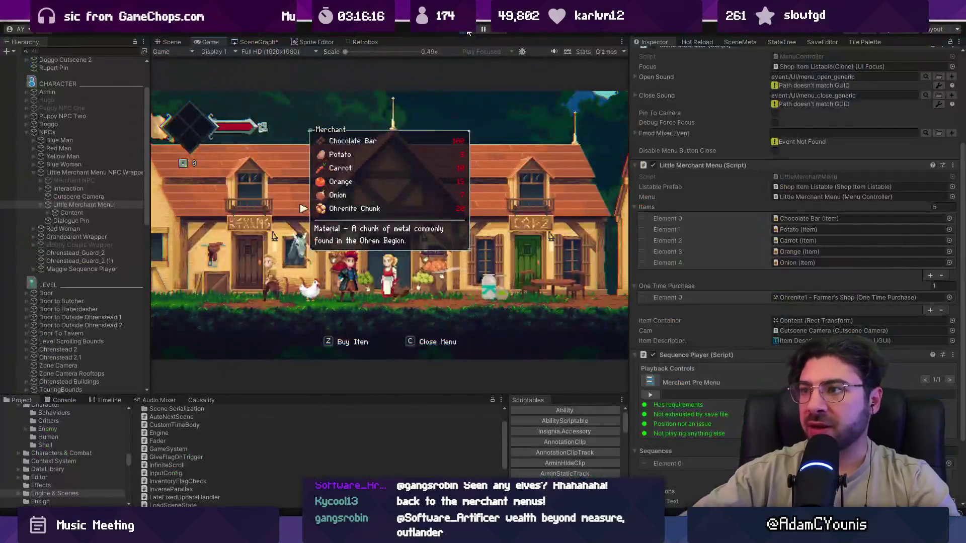
key(shift+space)
key(ctrl+p)
click(348, 408)
text(ohren)
key(BackSpace)
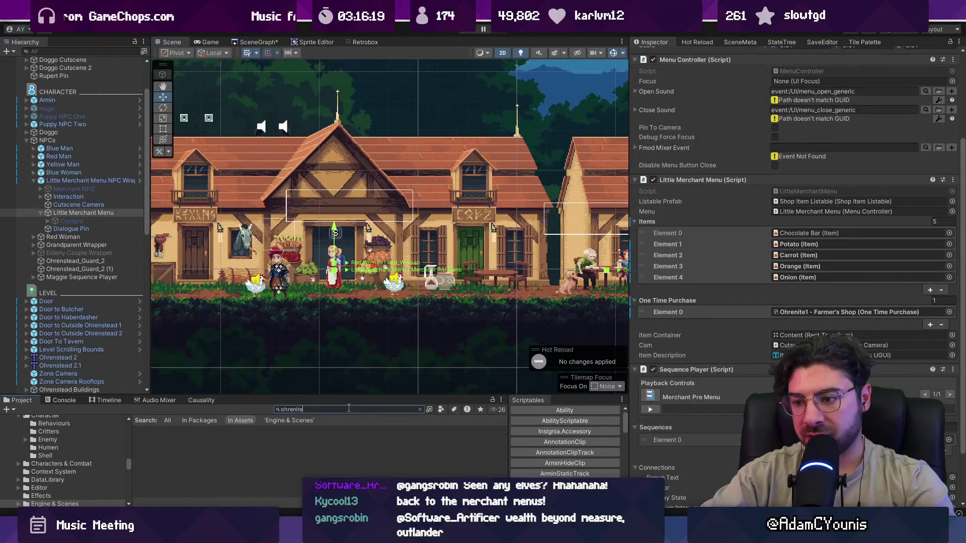
text(hunk)
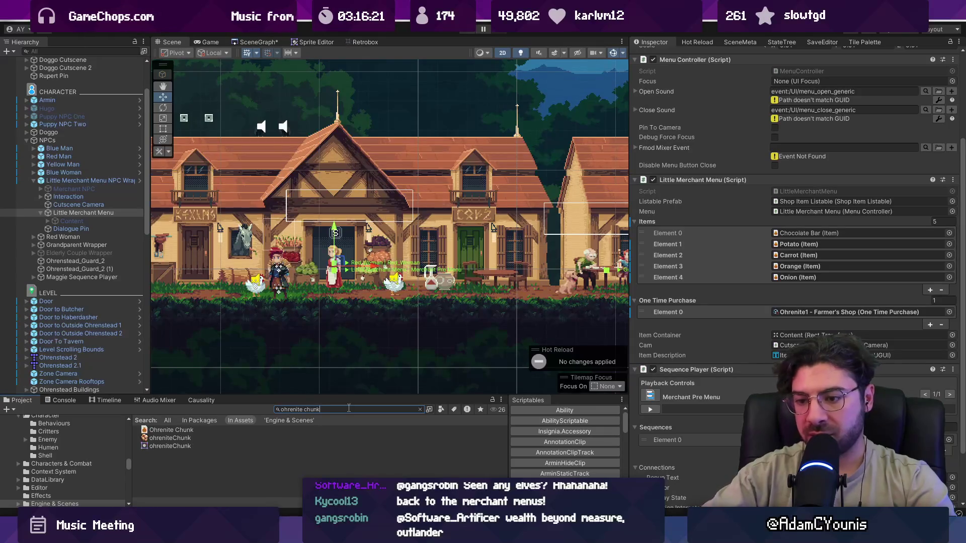
click(195, 432)
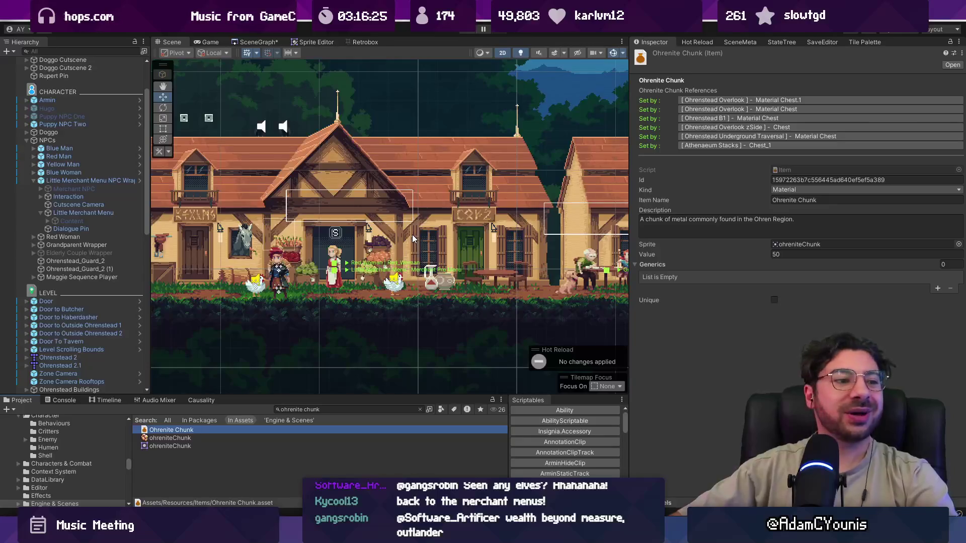
Ping the One Time Purchase asset from Little Merchant Menu and open Berta's Shop, custom price 40.
click(130, 182)
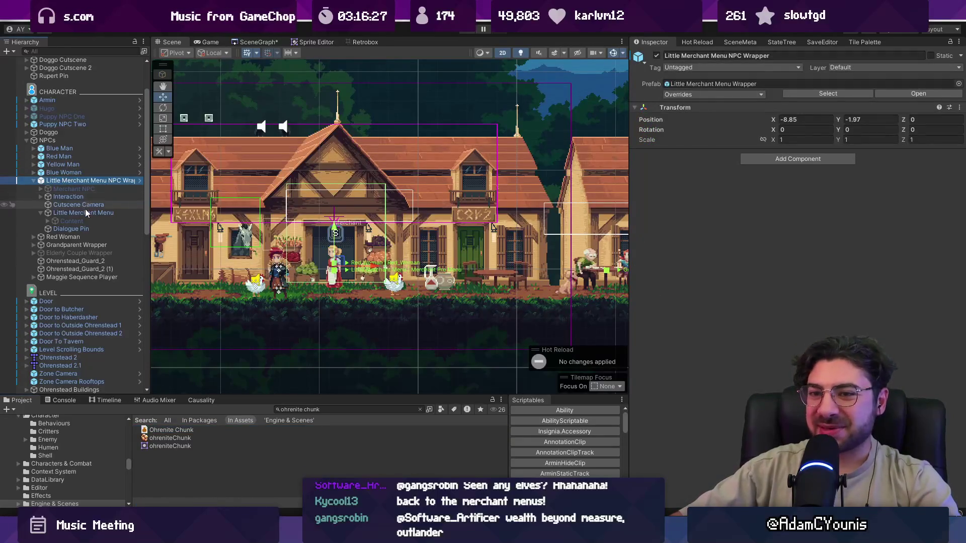
click(83, 212)
scroll(788, 370, down, 3)
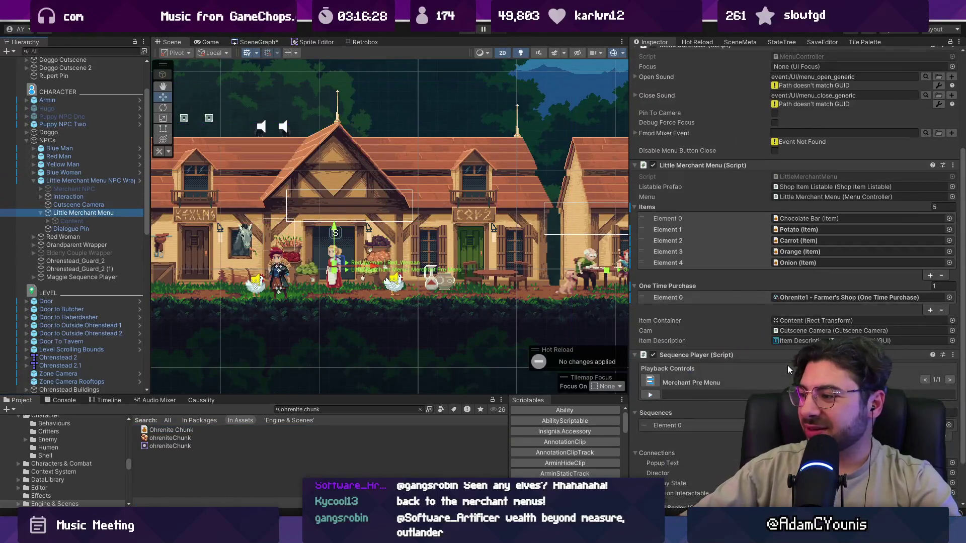
click(802, 301)
click(220, 479)
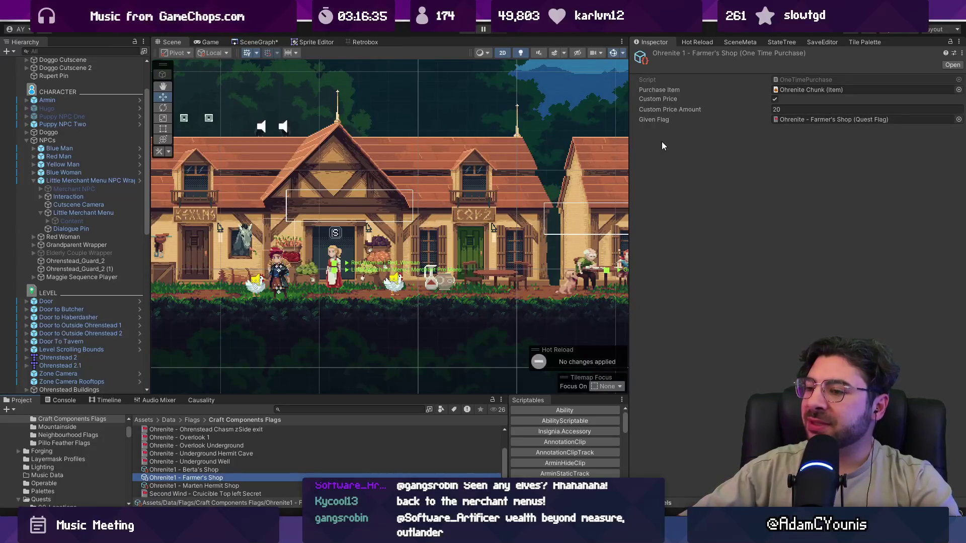
drag(315, 393, 344, 286)
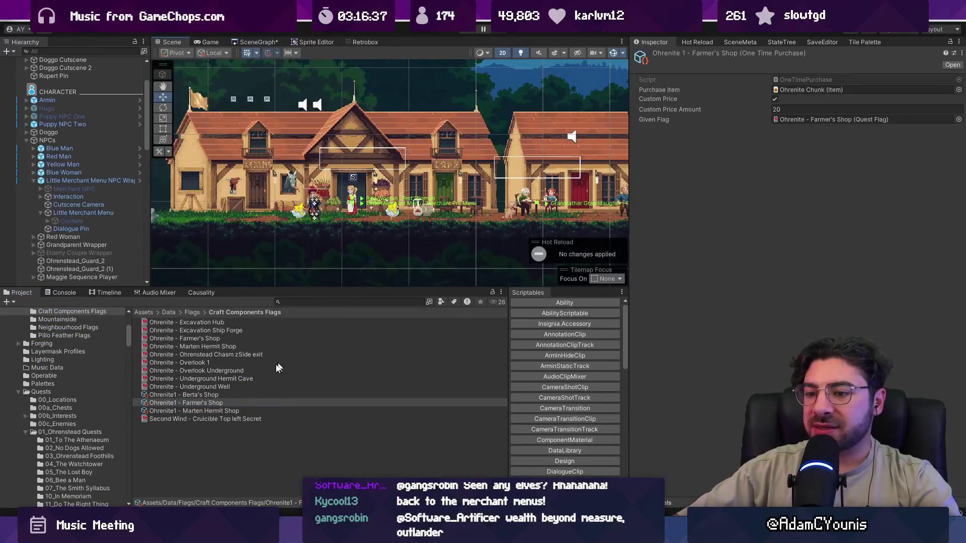
ctrl+click(257, 395)
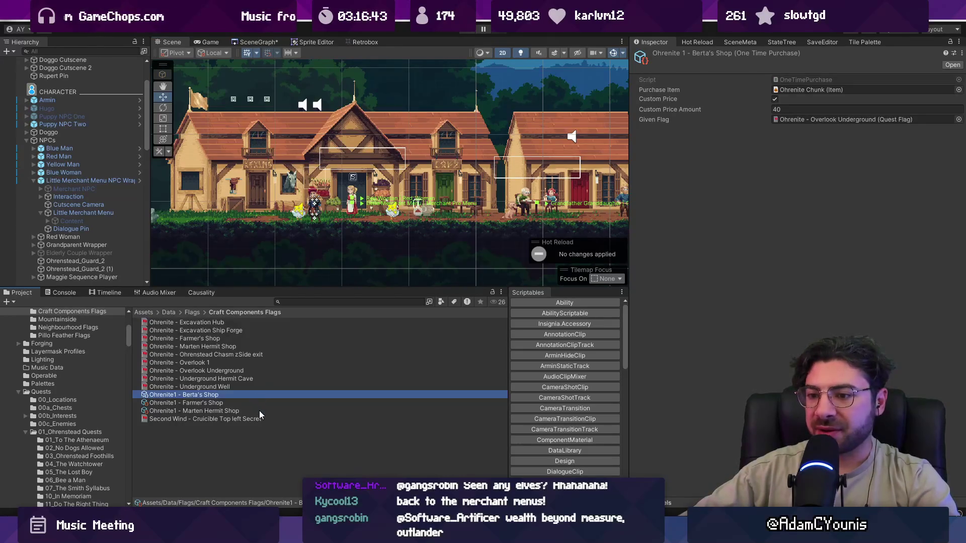
Uncheck Custom Price on all three Ohrenite shop assets, set Custom Price Amount to 100, and save.
ctrl+click(259, 411)
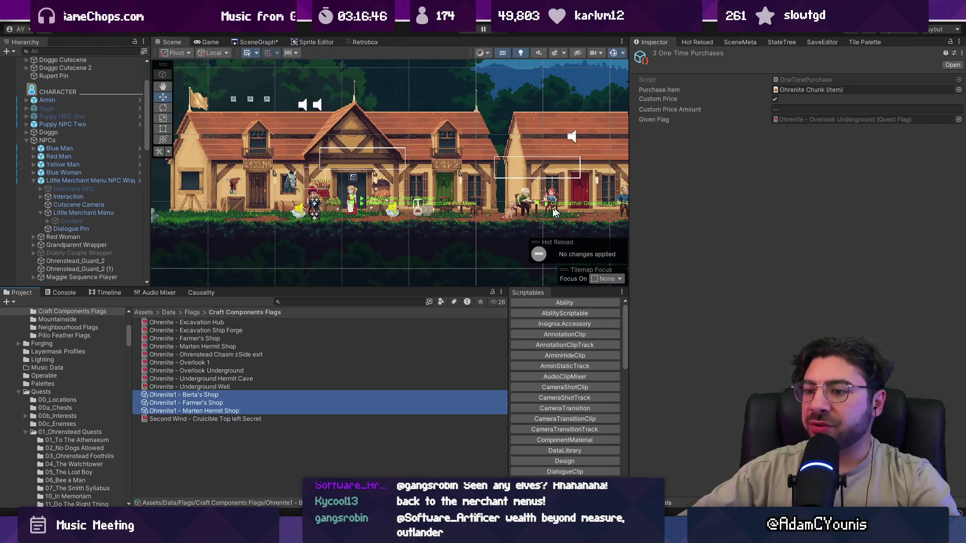
click(774, 100)
text(50)
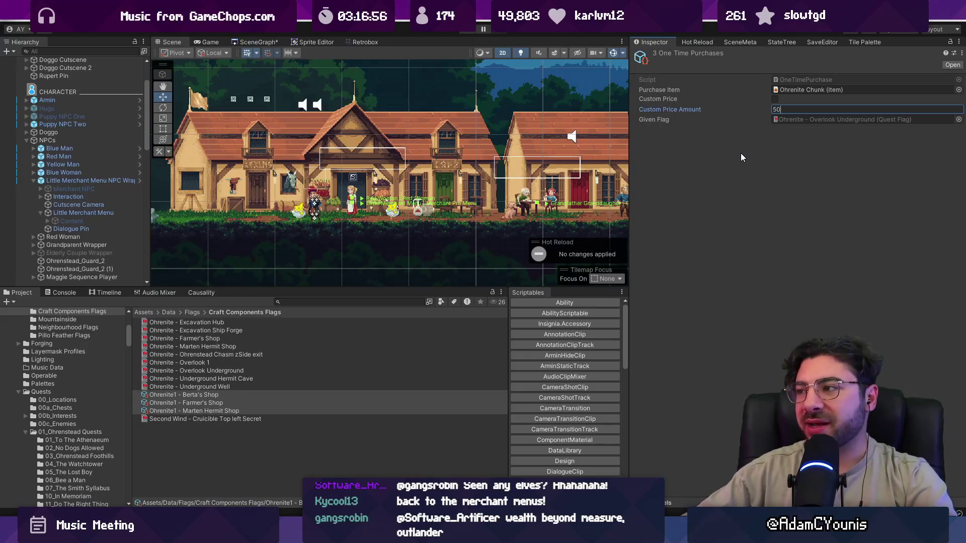
key(BackSpace)
key(BackSpace)
text(100)
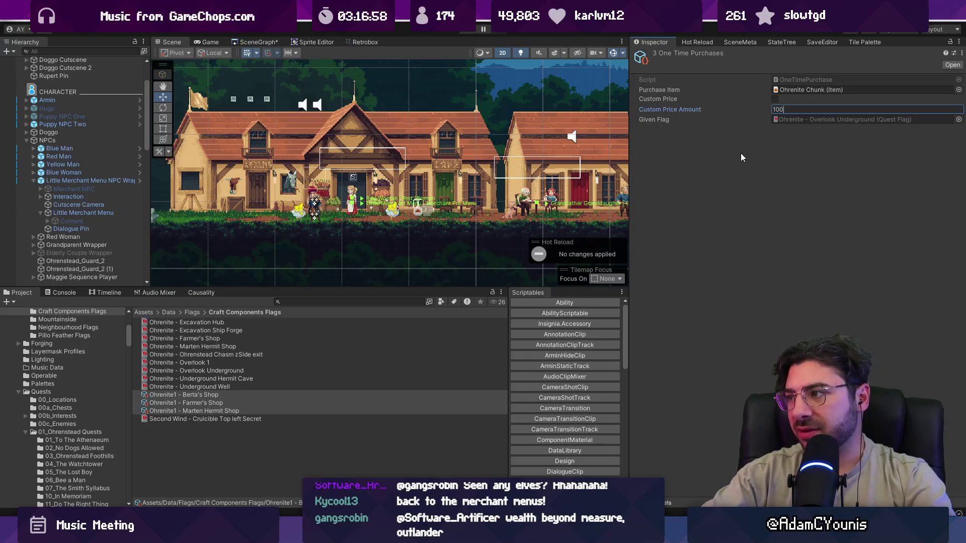
key(Return)
key(ctrl+s)
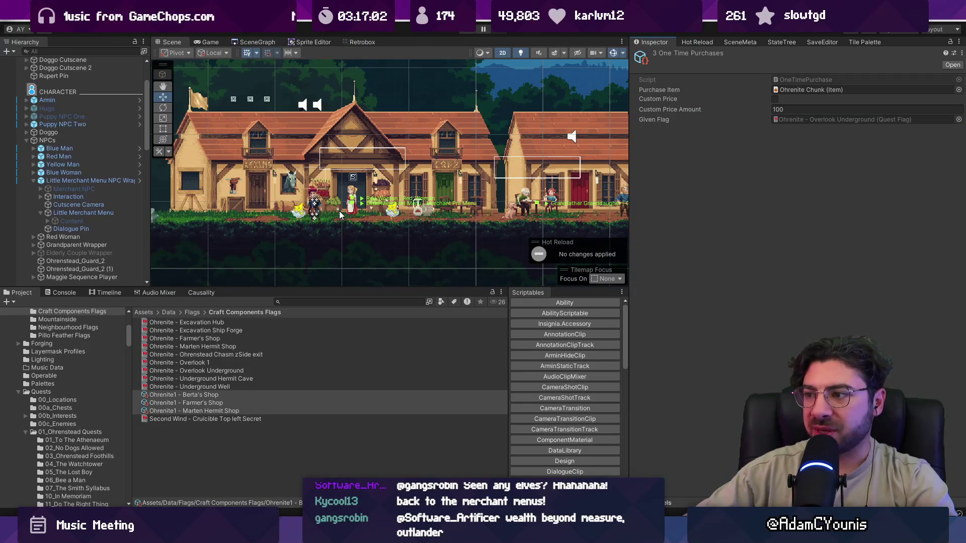
Verify Berta's Shop and Marten Hermit Shop assets, then start the game to retest.
scroll(355, 196, up, 2)
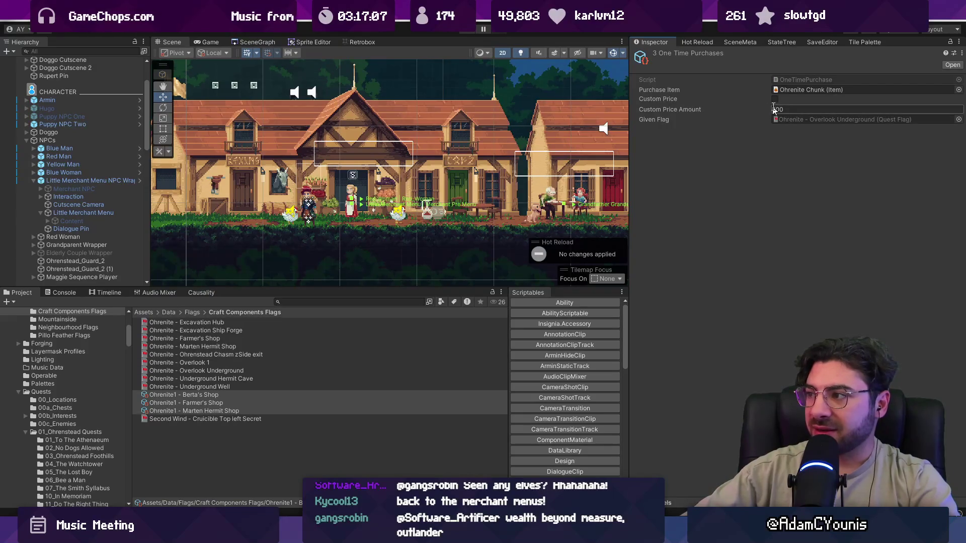
click(195, 394)
key(Down)
key(Down)
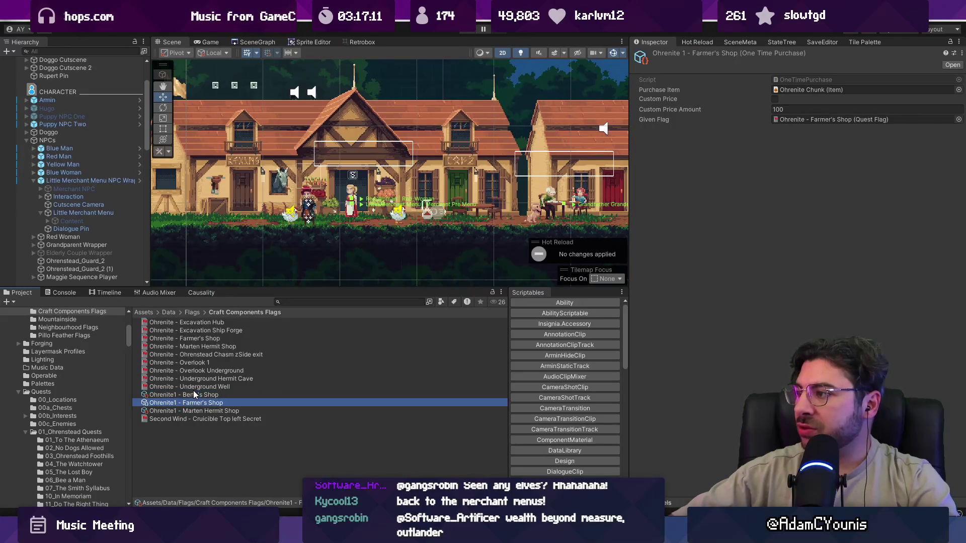
key(Up)
key(Up)
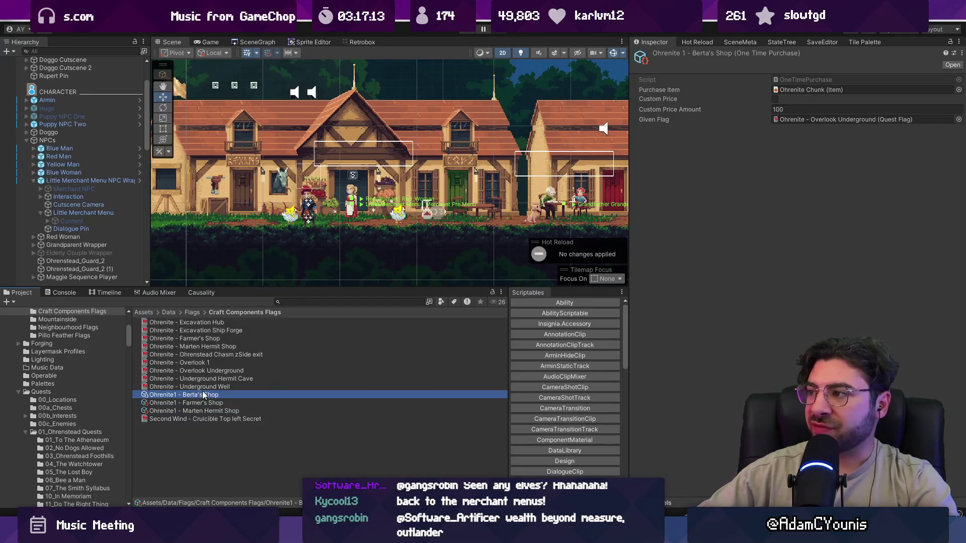
click(461, 31)
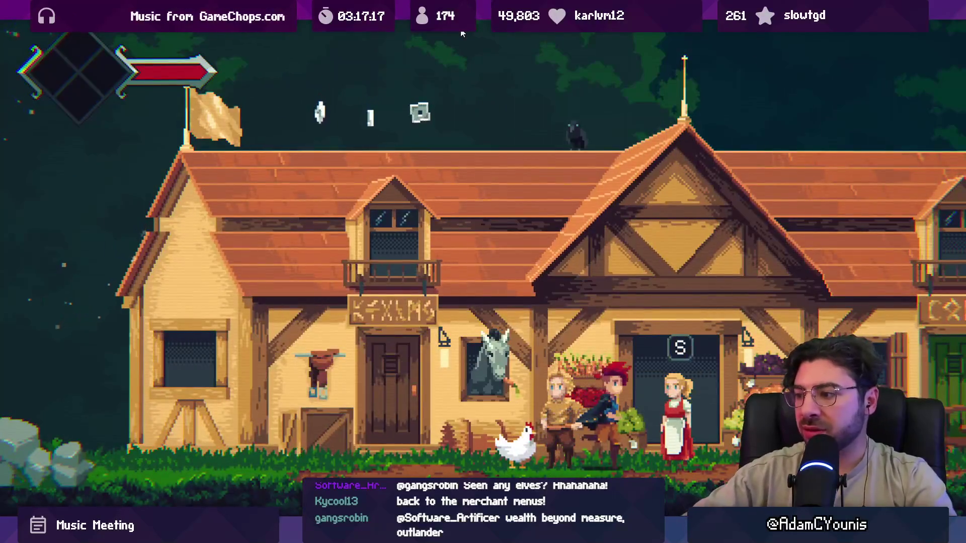
Browse the shop list, toggle the debug console, and dismiss the journal menu.
key(Return)
key(Down)
key(Down)
key(Down)
key(Down)
key(Down)
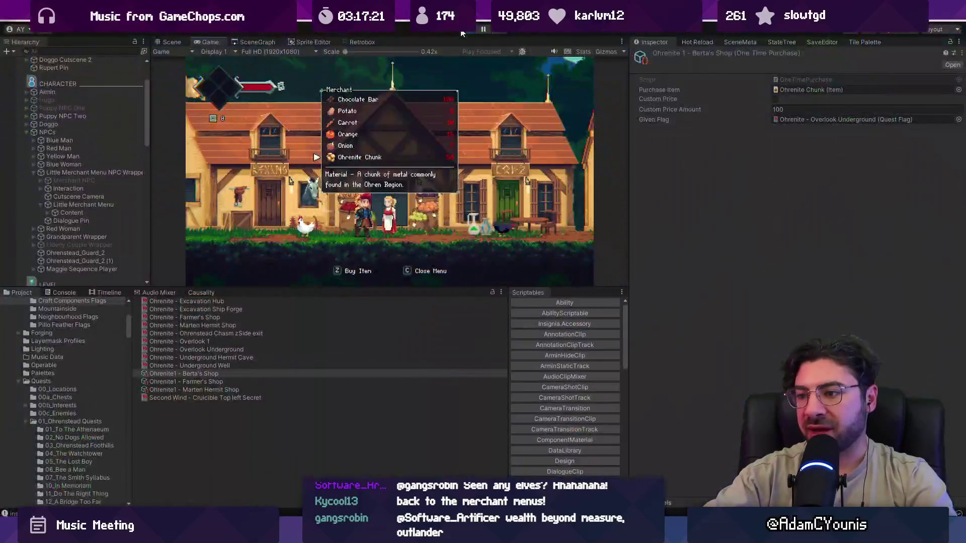
key(grave)
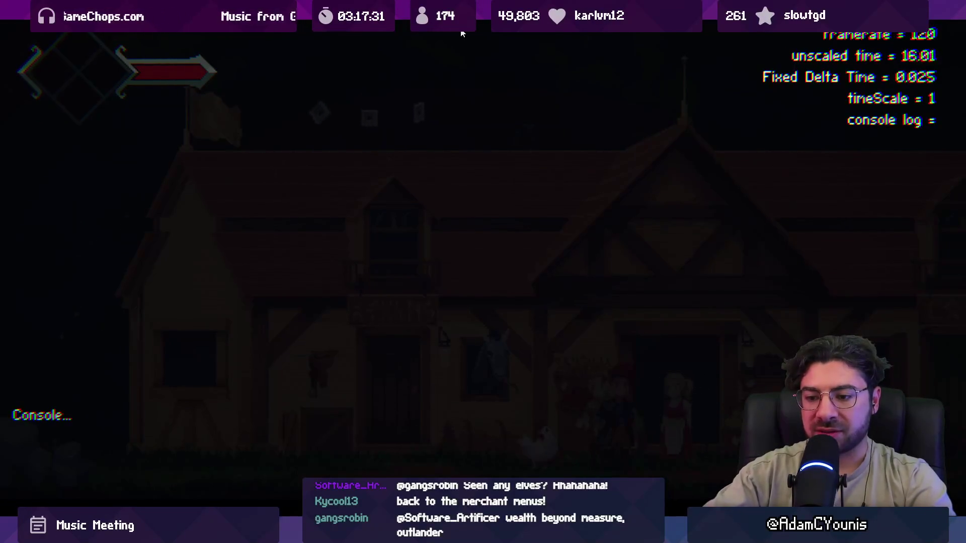
key(grave)
key(grave)
key(Escape)
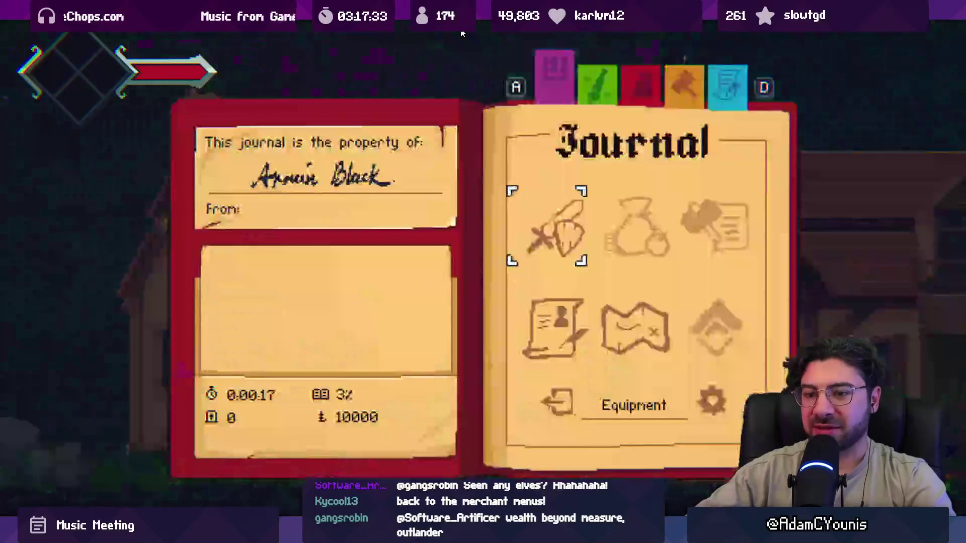
key(Escape)
Reopen the merchant shop and buy the Ohrenite Chunk for 50, dropping money to 9950.
key(e)
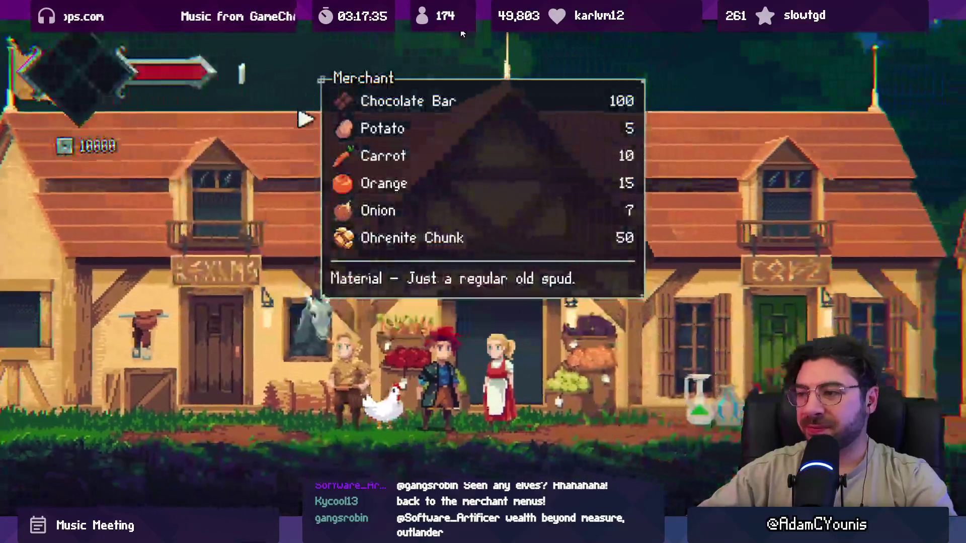
key(Down)
key(e)
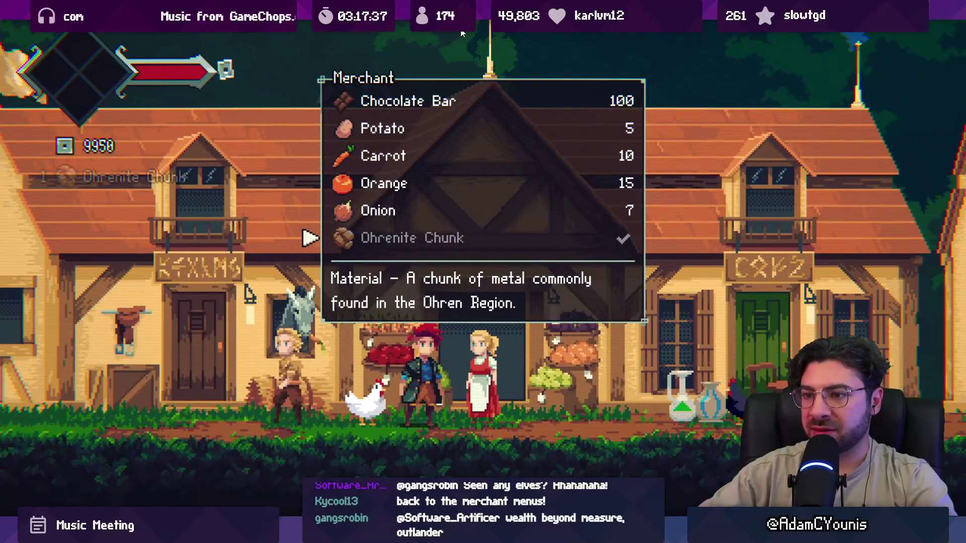
key(Up)
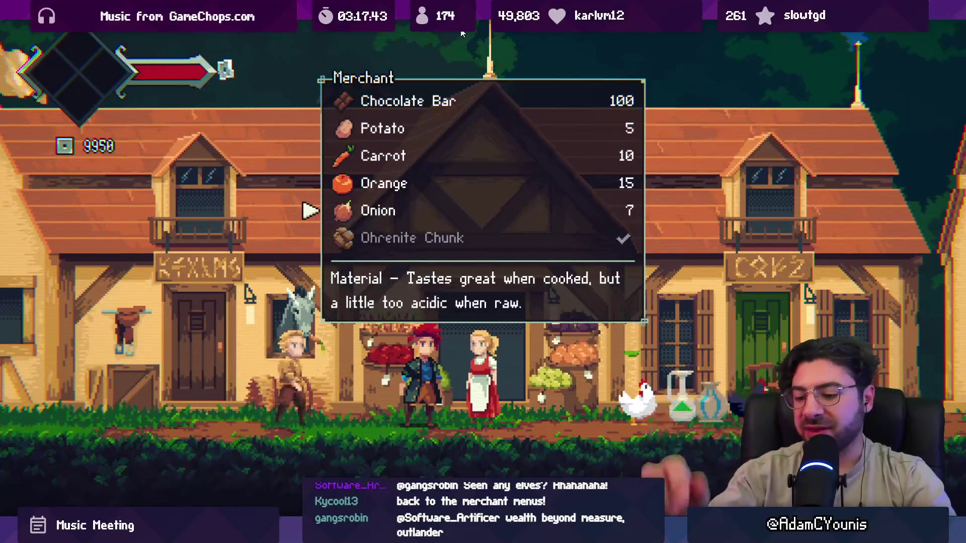
Stop the game and switch through Fork to the Discord Ohrenite bug post.
key(shift+space)
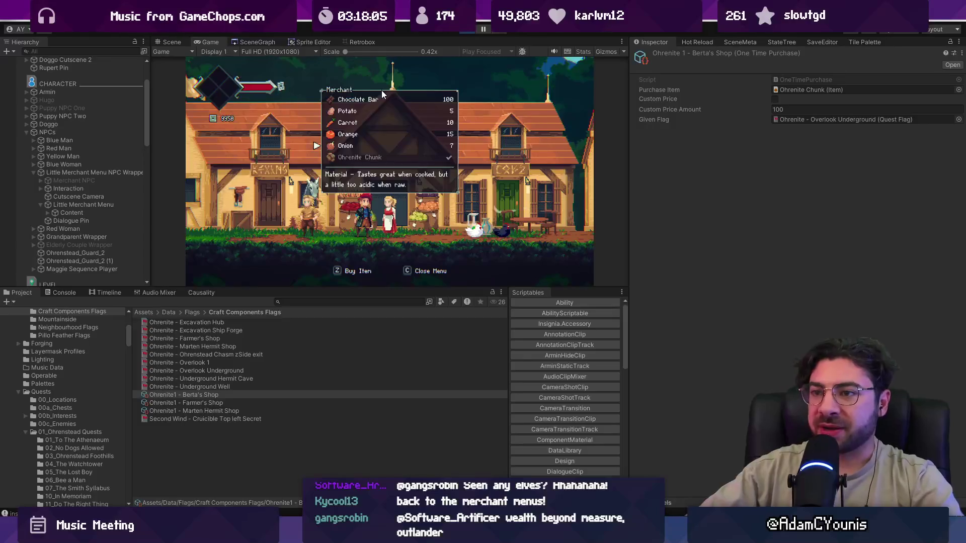
click(467, 31)
key(alt+Tab)
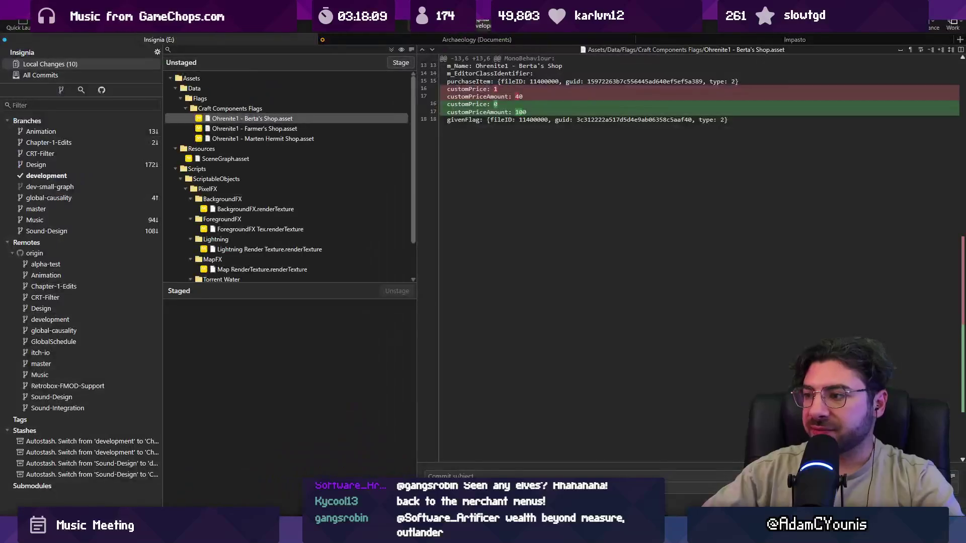
key(alt+Tab)
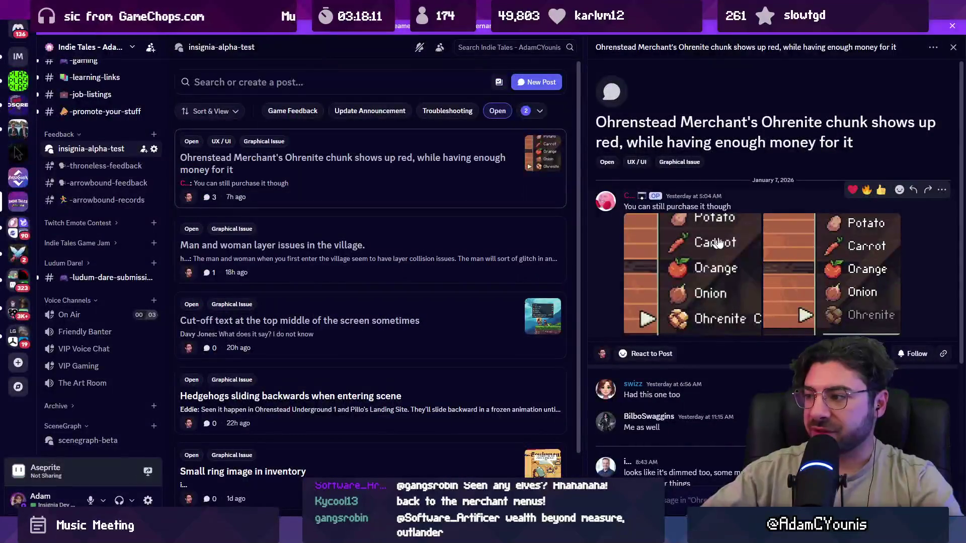
Reply 'solved in upcoming 0.8.4a, closing' on the Ohrenite merchant bug thread.
scroll(717, 275, down, 2)
scroll(716, 280, down, 1)
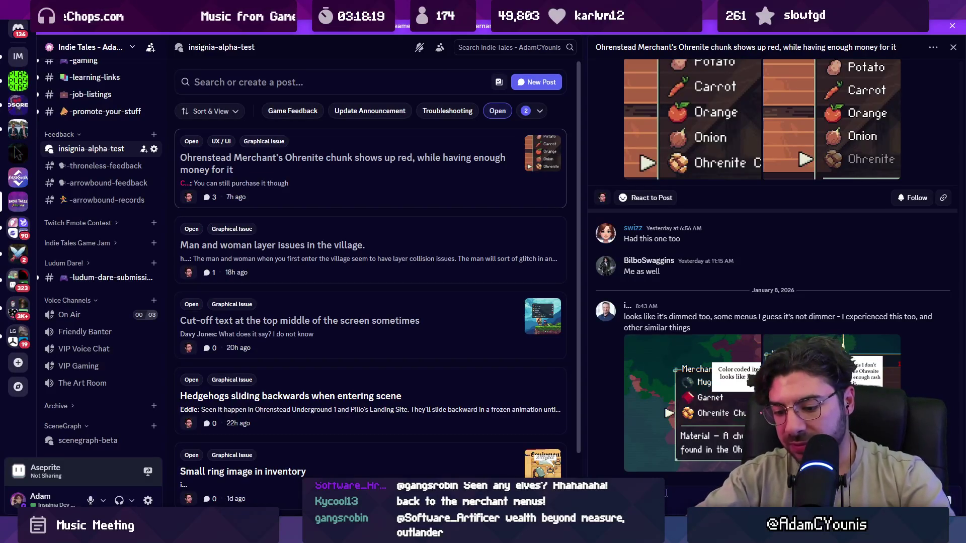
text(.4a)
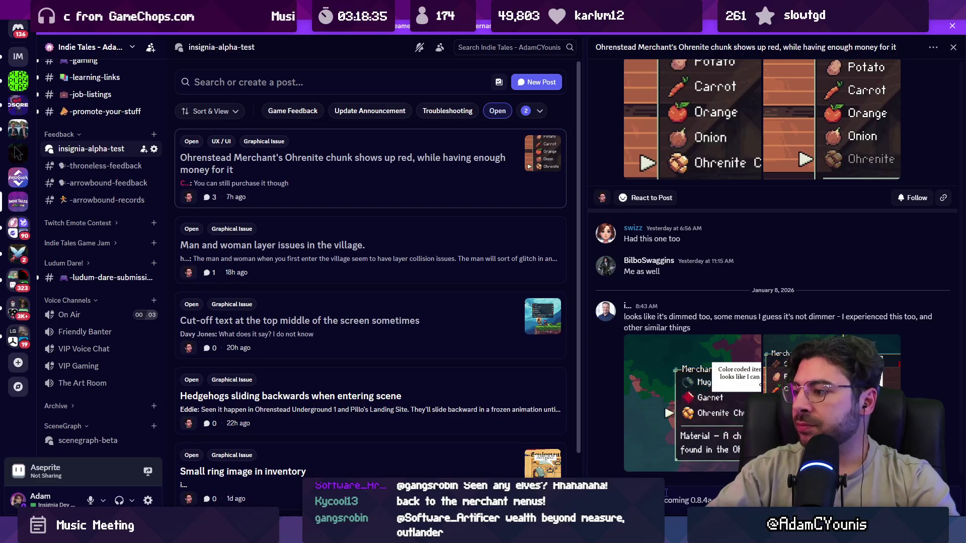
key(Return)
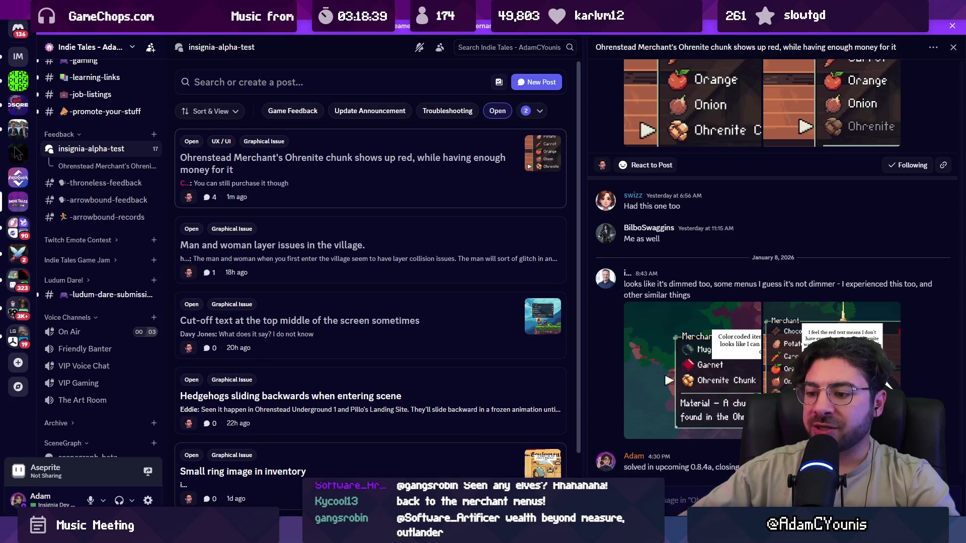
key(alt+Tab)
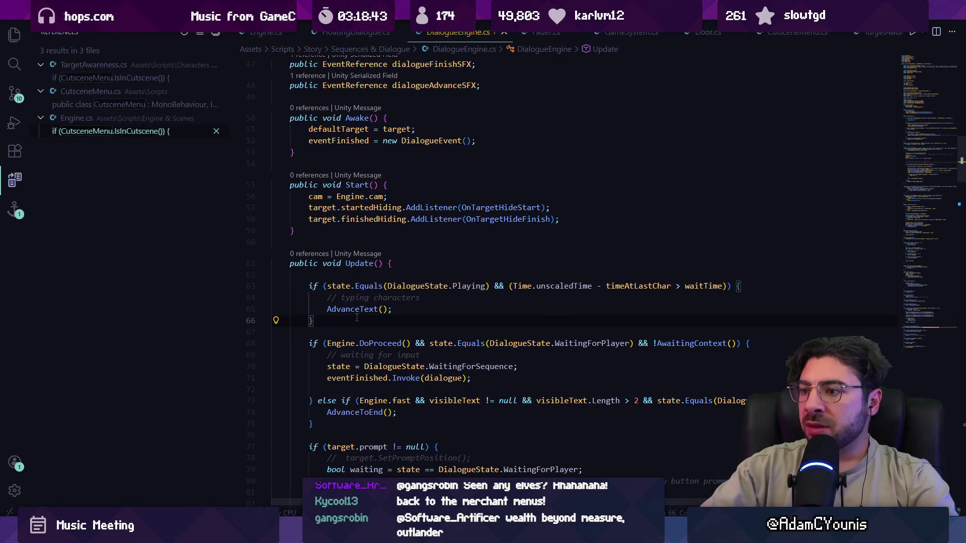
Open LittleMerchantMenu.cs, search it for 'price', and look up the customPrice definition.
key(ctrl+p)
text(little)
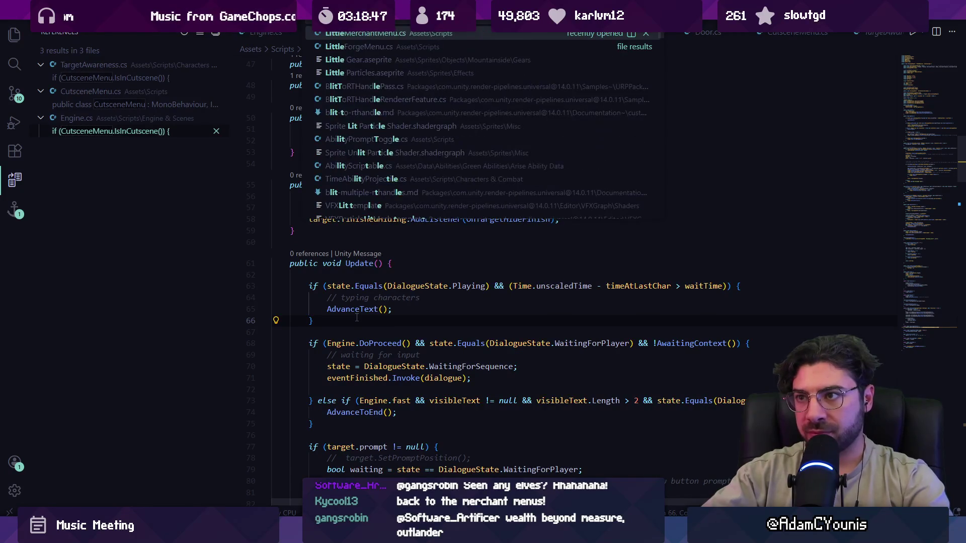
key(Return)
key(ctrl+f)
text(price)
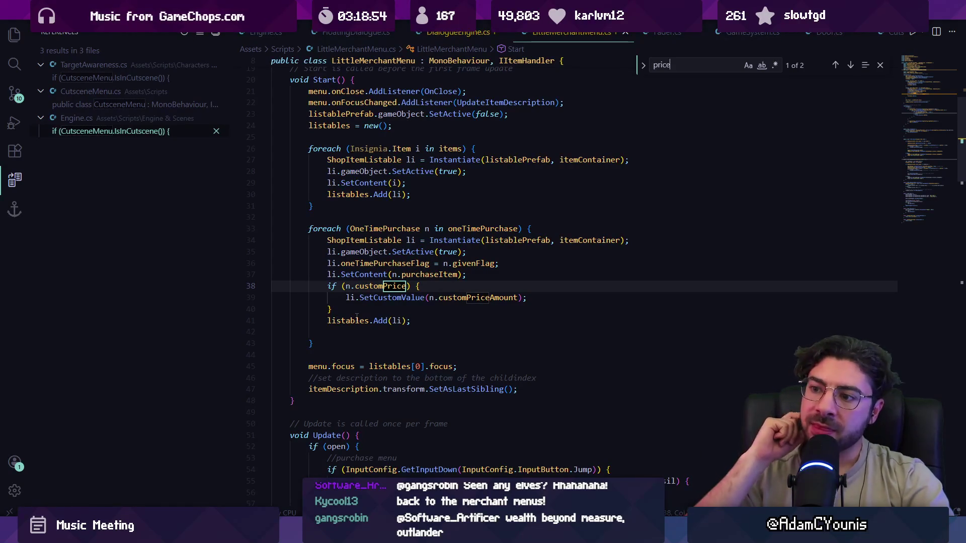
key(Escape)
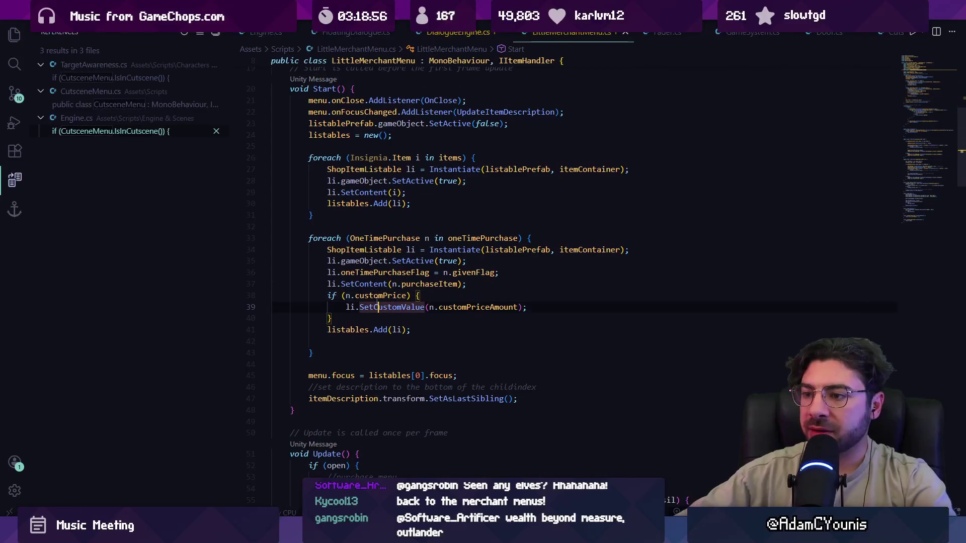
ctrl+click(388, 296)
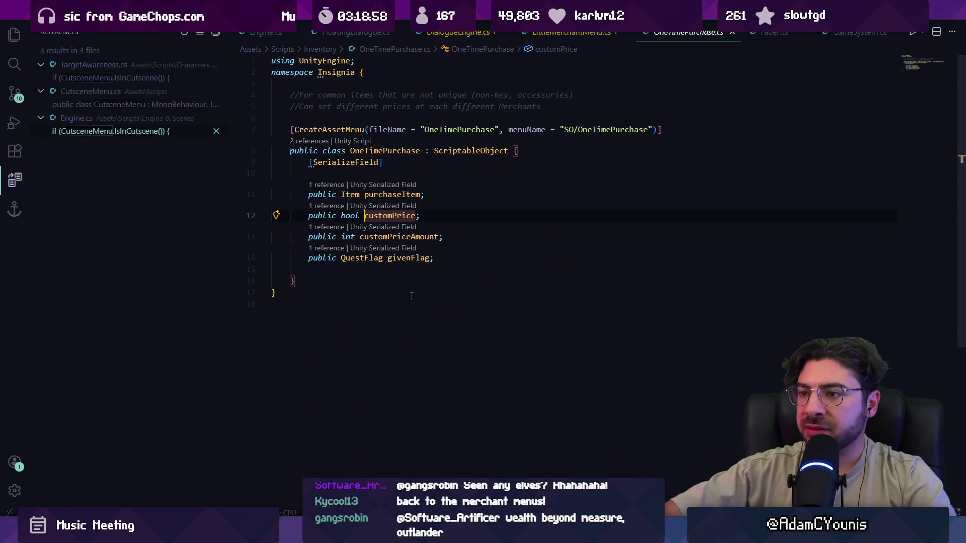
key(alt+Left)
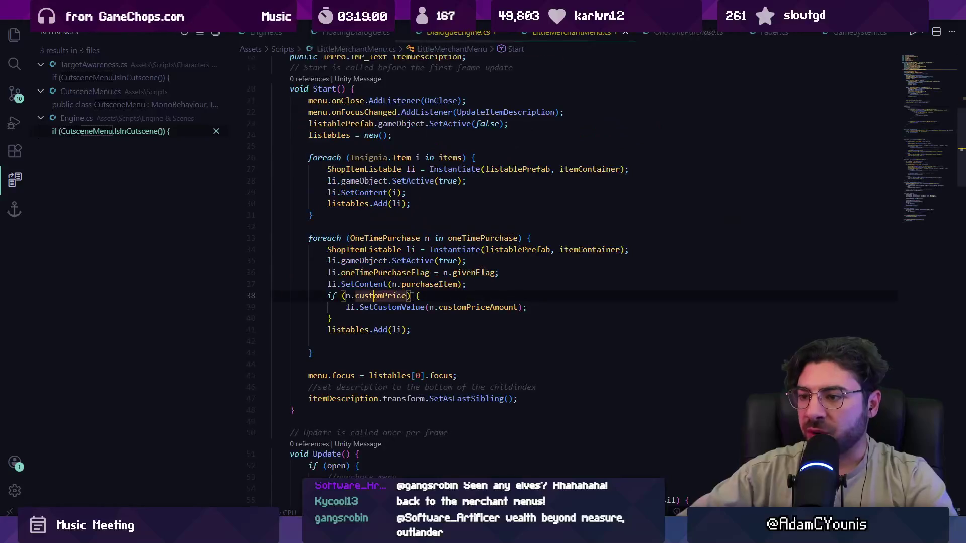
Trace oneTimePurchaseFlag and the line-37 SetContent call into ShopItemListable.cs.
click(382, 238)
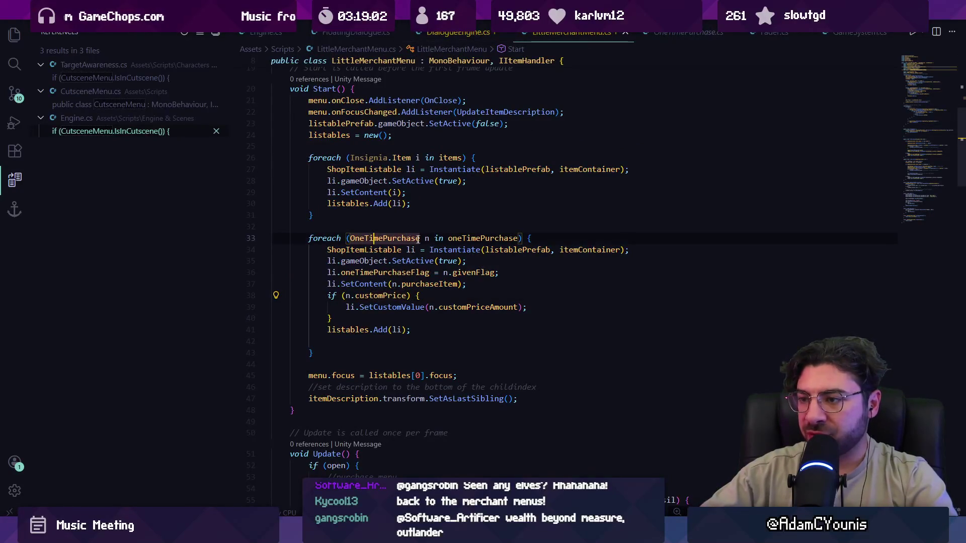
click(480, 238)
click(382, 272)
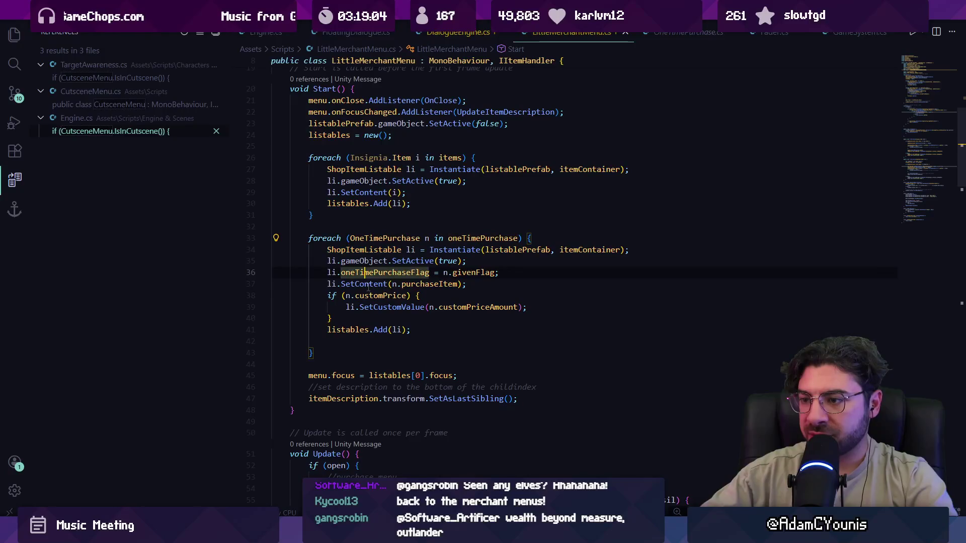
click(374, 284)
click(434, 284)
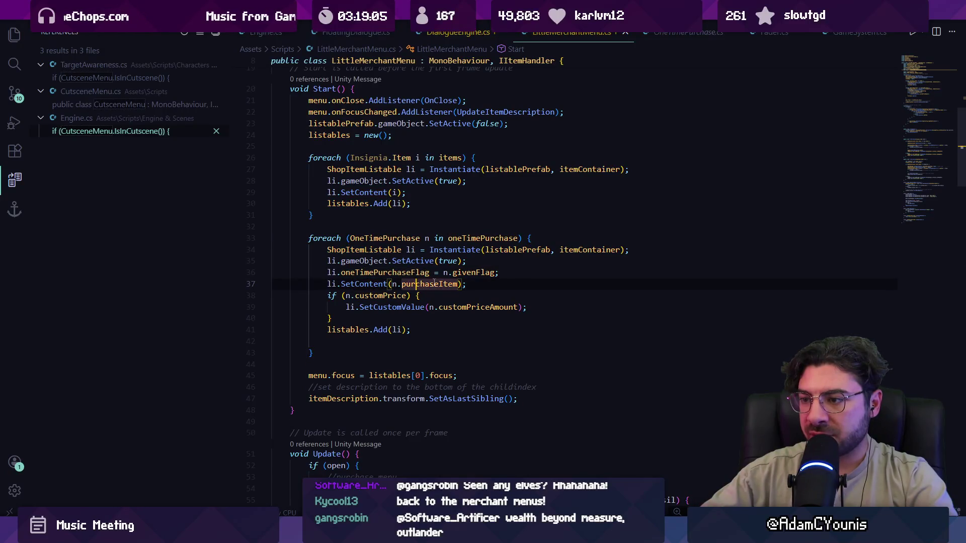
click(373, 283)
ctrl+click(377, 284)
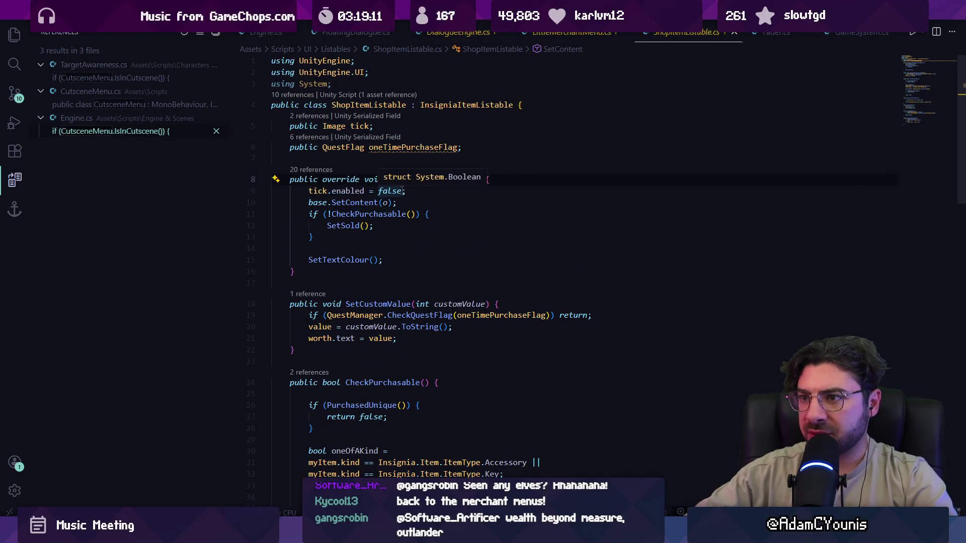
Inspect SetTextColour and the myItem.value <= 0 check inside CheckAffordable.
scroll(391, 220, down, 4)
scroll(390, 220, down, 10)
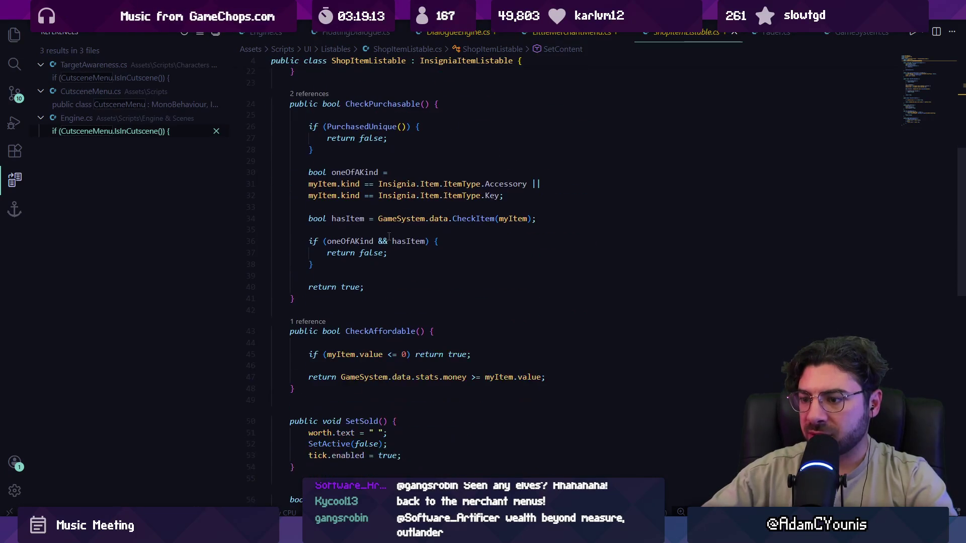
scroll(384, 247, up, 14)
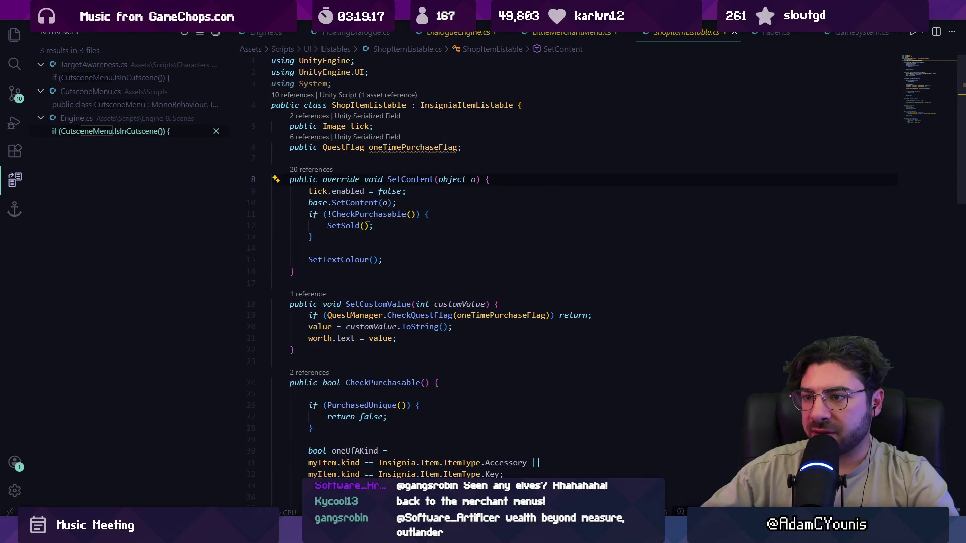
ctrl+click(352, 259)
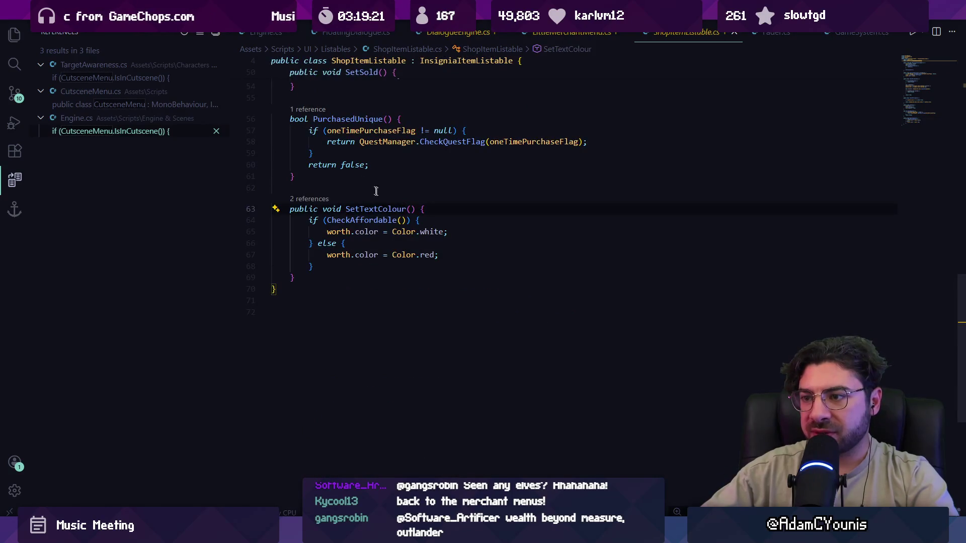
ctrl+click(373, 221)
click(406, 232)
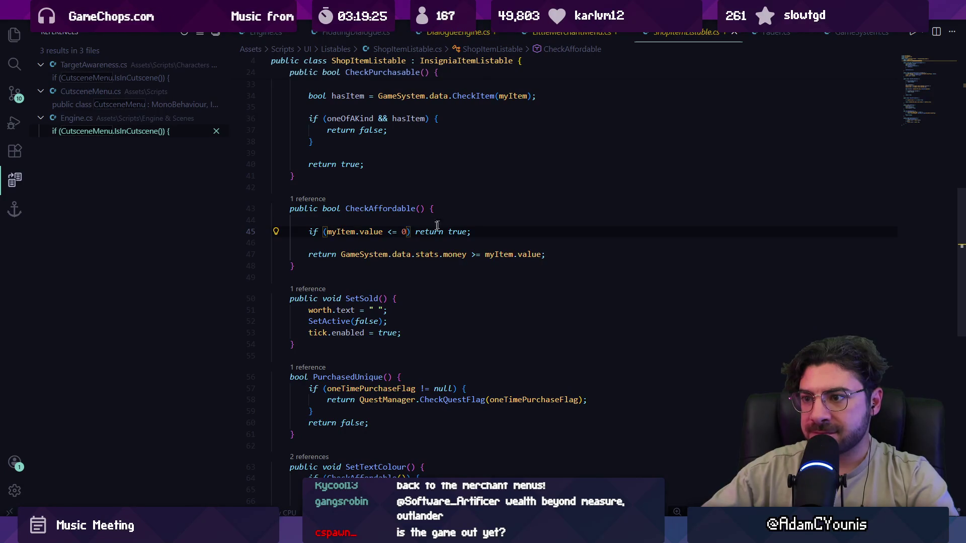
mouse_move(349, 237)
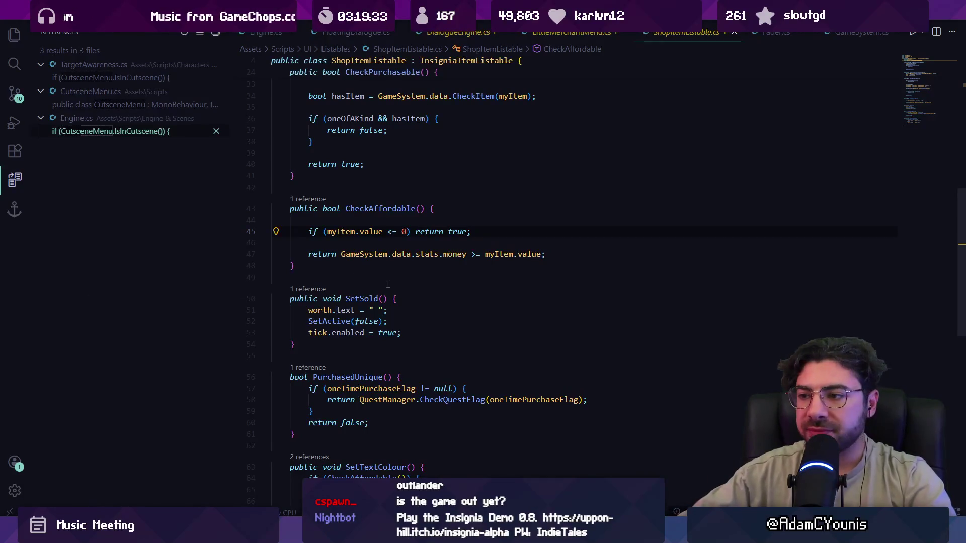
mouse_move(401, 256)
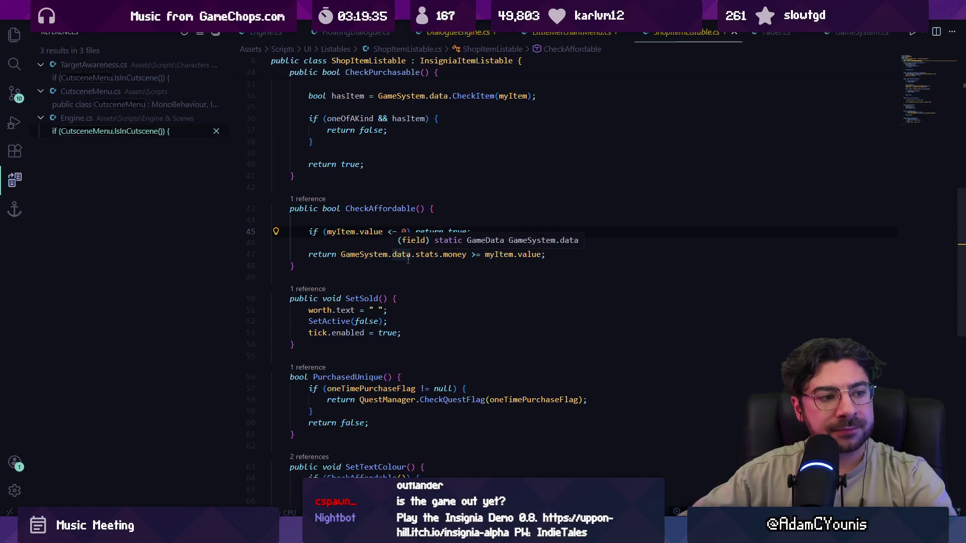
click(369, 244)
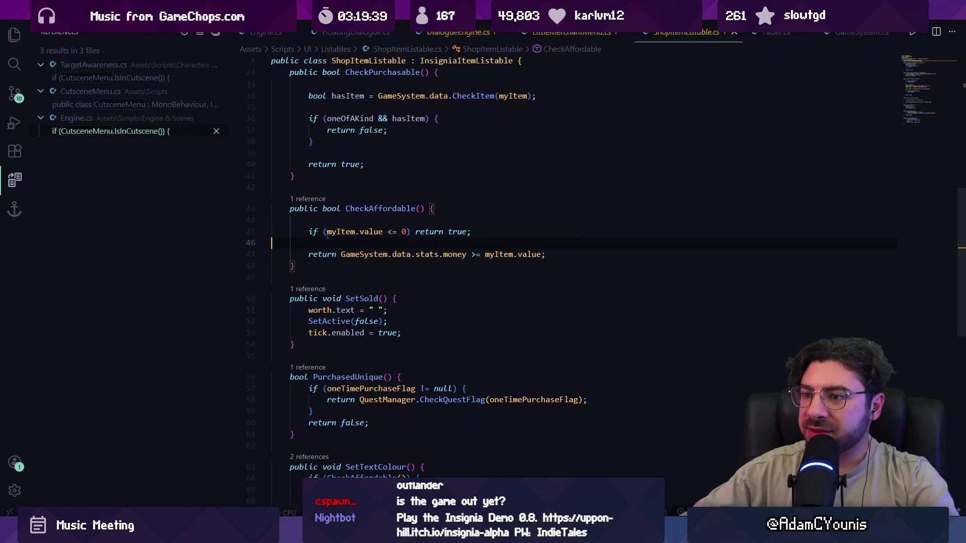
drag(327, 233, 409, 233)
click(370, 232)
Look up the myItem field and the Item class definition, then return to SetContent.
scroll(371, 232, up, 3)
ctrl+click(341, 333)
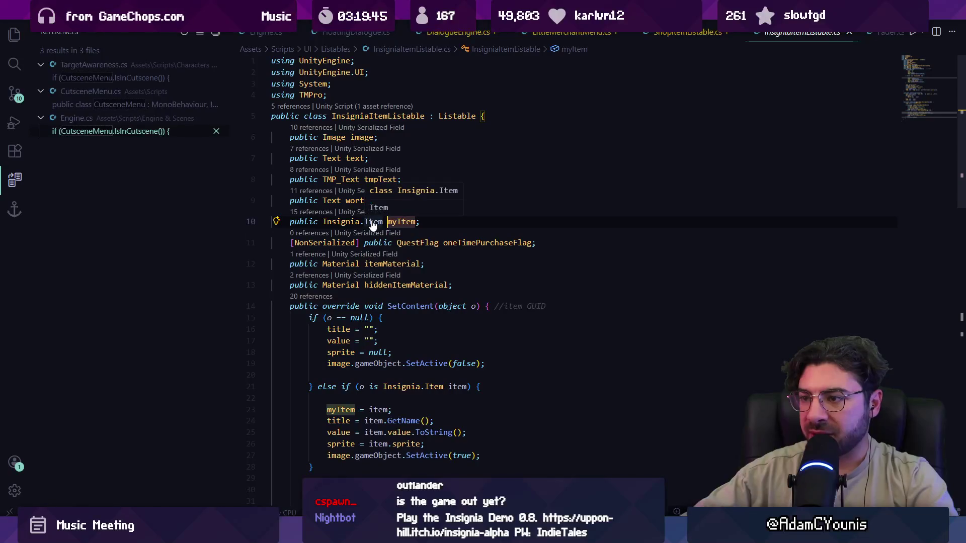
ctrl+click(377, 222)
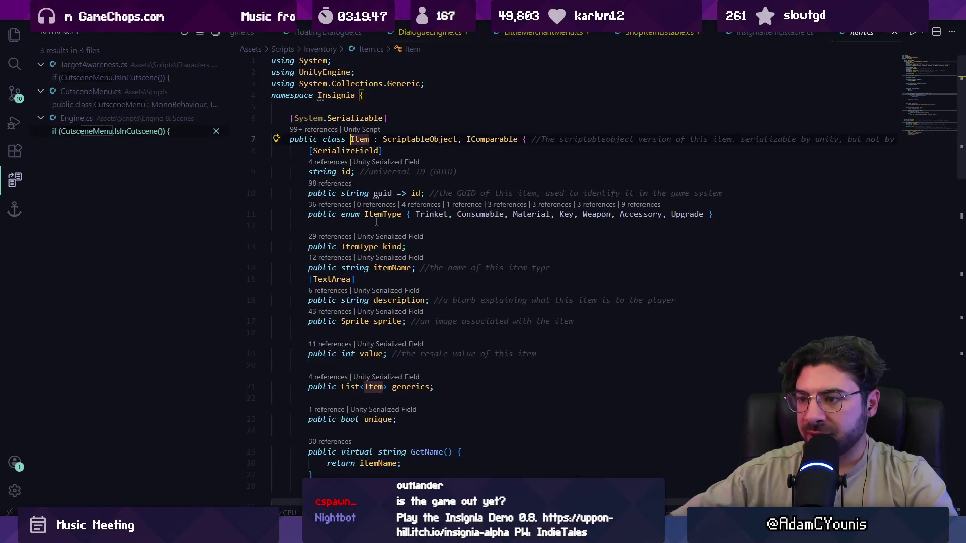
key(alt+Left)
key(alt+Left)
key(alt+Left)
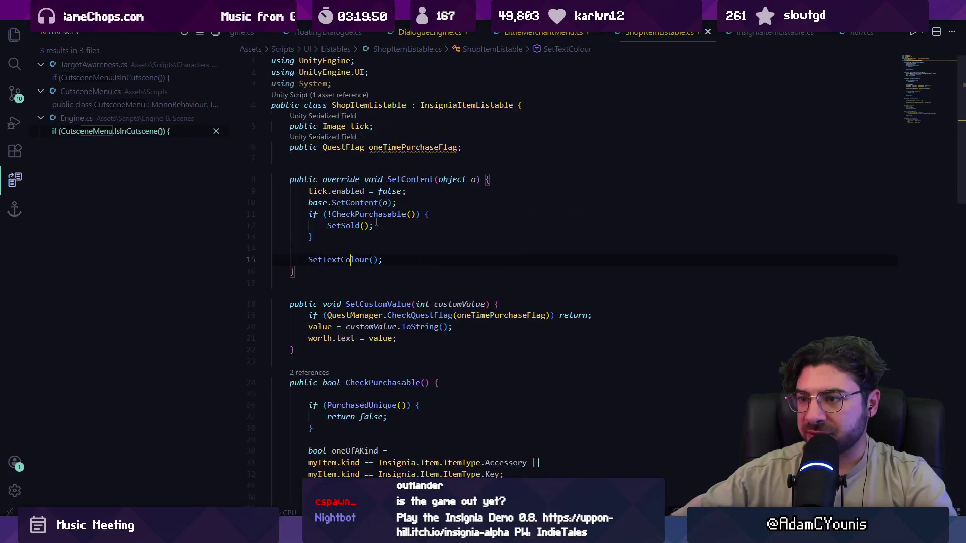
key(alt+Left)
key(alt+Right)
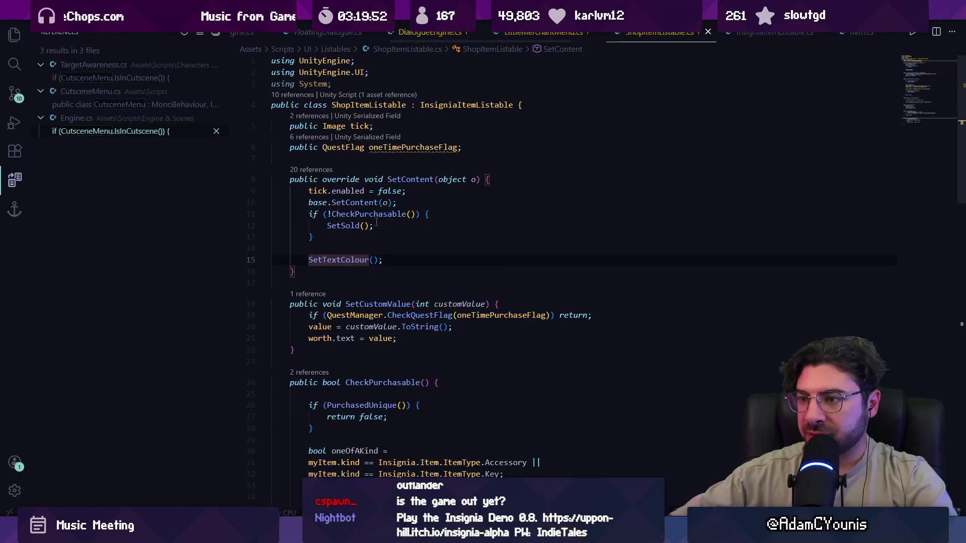
Search ShopItemListable.cs for 'onetimepurchase' and review its matches.
key(ctrl+f)
text(opnet)
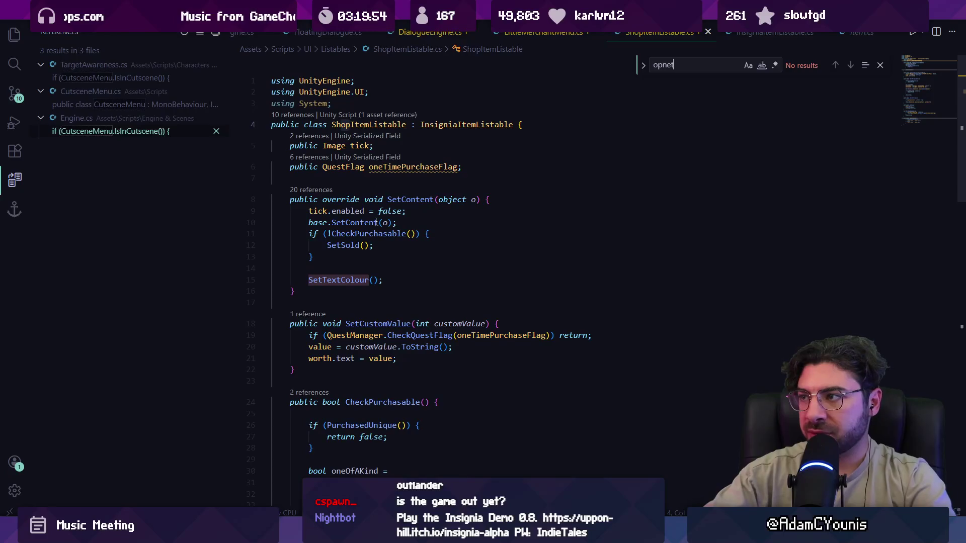
key(BackSpace)
key(BackSpace)
key(BackSpace)
key(BackSpace)
text(ne)
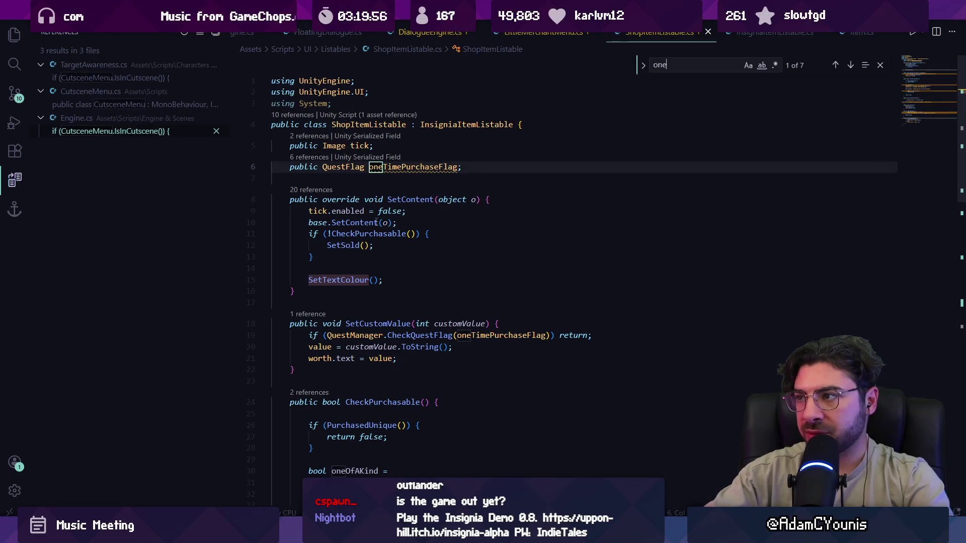
text(timepurchase)
key(Return)
key(Return)
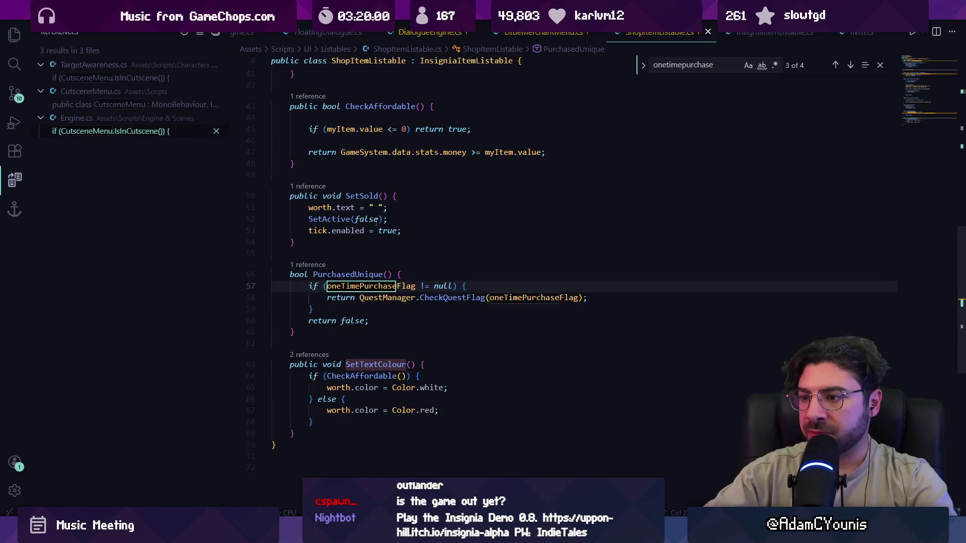
key(shift+Return)
key(shift+Return)
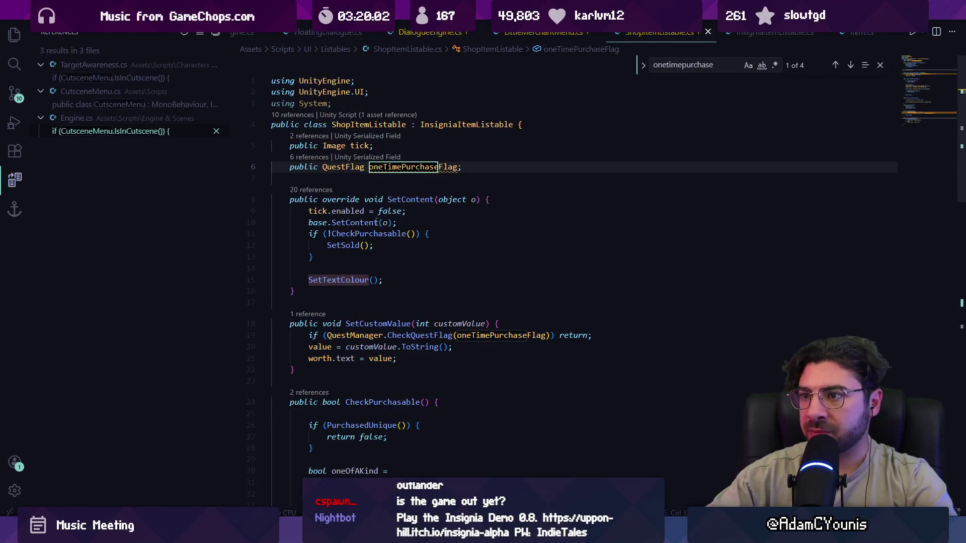
scroll(384, 253, down, 3)
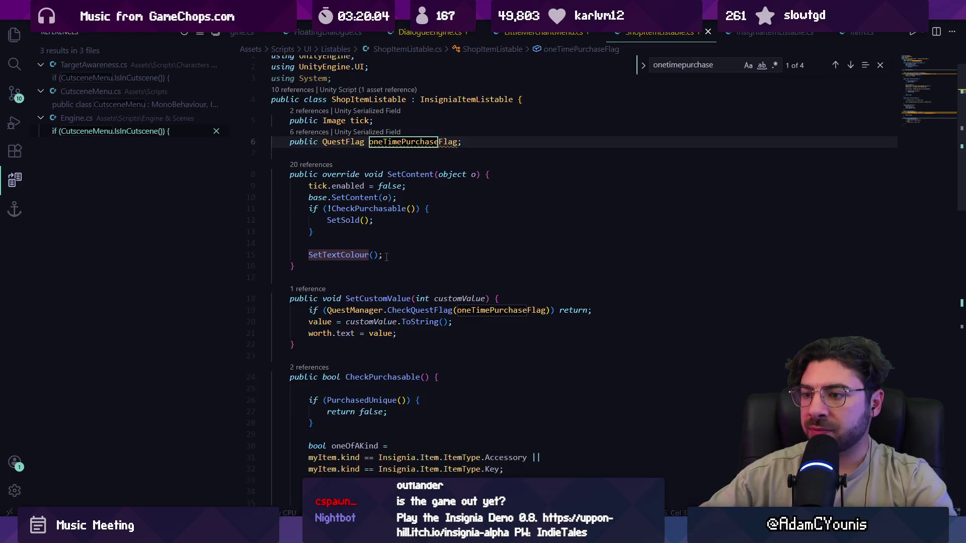
scroll(433, 235, up, 3)
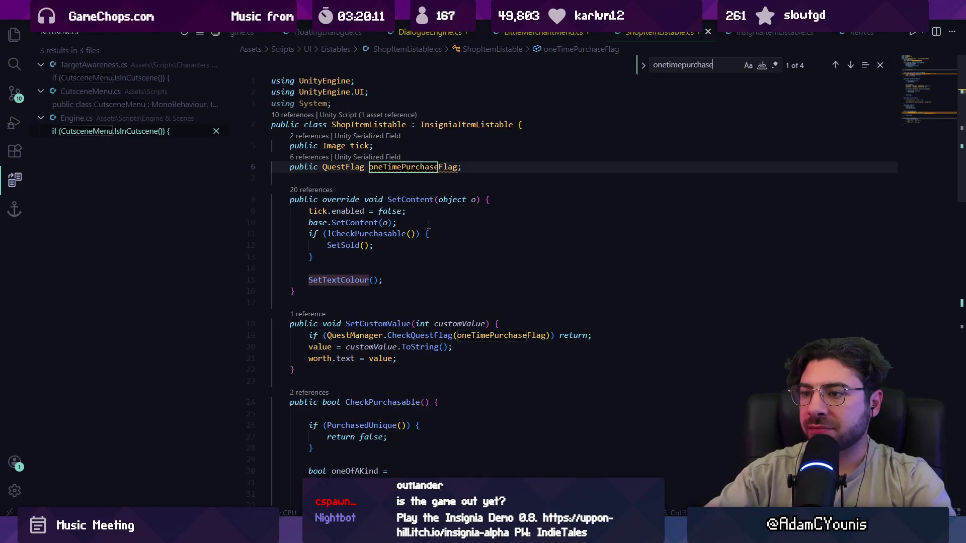
Step through oneTimePurchase matches to the flag assignment loop in LittleMerchantMenu.cs.
click(412, 211)
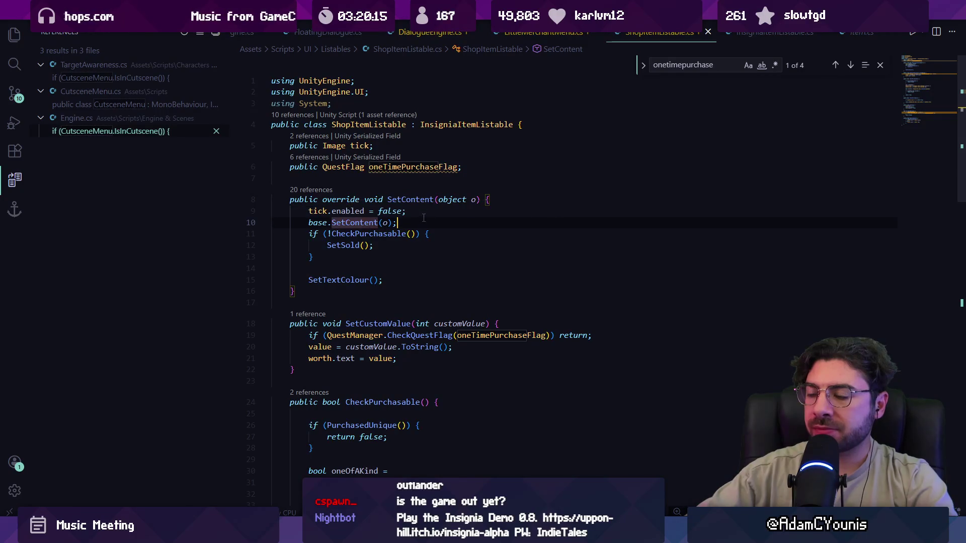
click(425, 219)
key(F3)
key(F3)
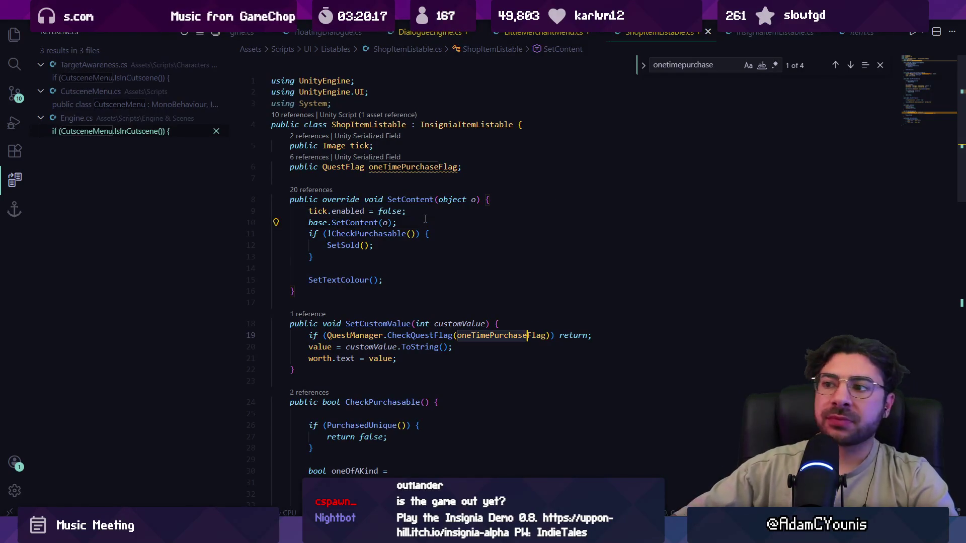
key(shift+F3)
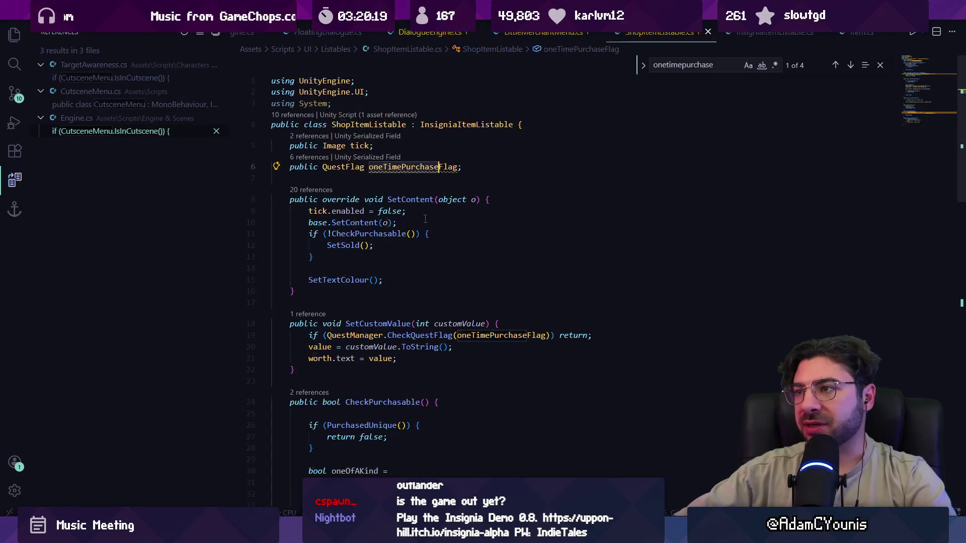
key(ctrl+Tab)
click(412, 273)
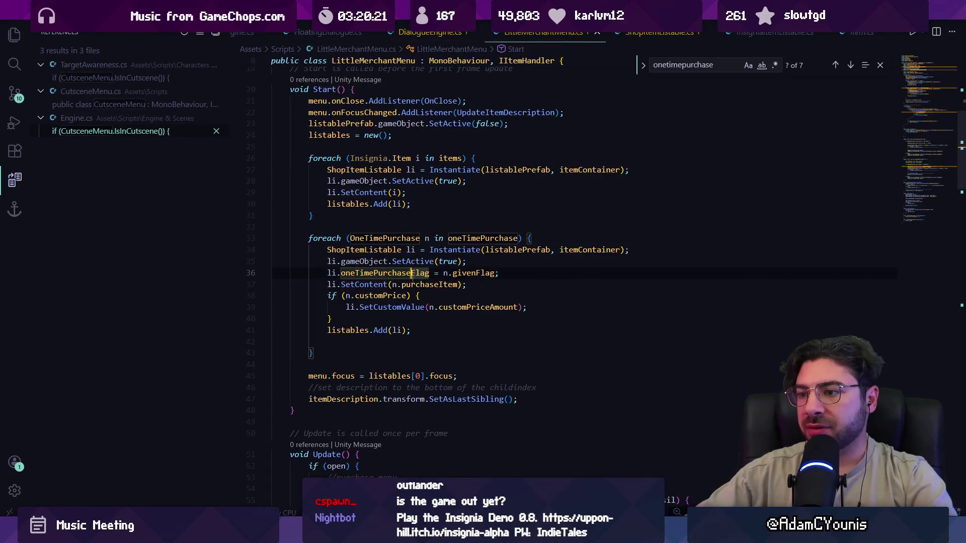
Insert a blank line above the li.SetContent call in the one-time-purchase loop.
click(420, 285)
click(327, 284)
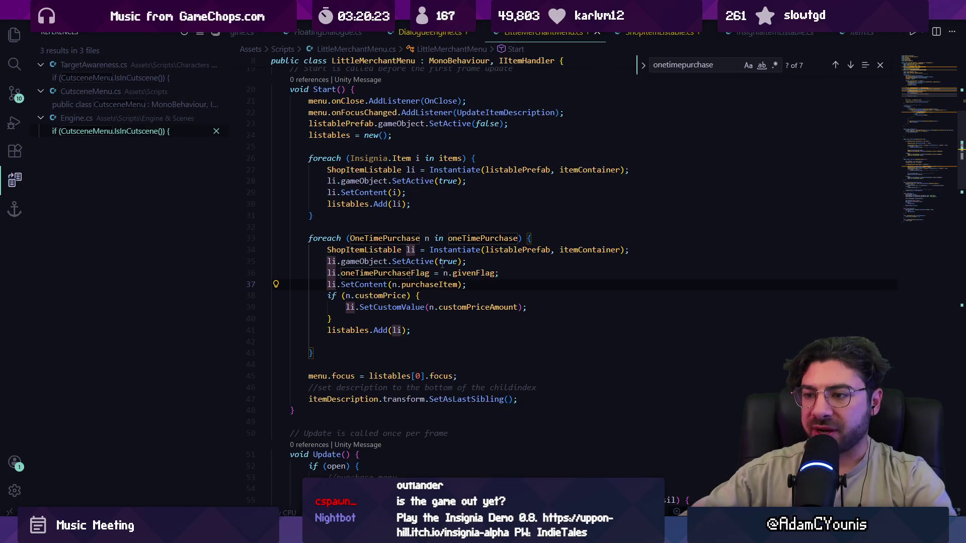
key(Return)
key(Return)
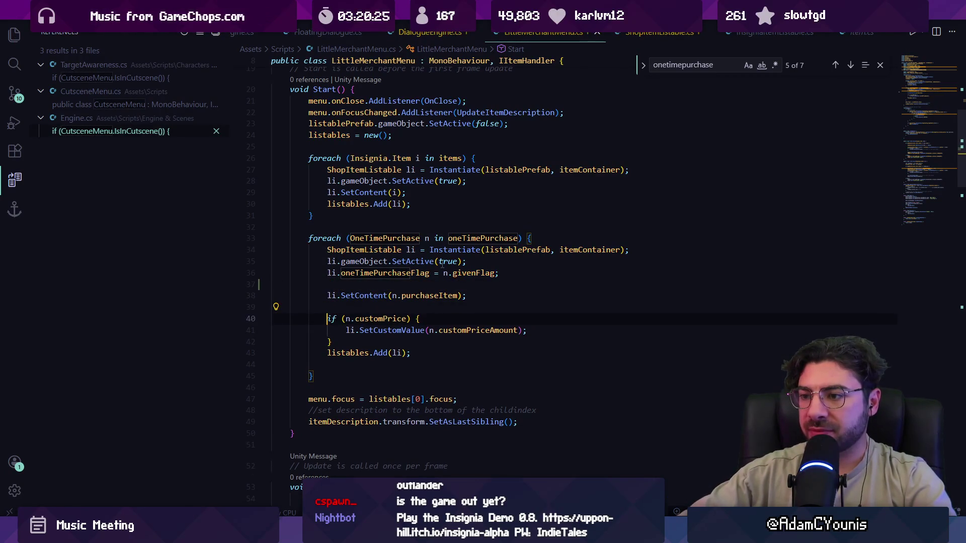
Review the SetCustomValue and base SetContent definitions, then return to ShopItemListable.cs.
ctrl+click(398, 331)
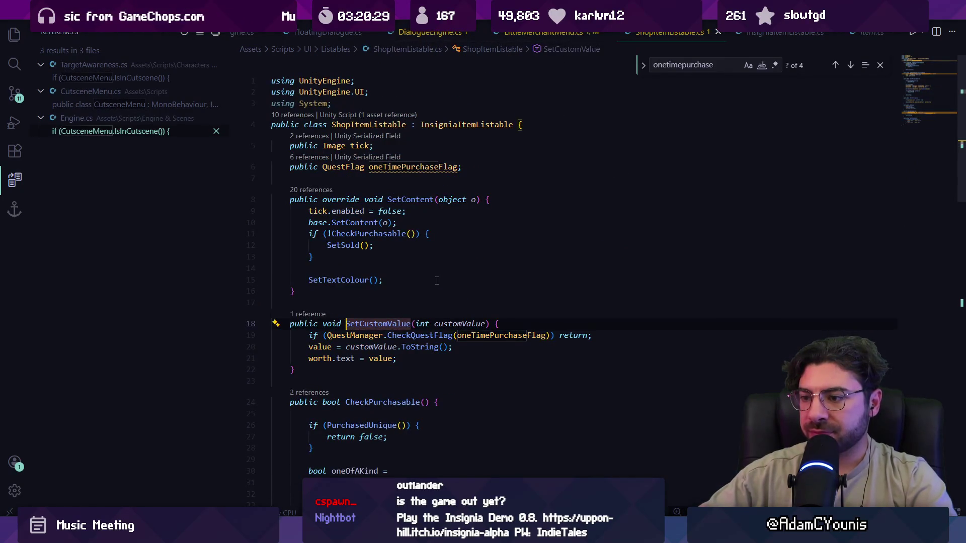
scroll(436, 297, down, 1)
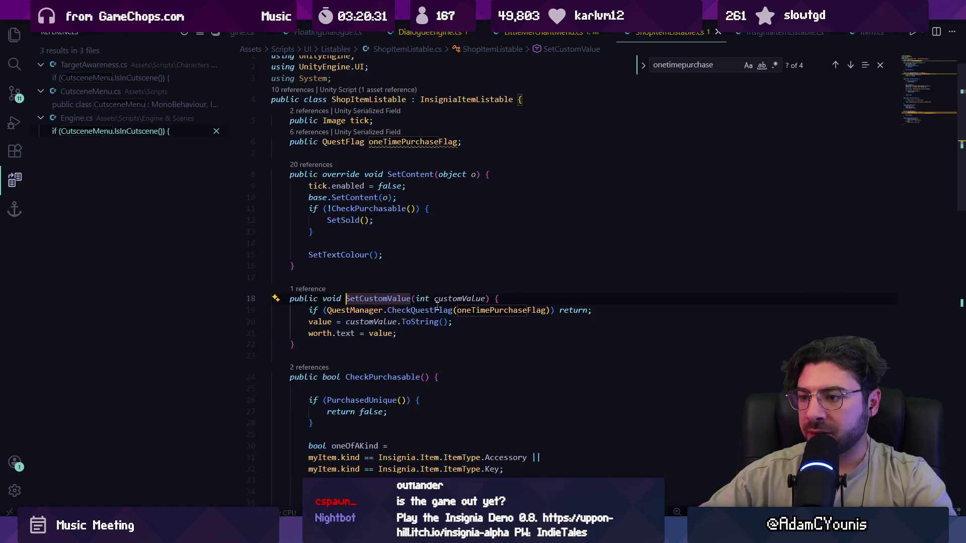
scroll(437, 316, down, 3)
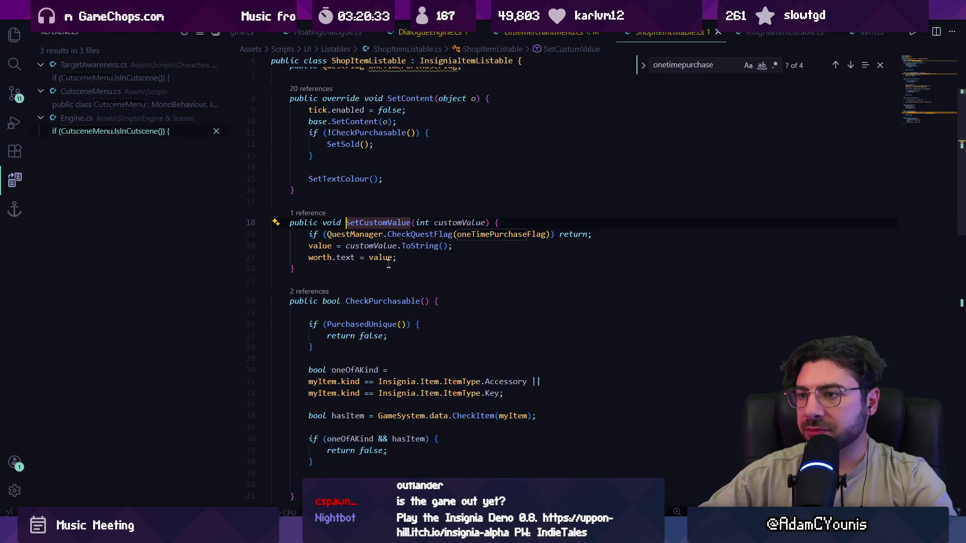
scroll(403, 257, up, 1)
scroll(430, 278, up, 3)
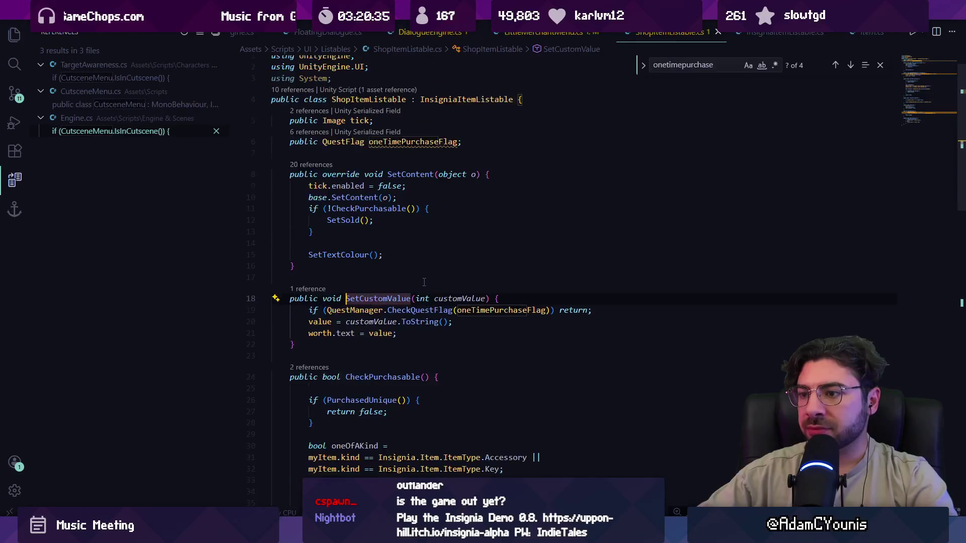
ctrl+click(356, 223)
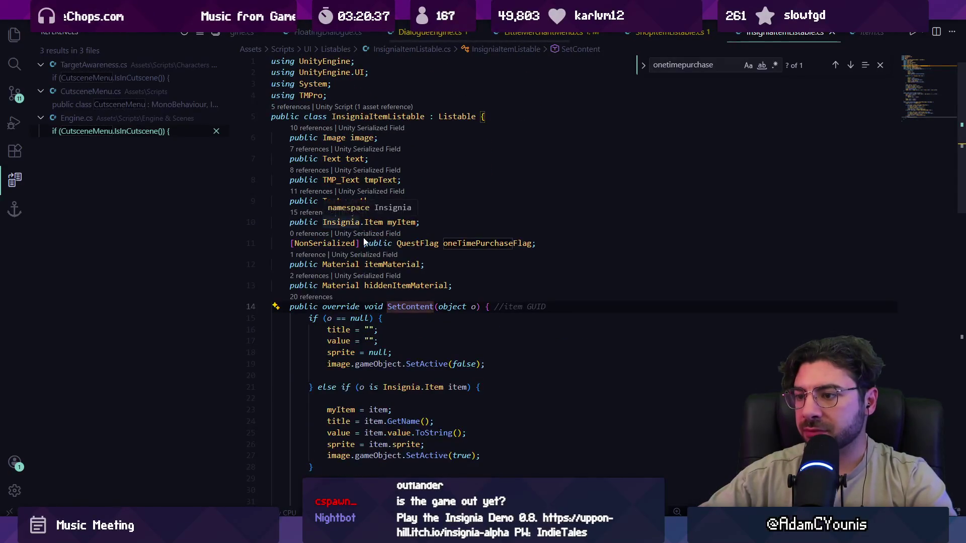
scroll(371, 245, down, 3)
scroll(371, 245, down, 6)
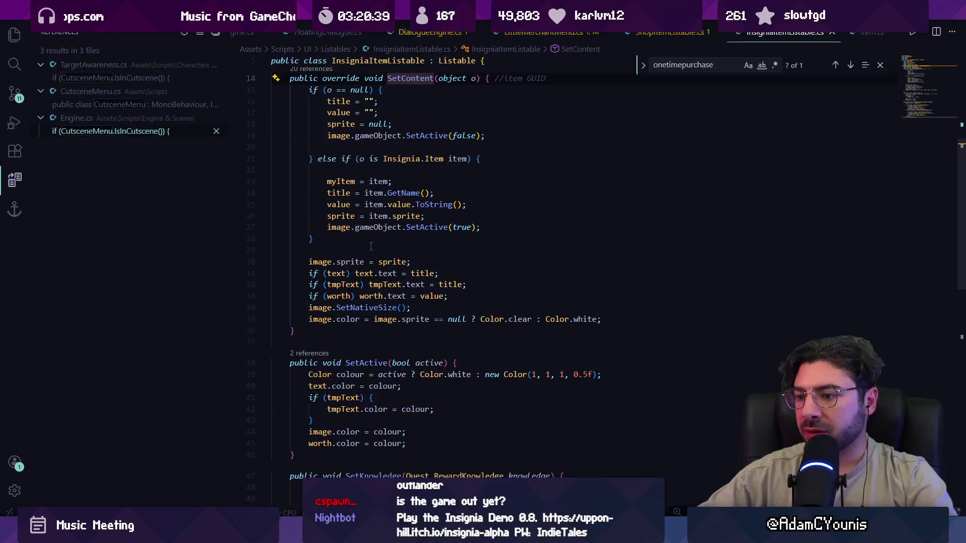
scroll(371, 246, down, 5)
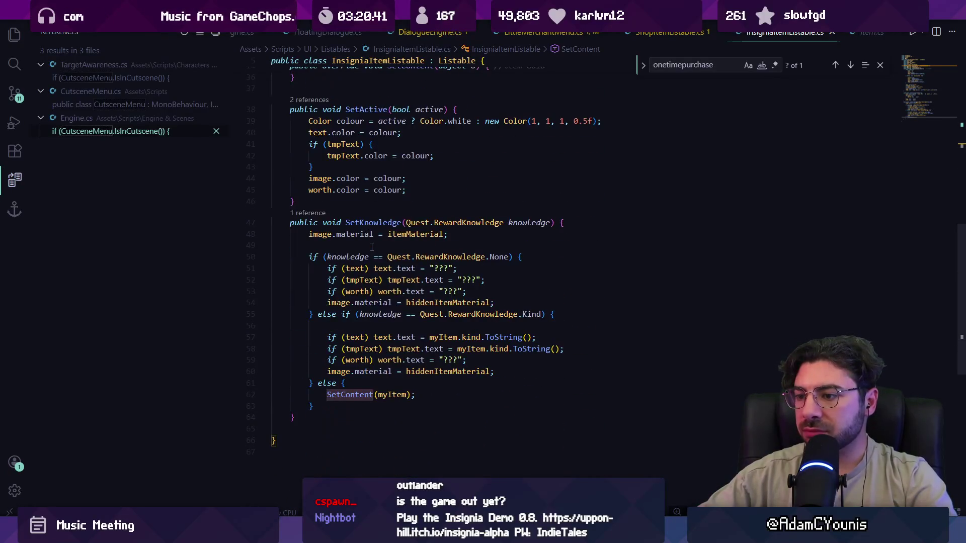
scroll(415, 299, up, 10)
key(alt+Left)
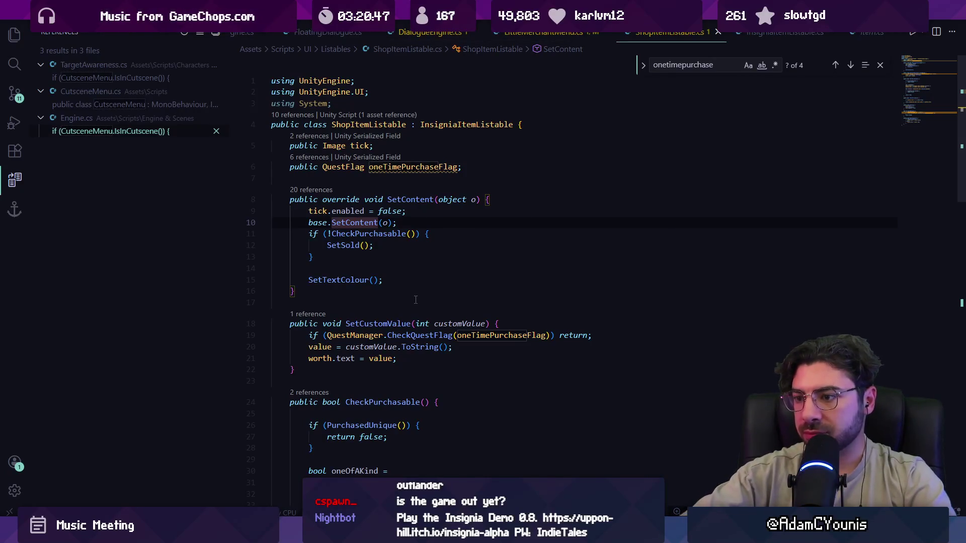
click(420, 335)
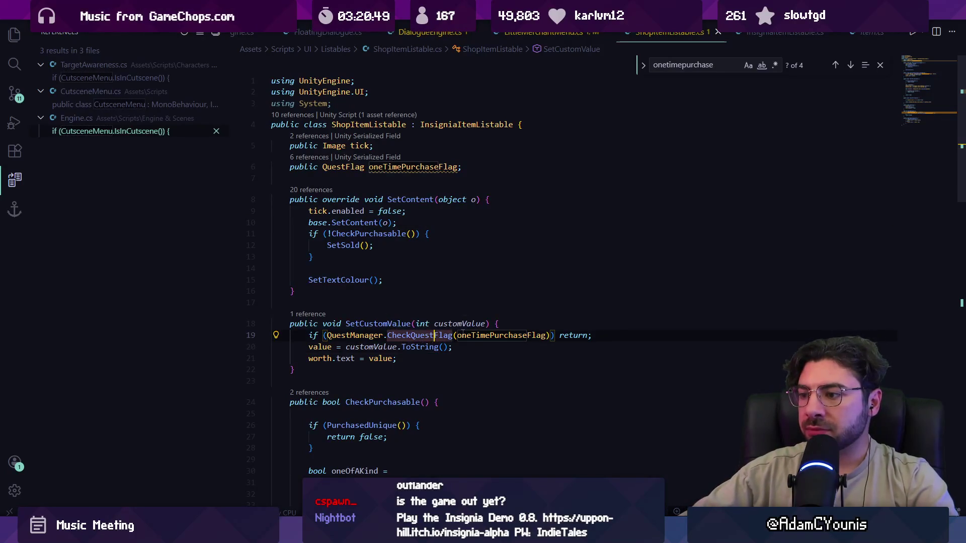
click(516, 356)
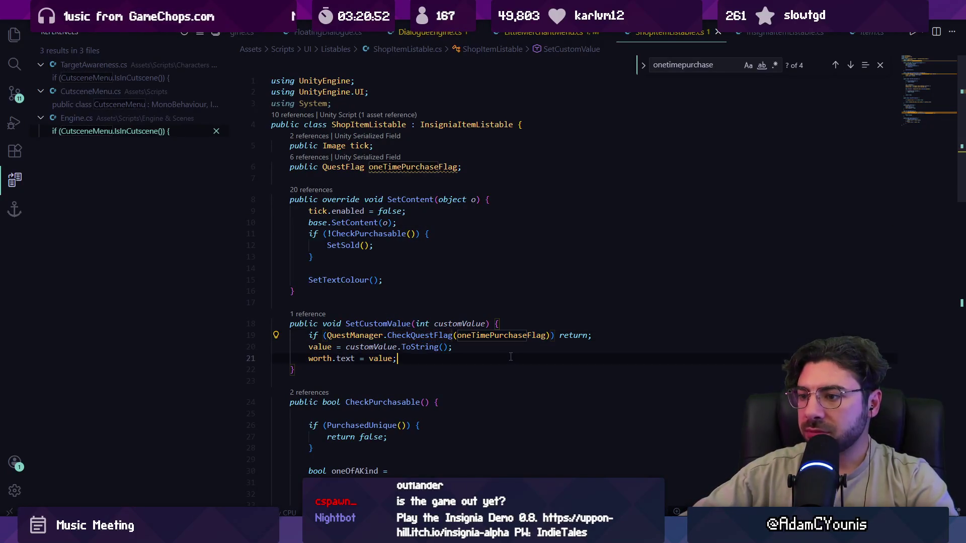
click(450, 348)
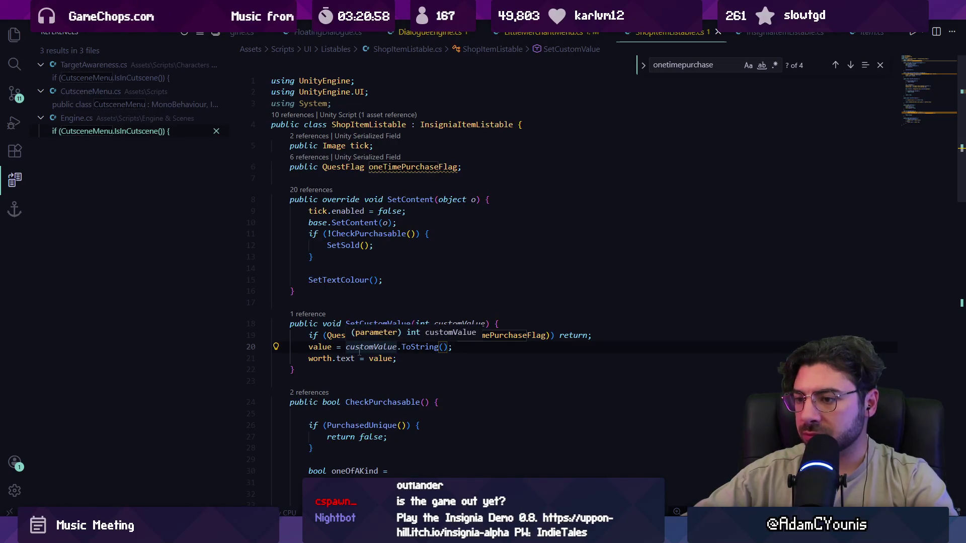
click(383, 357)
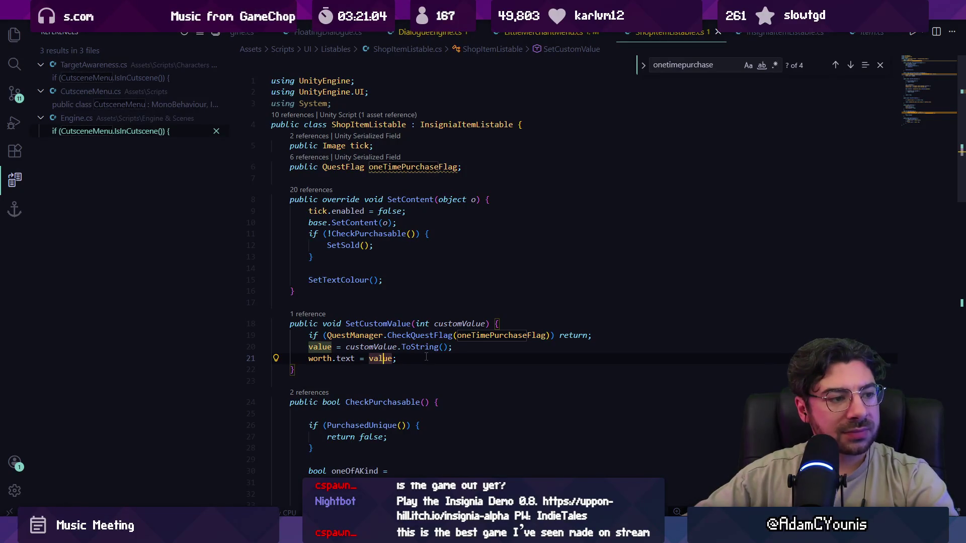
scroll(426, 356, down, 3)
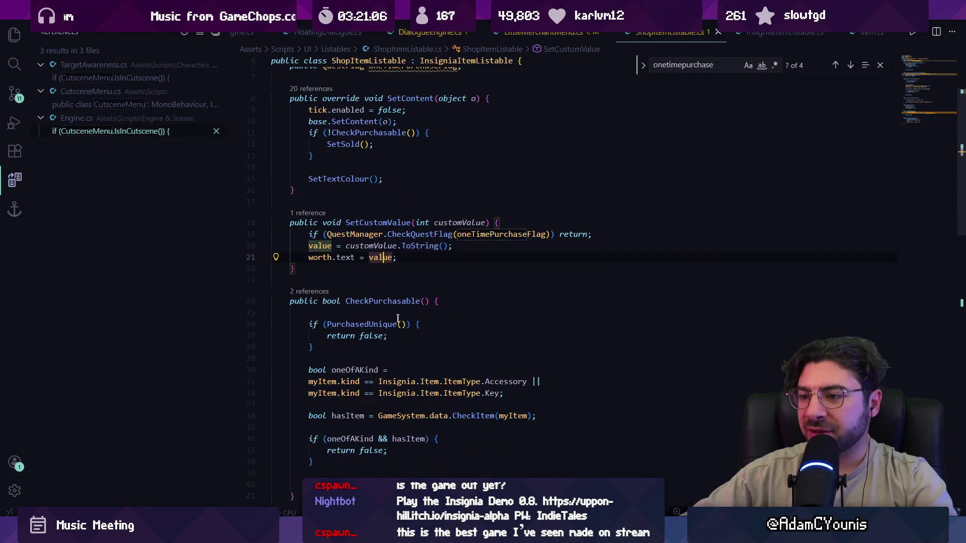
double_click(380, 256)
double_click(370, 301)
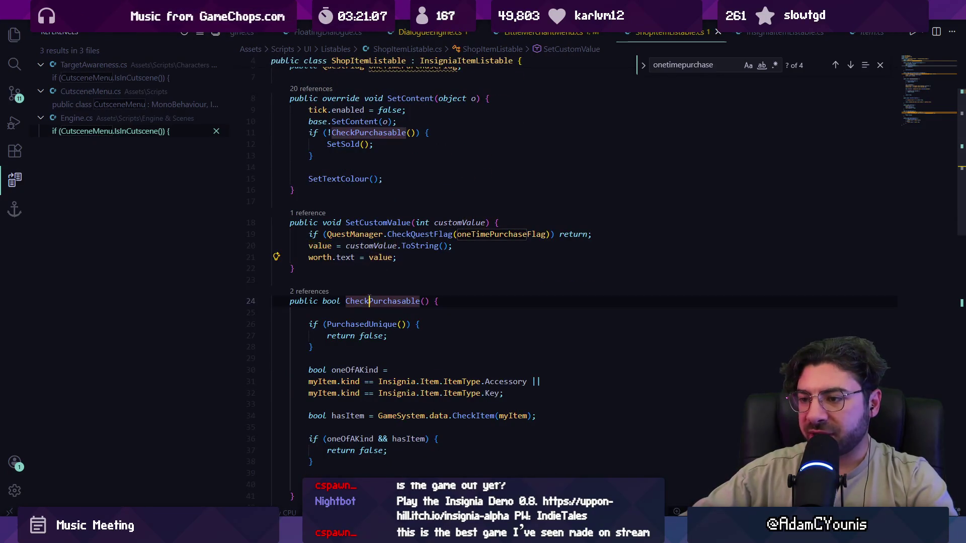
double_click(321, 246)
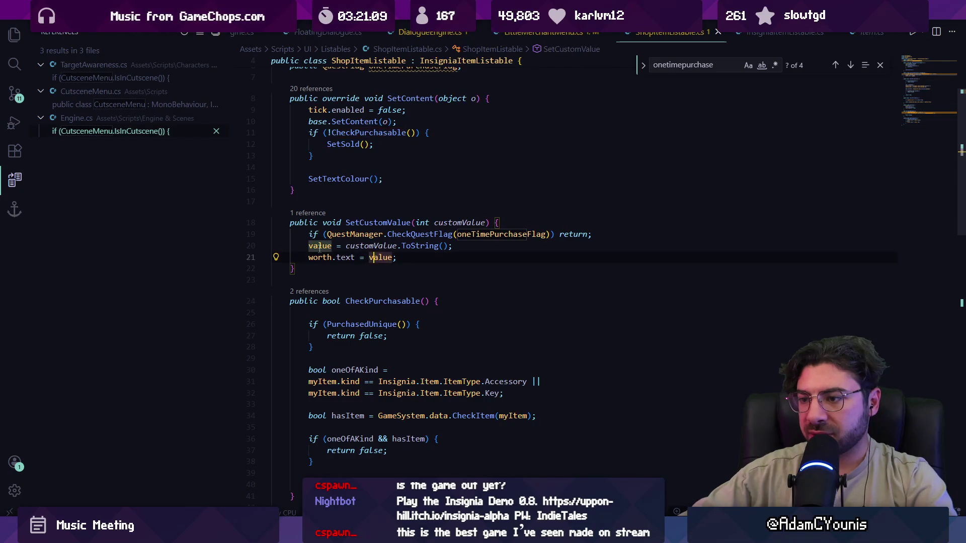
scroll(412, 350, down, 1)
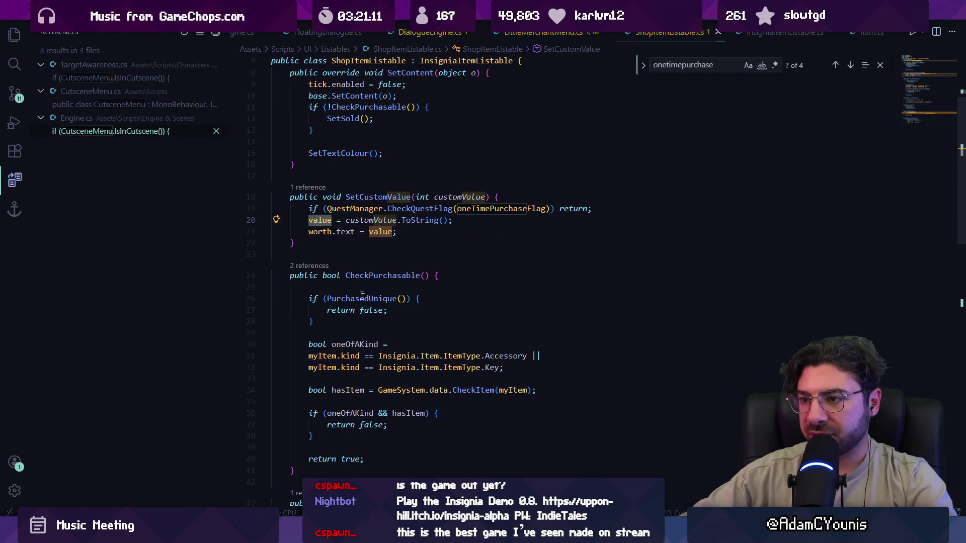
ctrl+click(320, 221)
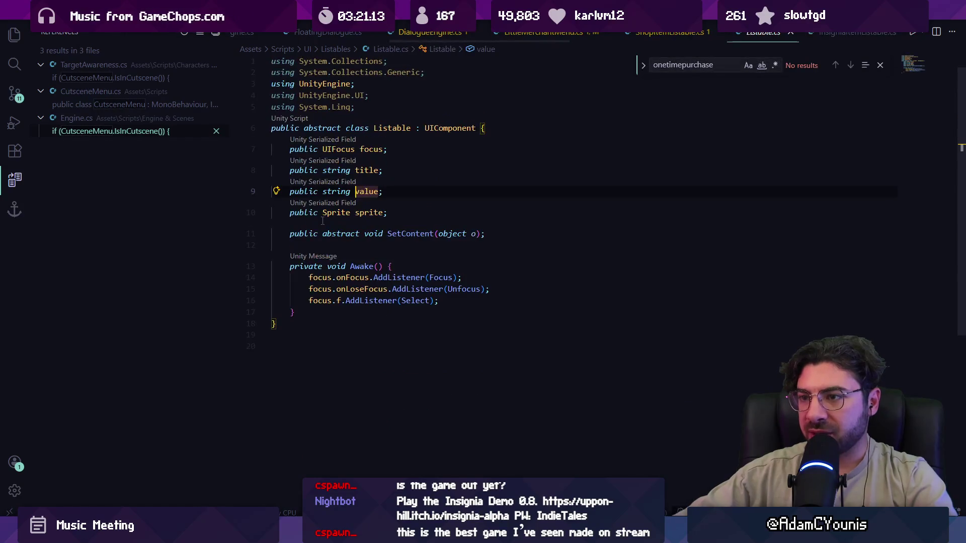
key(alt+Left)
scroll(352, 227, up, 4)
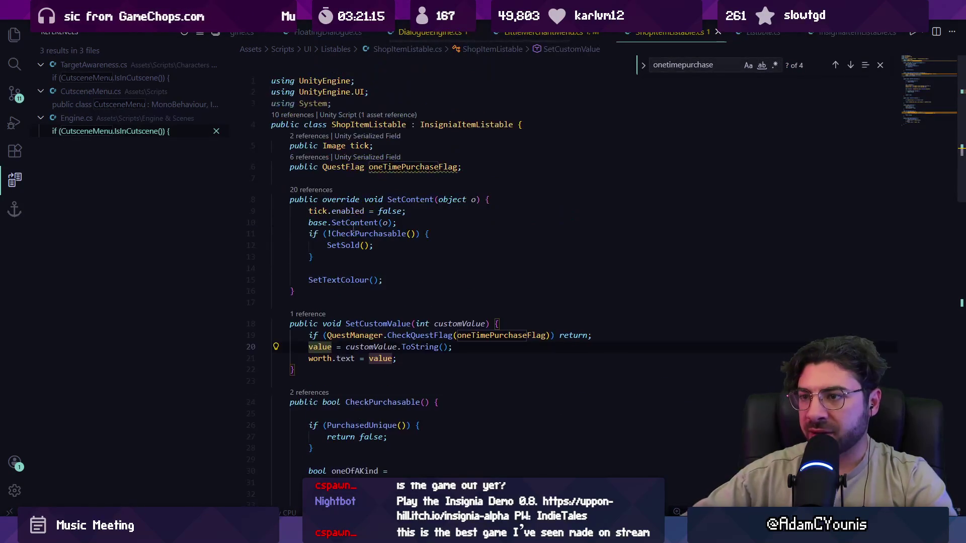
click(375, 178)
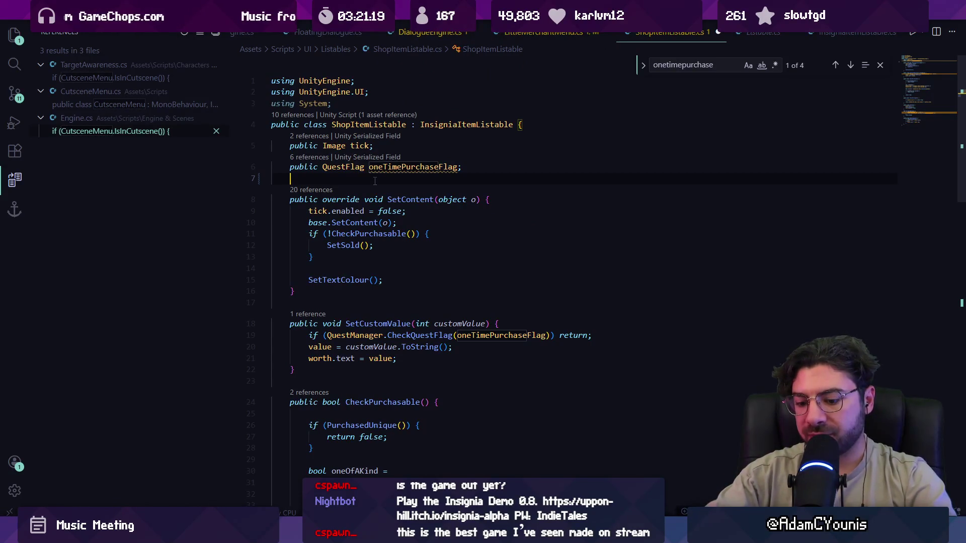
Declare an int assignedValue field in ShopItemListable and check the base SetContent definition.
text(pu)
key(Escape)
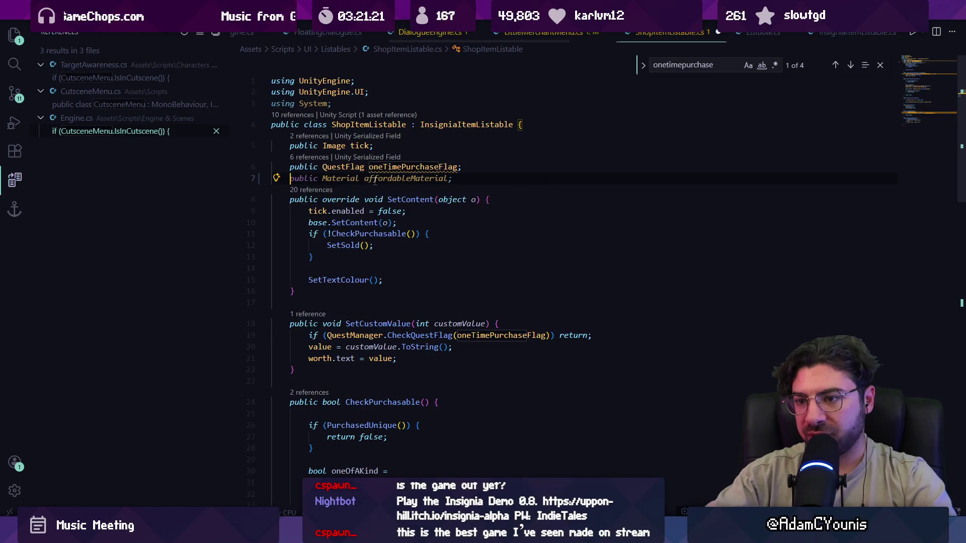
key(BackSpace)
key(BackSpace)
text(valueInt;)
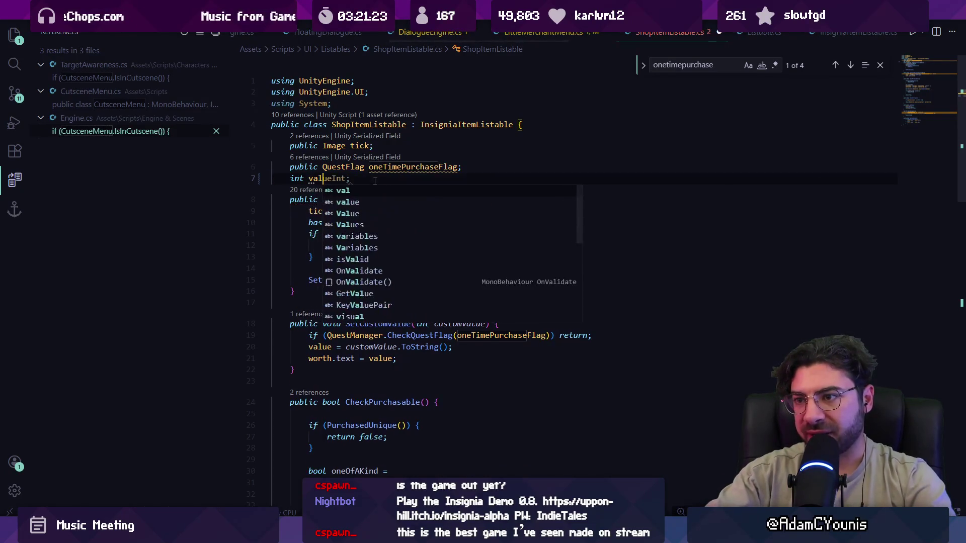
key(ctrl+BackSpace)
text(assignedValue;)
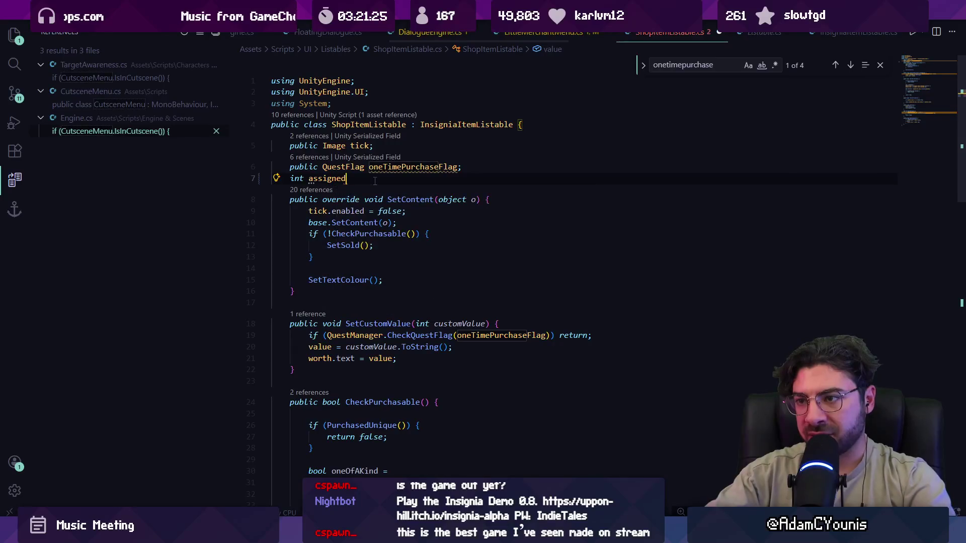
key(Escape)
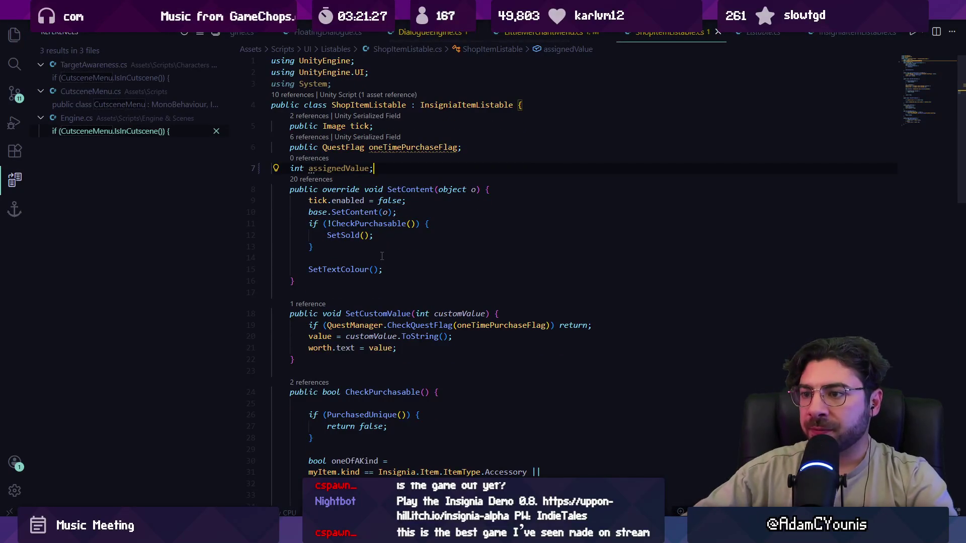
click(433, 213)
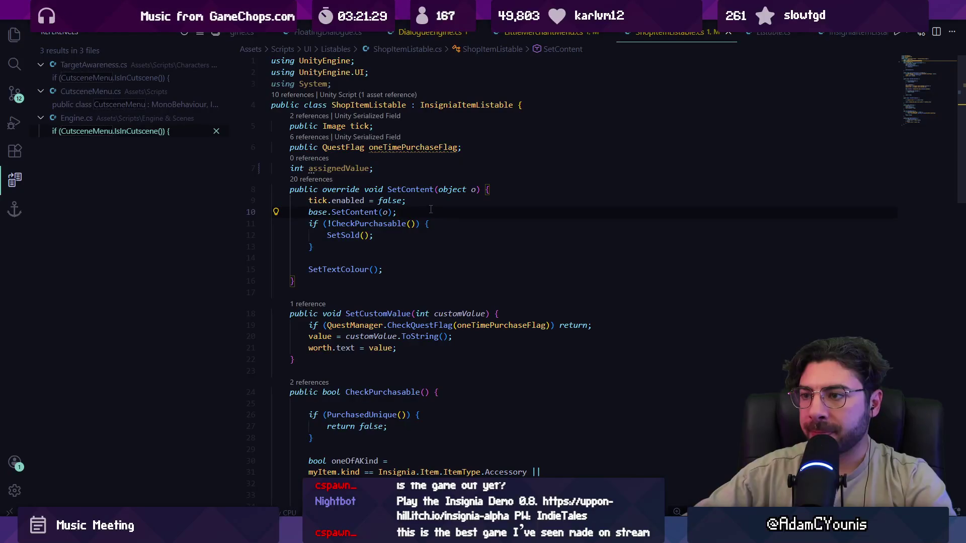
mouse_move(362, 215)
ctrl+click(371, 213)
key(alt+Left)
In SetContent add if (o is Insignia.Item i) { assignedValue = i.valueInt; } and save.
click(414, 206)
key(Return)
key(Return)
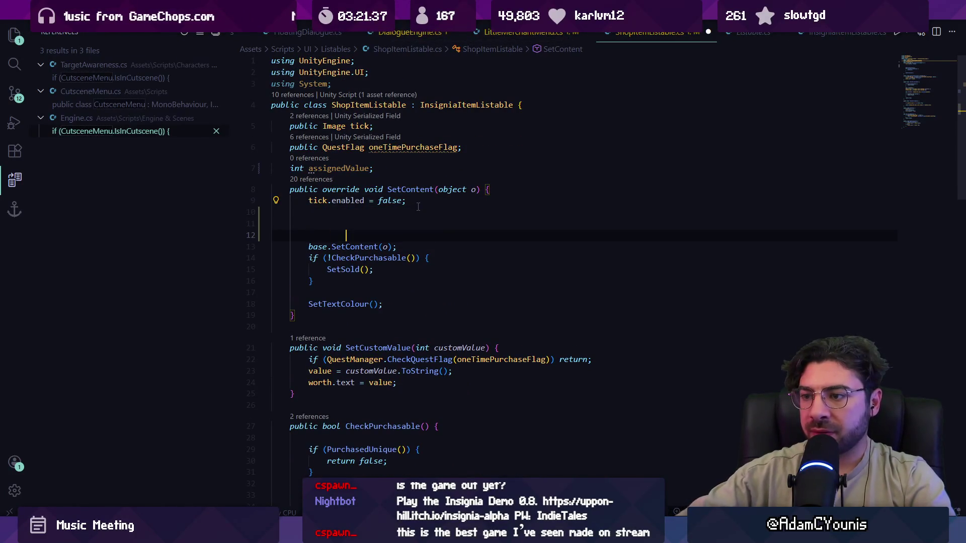
key(Return)
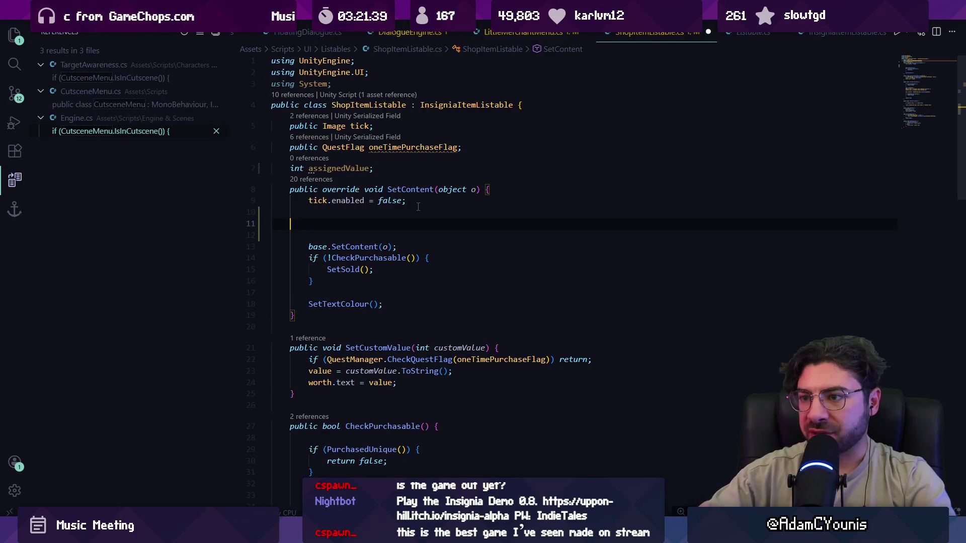
text(if(o is)
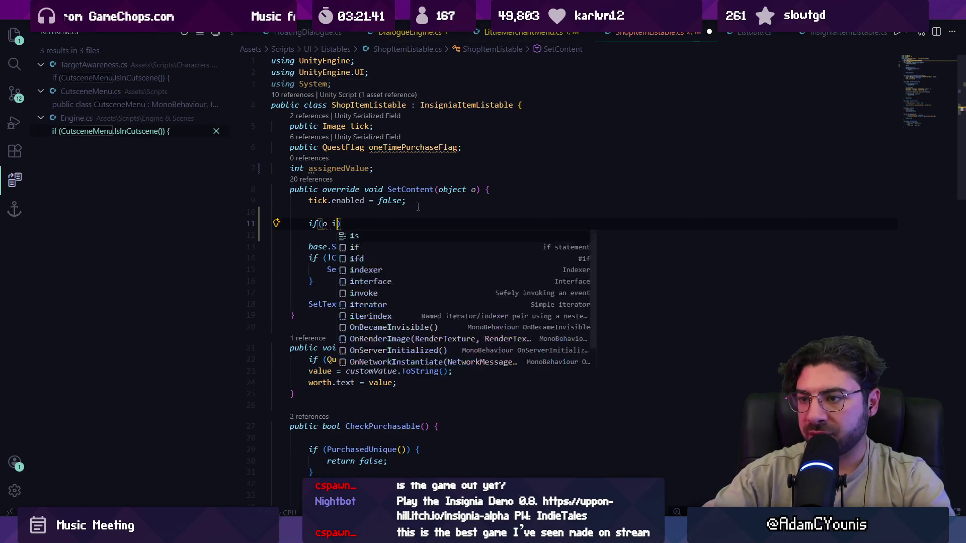
key(Tab)
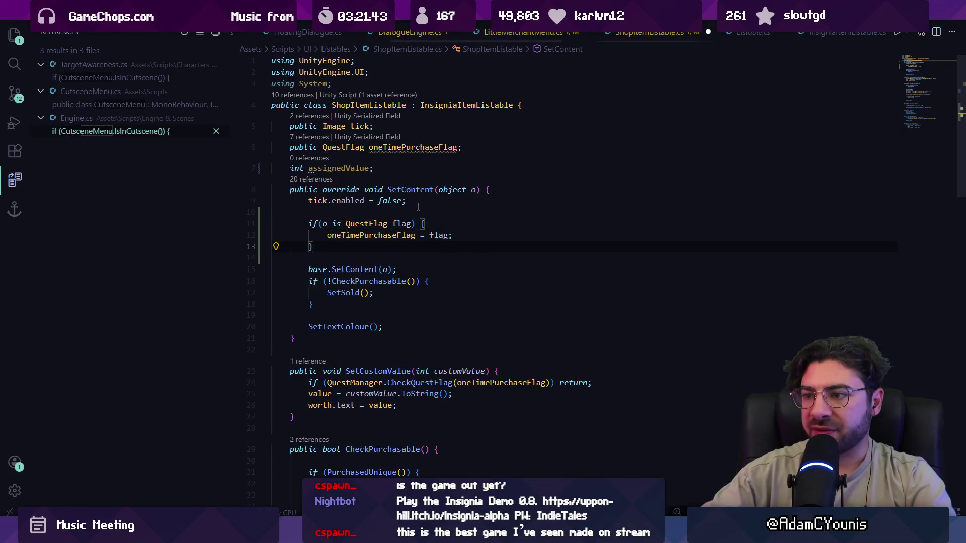
key(ctrl+z)
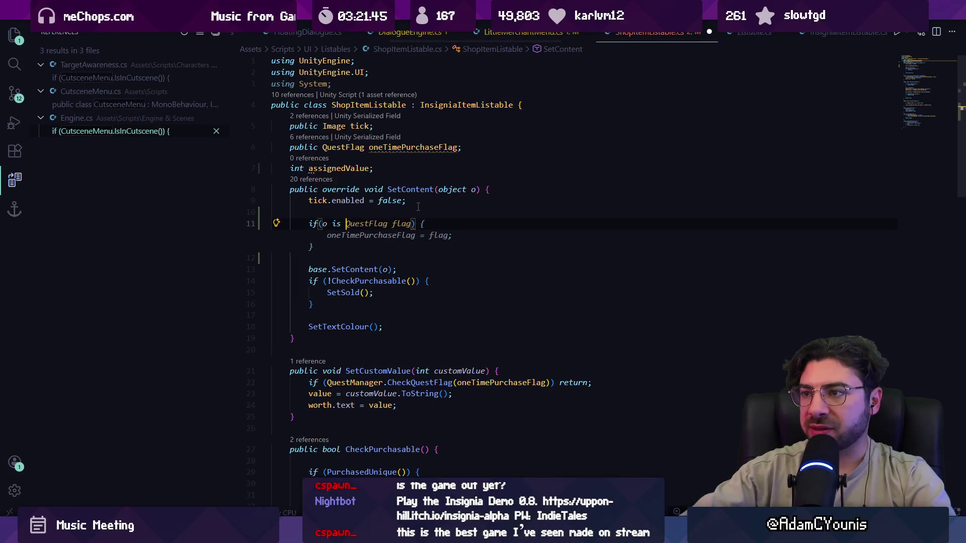
text(Insignia.item)
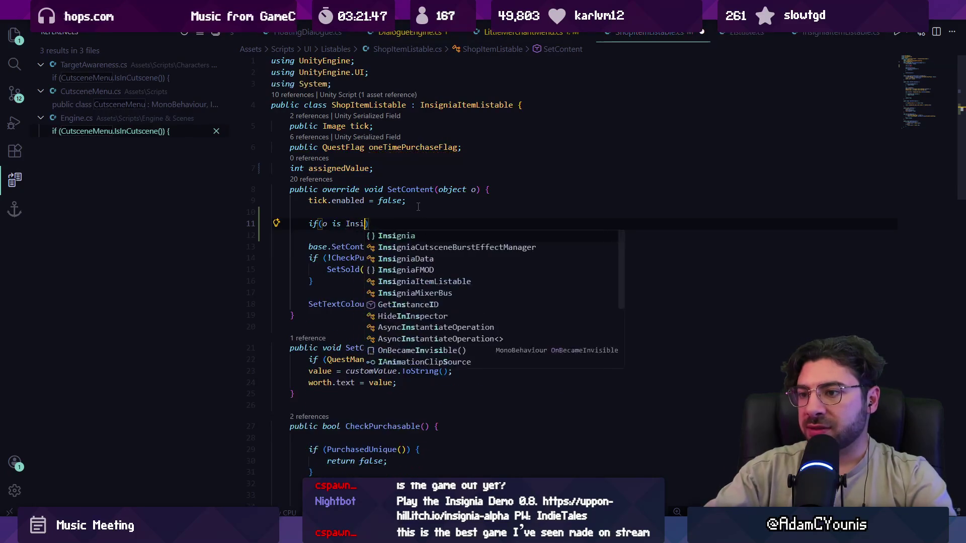
key(Tab)
text(i)
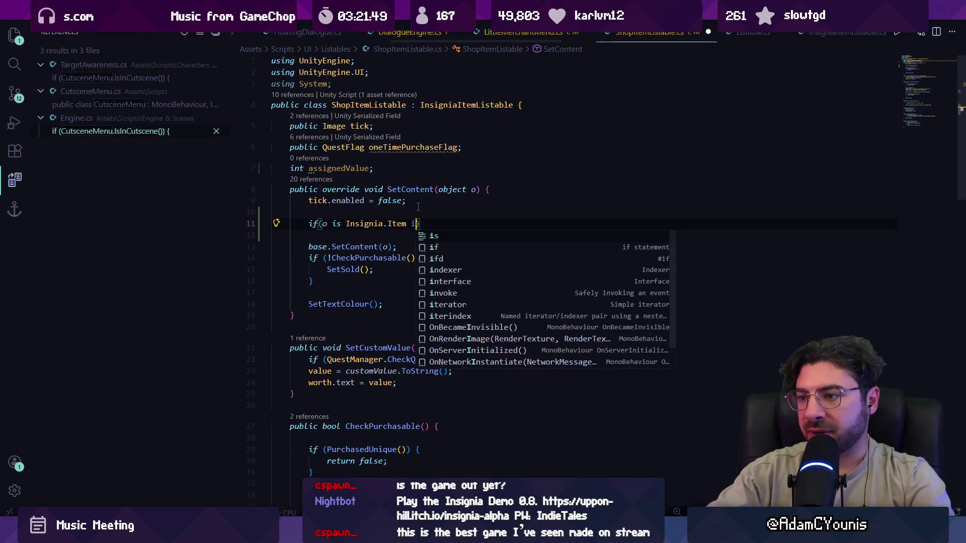
text() {)
key(Return)
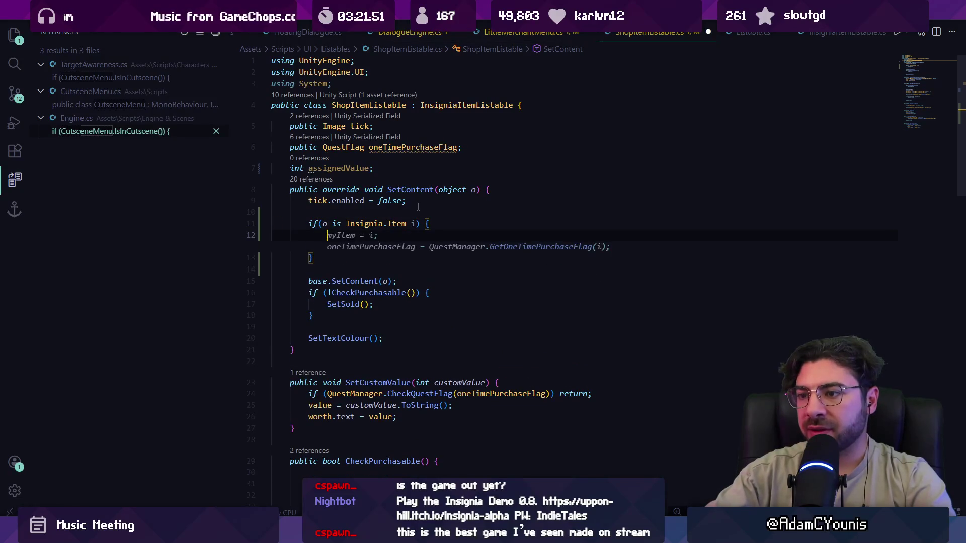
text(assigned)
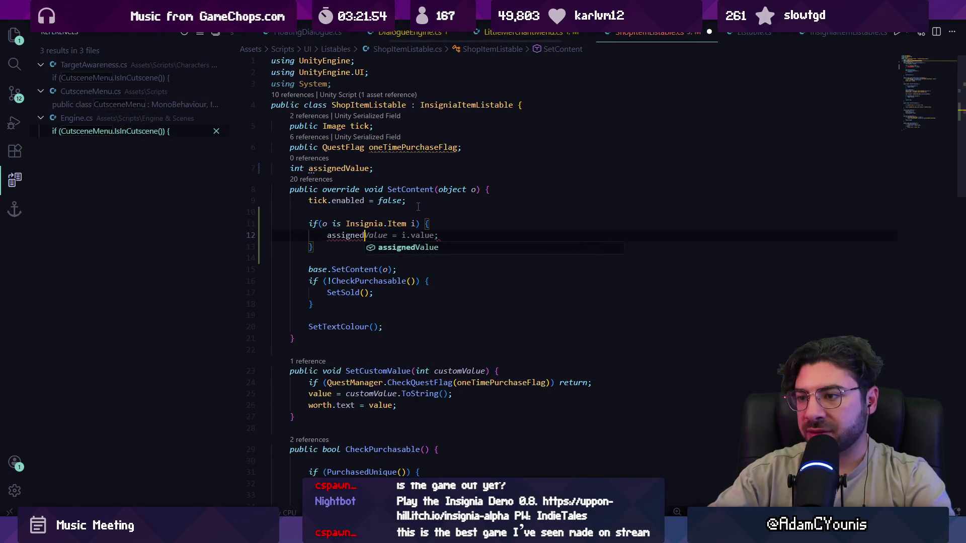
key(Tab)
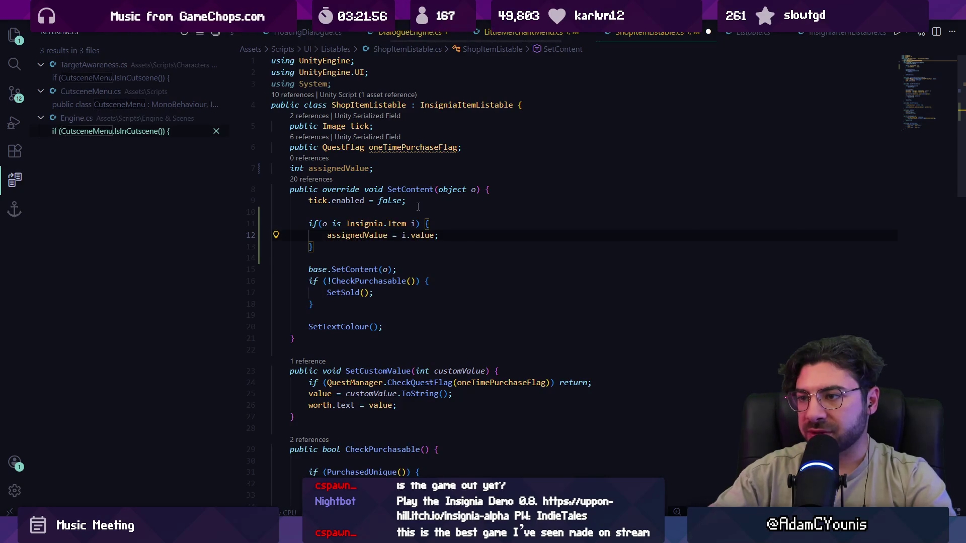
key(ctrl+s)
key(Down)
key(Down)
scroll(418, 207, down, 10)
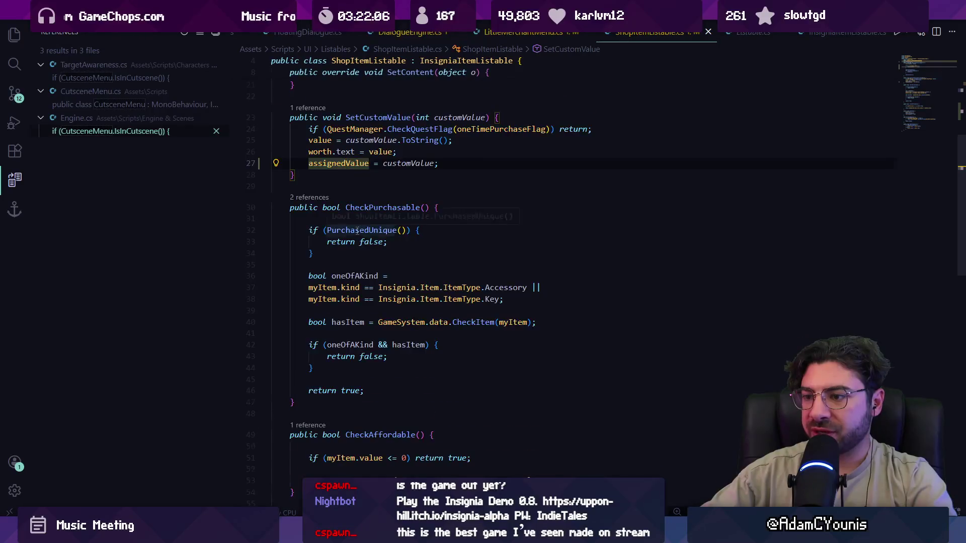
Replace both myItem.value uses in CheckAffordable with assignedValue.
double_click(529, 304)
shift+click(485, 303)
text(a)
key(Tab)
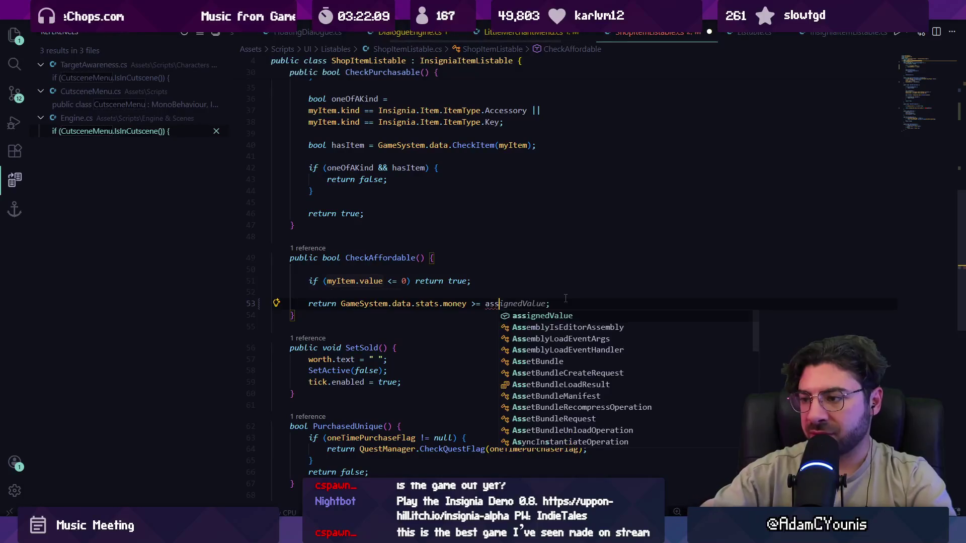
key(Up)
key(ctrl+Right)
key(ctrl+Right)
key(ctrl+shift+Right)
key(ctrl+shift+Right)
key(ctrl+shift+Right)
text(assignedValue)
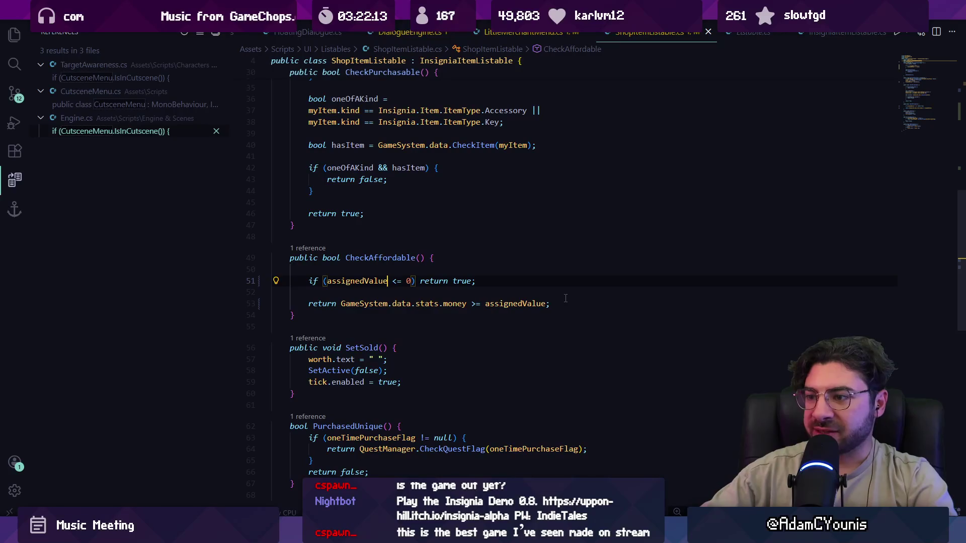
scroll(565, 299, down, 5)
Search the file to verify every assignedValue use, then list references to SetCustomValue.
key(ctrl+f)
text(a)
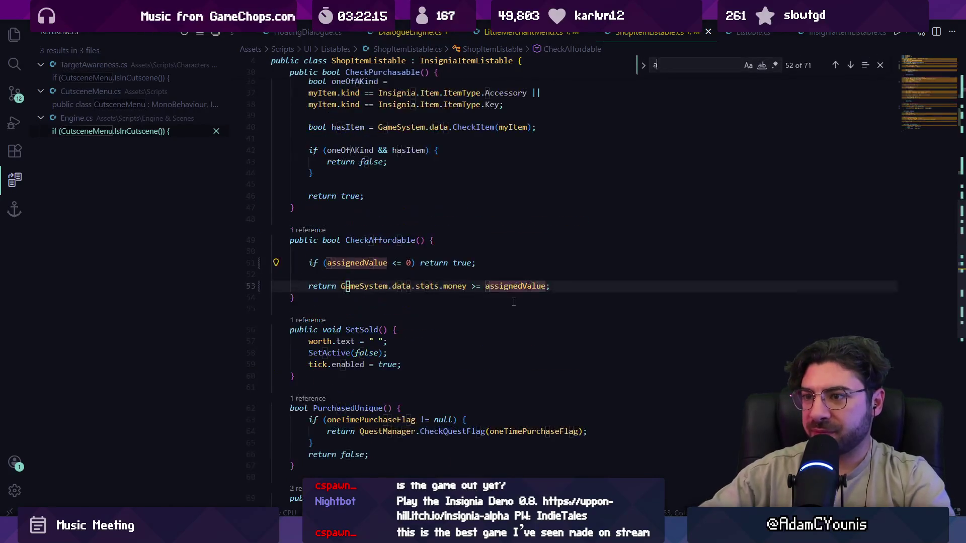
text(ssignedvalue)
key(Return)
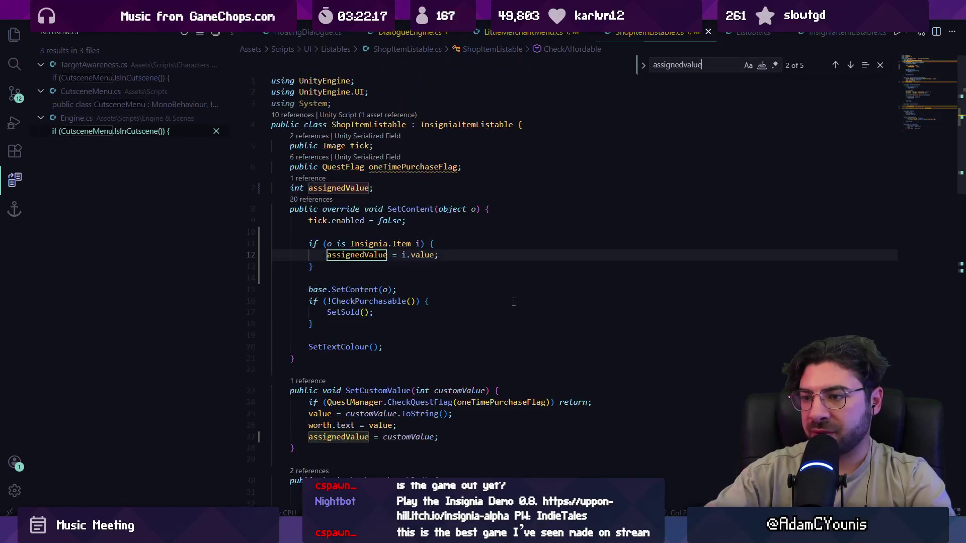
key(Return)
key(Return)
key(Return)
key(Return)
key(Return)
key(Return)
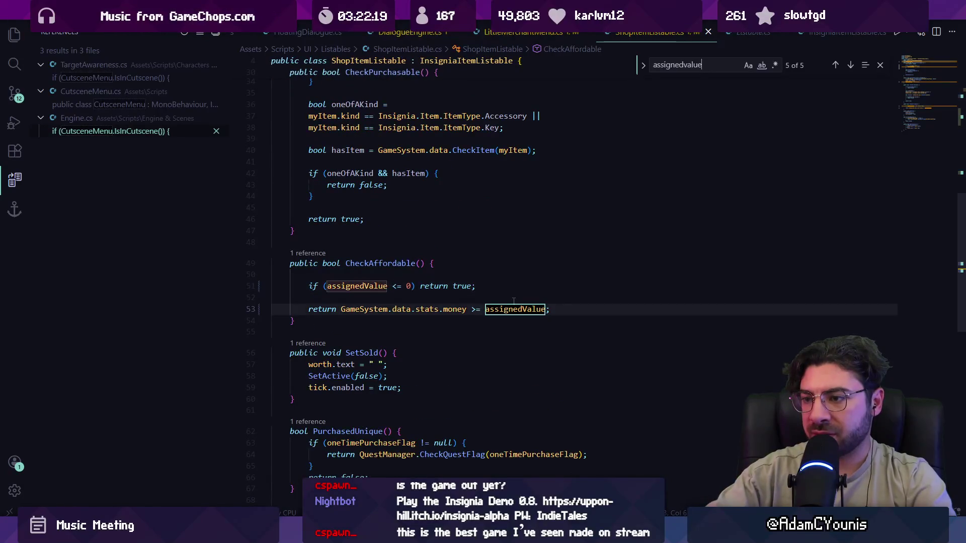
key(Return)
key(Return)
key(Return)
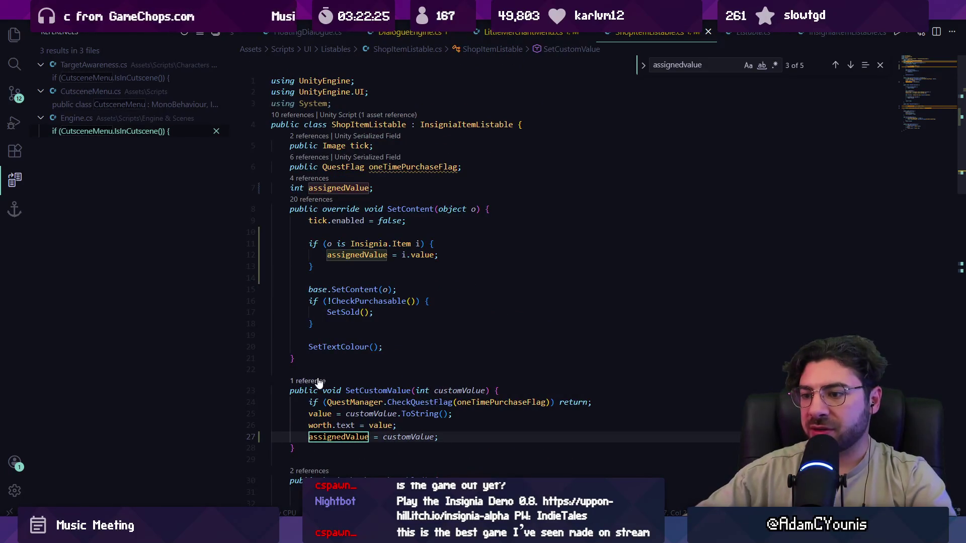
ctrl+click(377, 391)
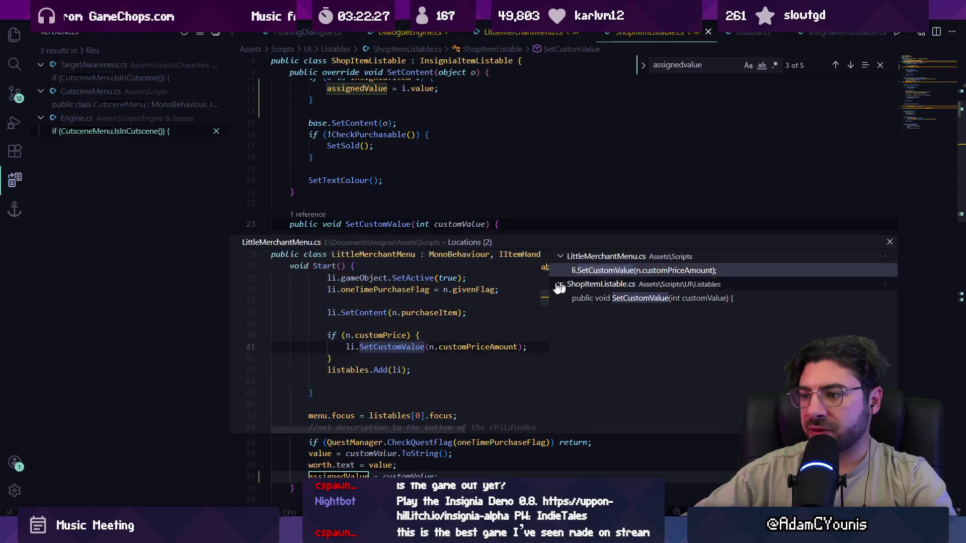
Open the LittleMerchantMenu call site and go to the TryPurchase(ShopItemListable) definition.
double_click(433, 339)
key(ctrl+f)
text(purchase)
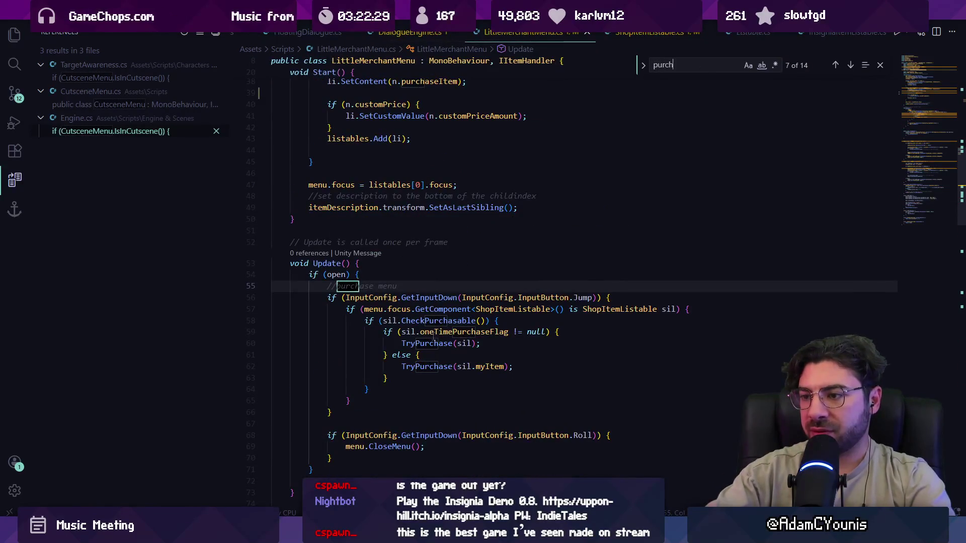
key(Return)
key(Return)
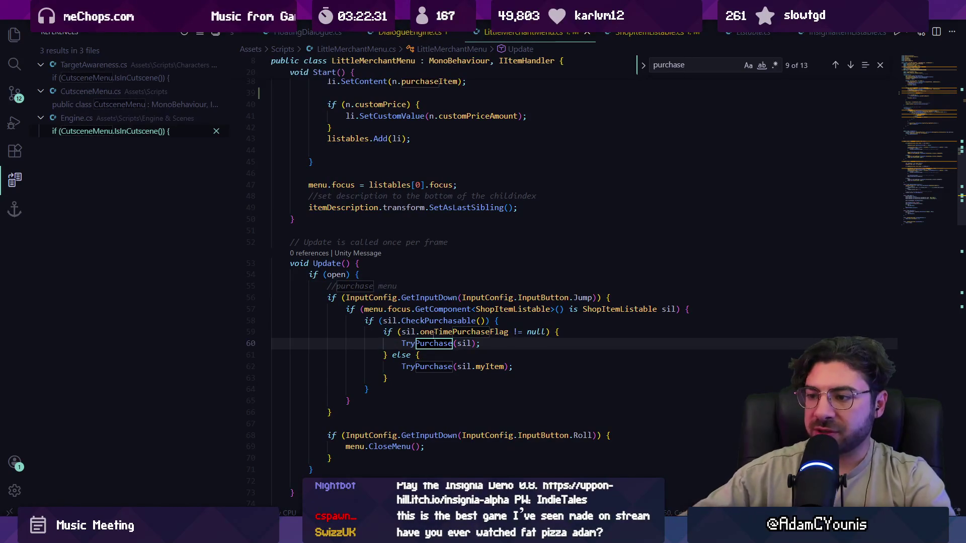
mouse_move(426, 343)
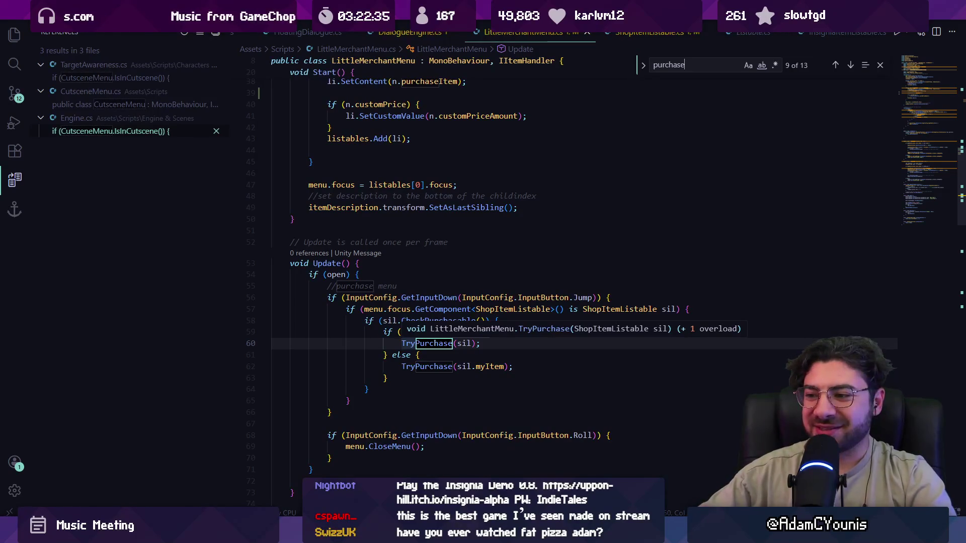
click(546, 357)
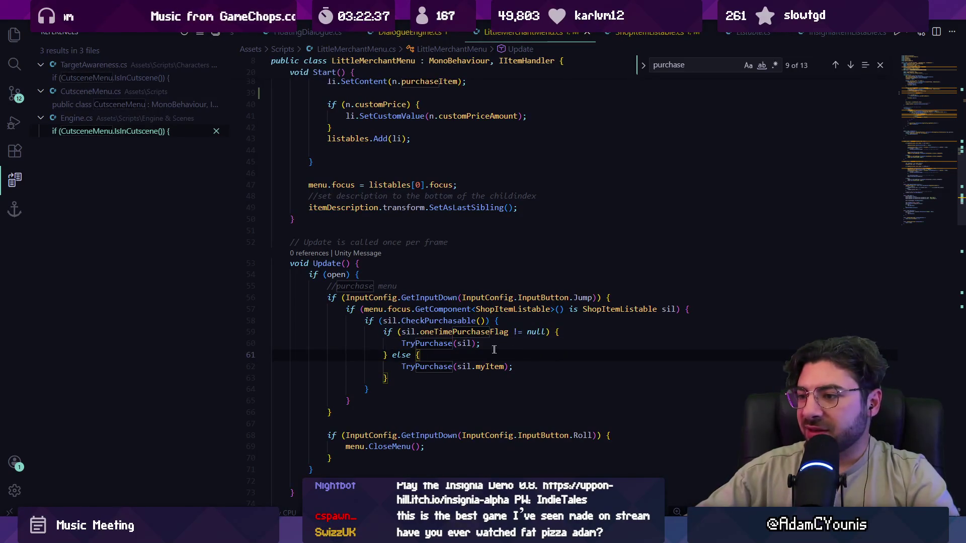
ctrl+click(427, 343)
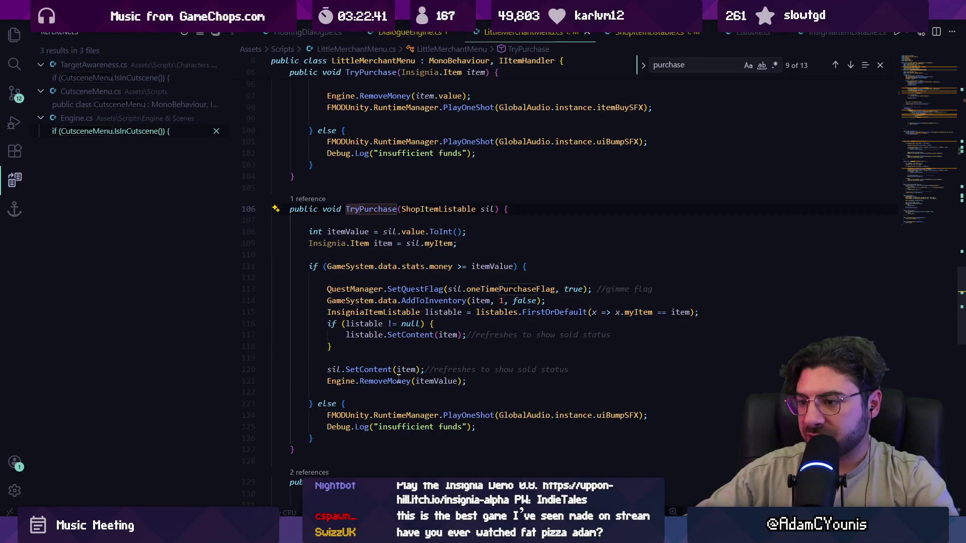
On TryPurchase line 108, replace sil.value.ToInt() with sil.assignedValue.
click(430, 381)
click(407, 266)
key(Right)
key(Right)
key(Right)
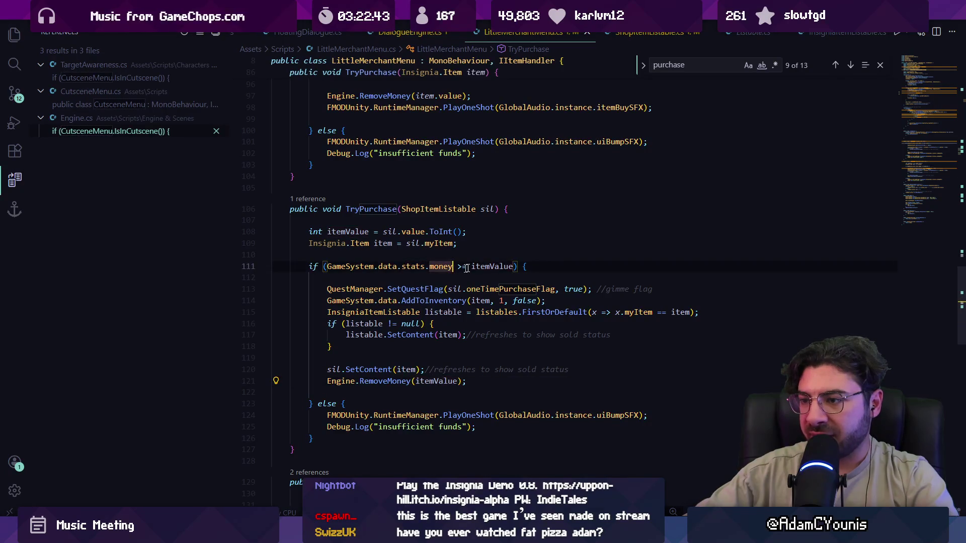
click(413, 231)
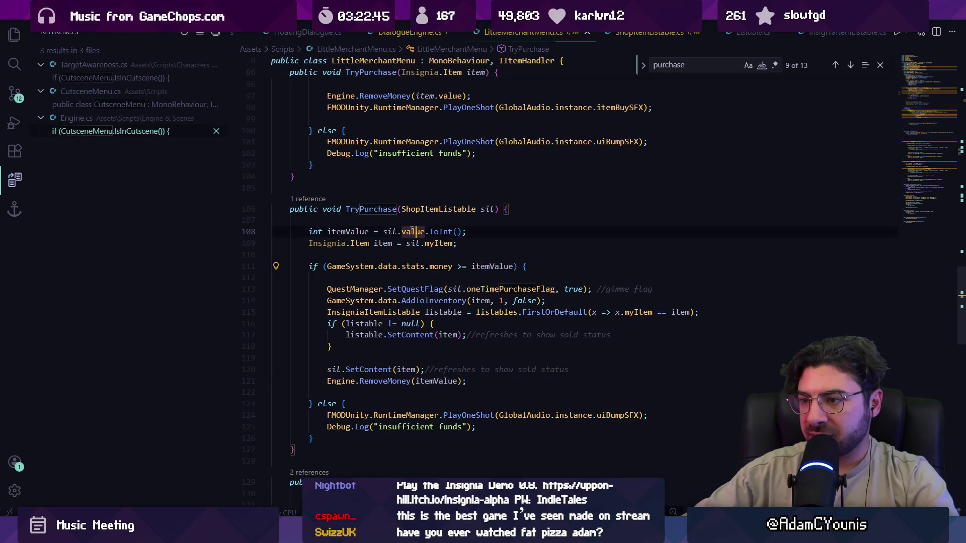
key(F12)
key(alt+Left)
drag(405, 231, 442, 231)
key(shift+Right)
key(shift+Right)
text(as)
key(Tab)
ctrl+click(441, 232)
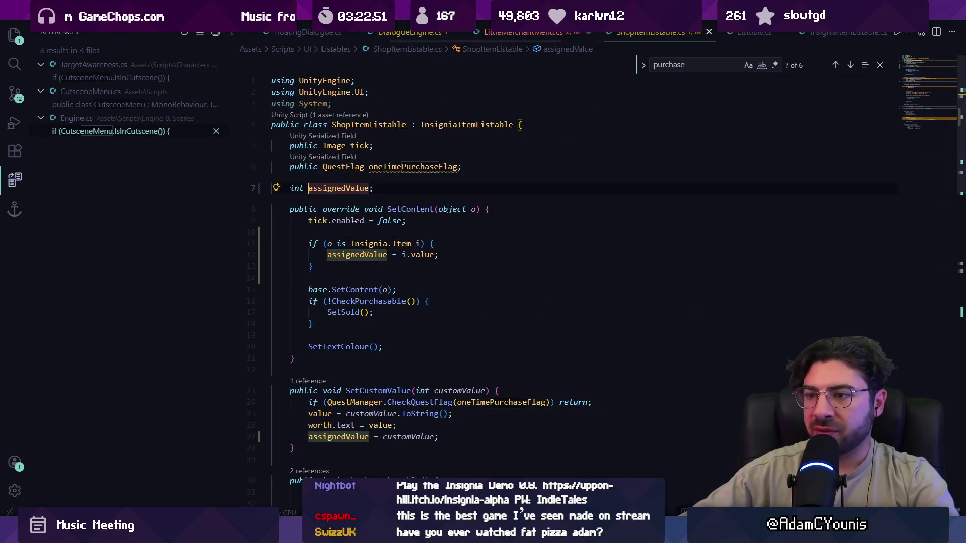
Add a public int GetAssignedValue() method returning assignedValue to ShopItemListable and save.
scroll(362, 214, down, 15)
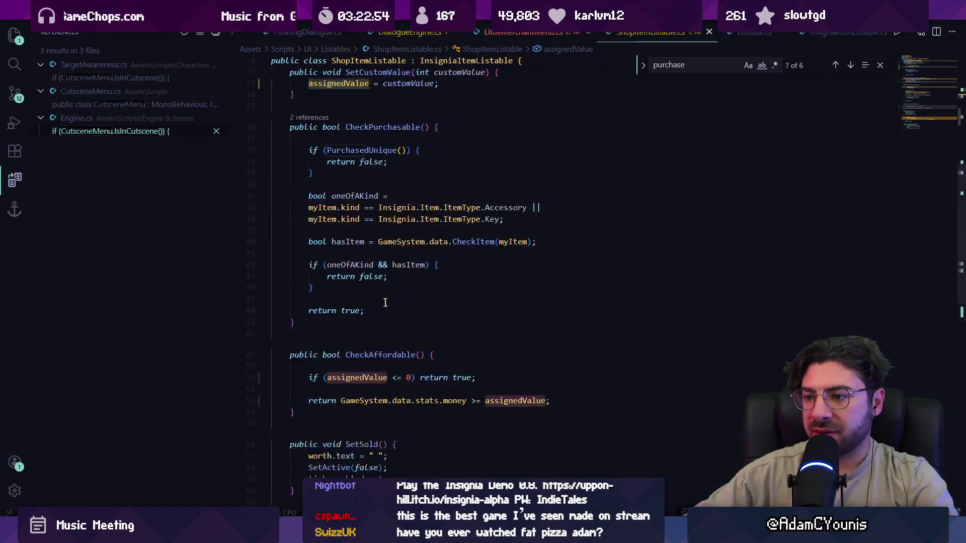
click(340, 326)
key(Return)
key(Return)
text(public )
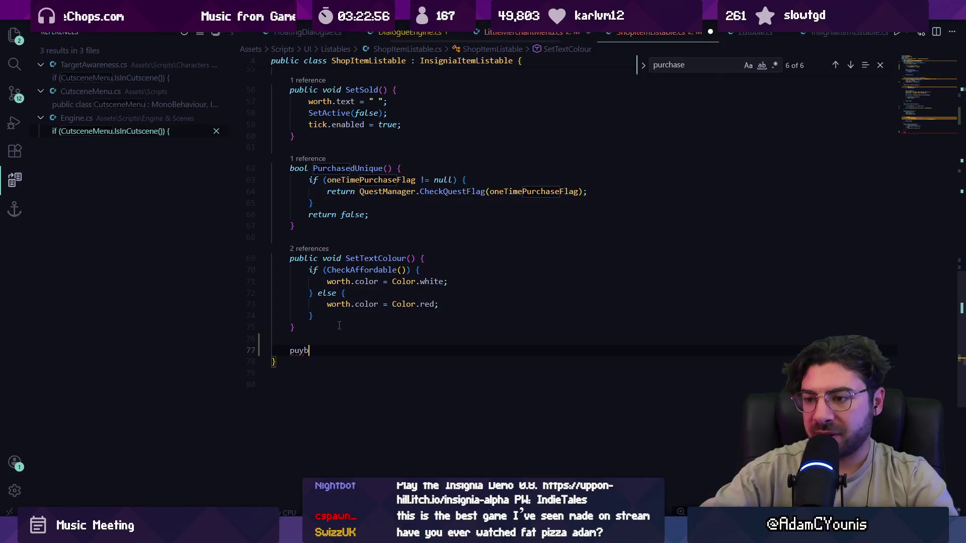
text(int Get)
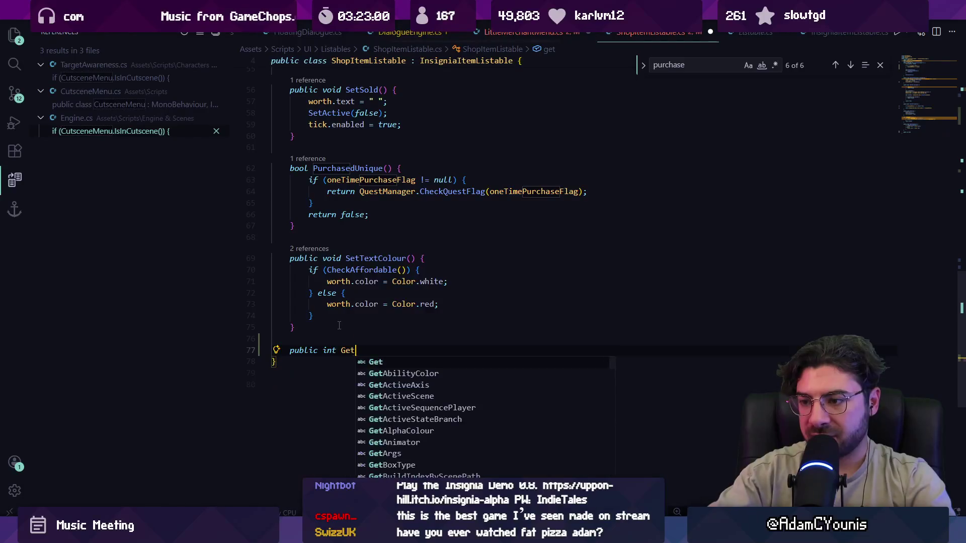
text(AssignedValue() {)
key(Return)
key(Tab)
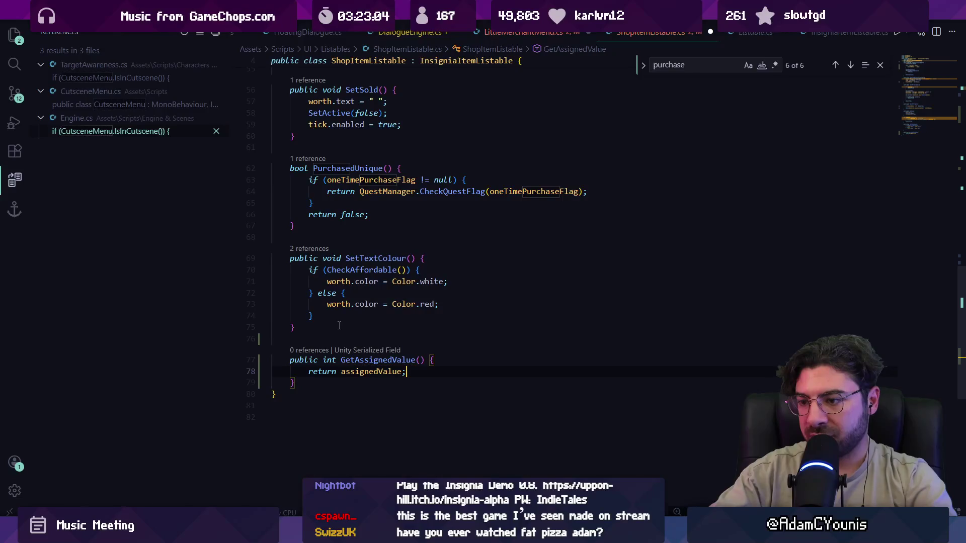
key(ctrl+s)
Make line 108 of TryPurchase read the price via sil.GetAssignedValue().
key(alt+Left)
key(alt+Left)
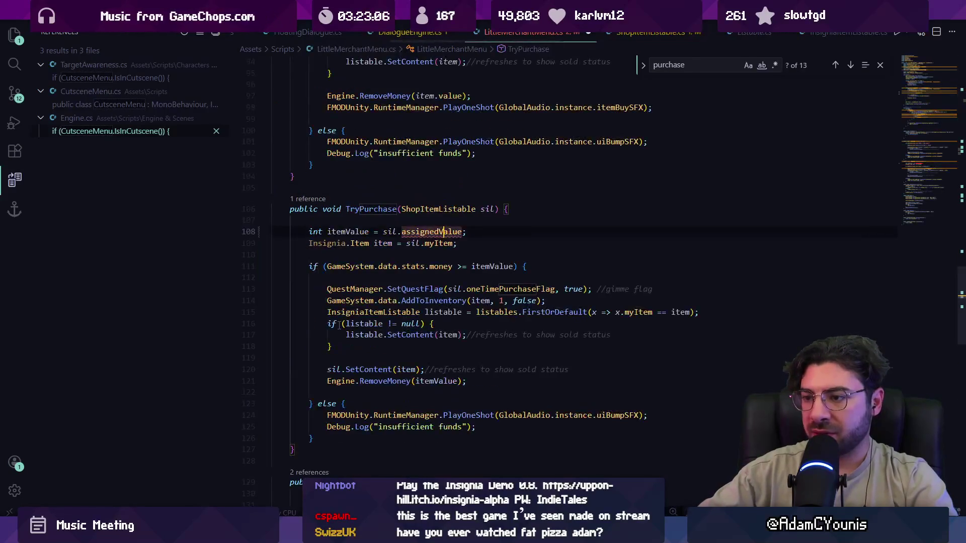
key(ctrl+d)
text(Get)
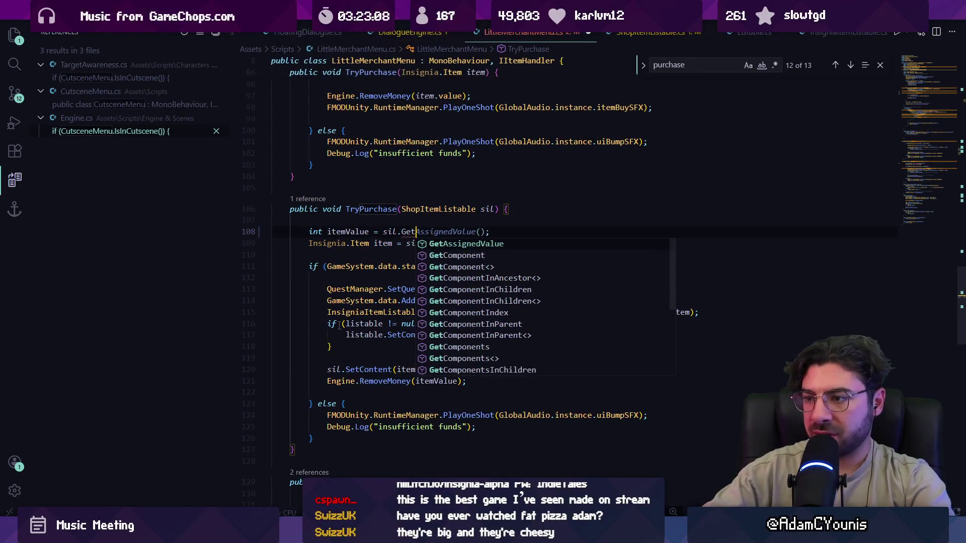
key(Tab)
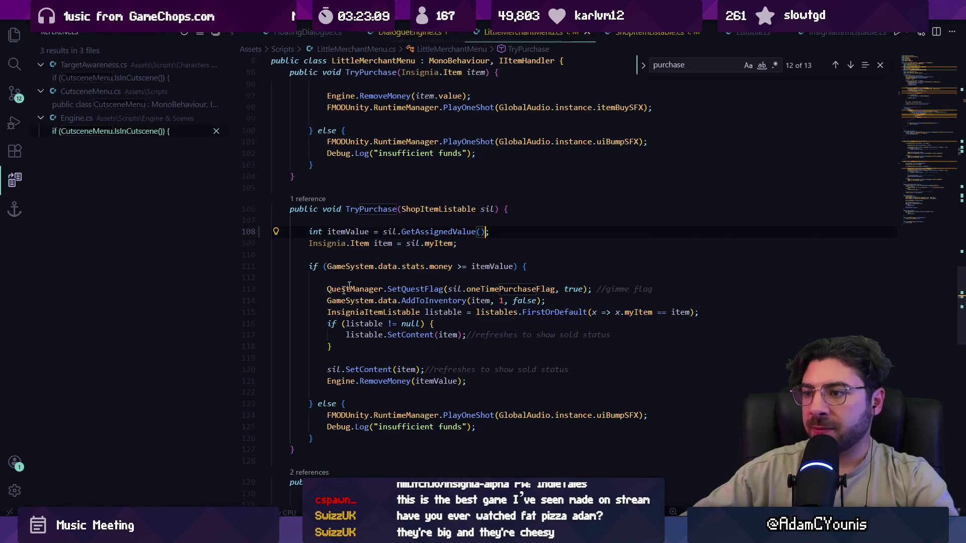
double_click(426, 232)
key(ctrl+f)
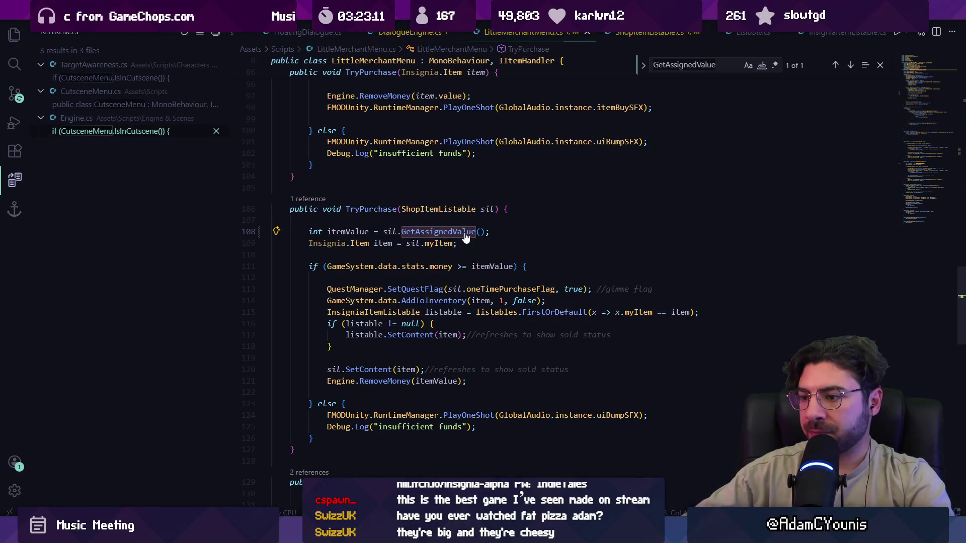
click(501, 227)
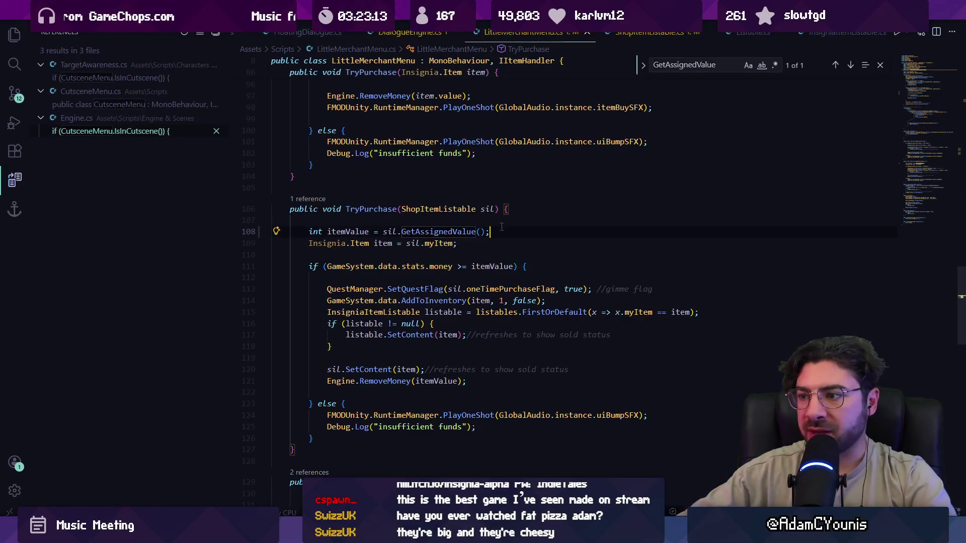
Rename the local itemValue to value throughout TryPurchase.
key(ctrl+f)
text(value)
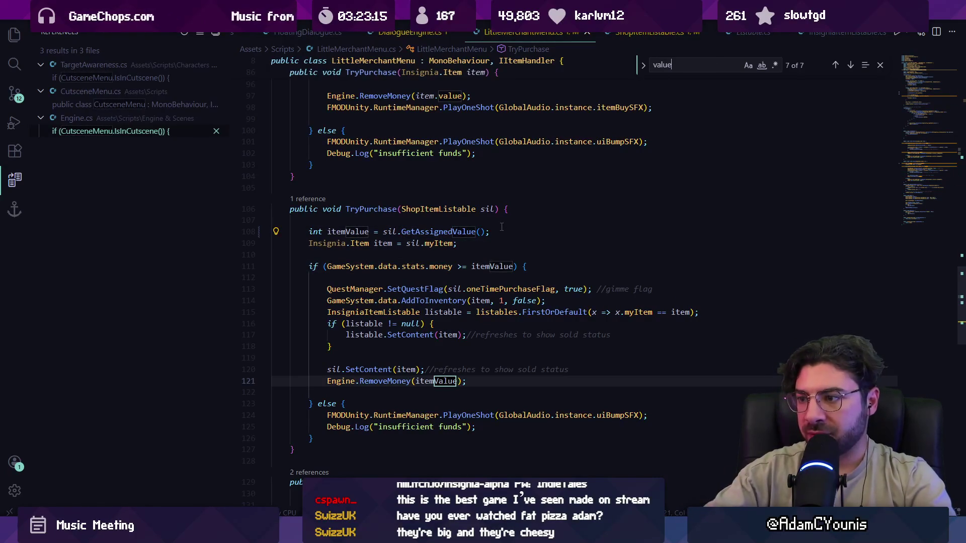
scroll(501, 227, down, 3)
key(shift+Return)
click(358, 137)
key(Escape)
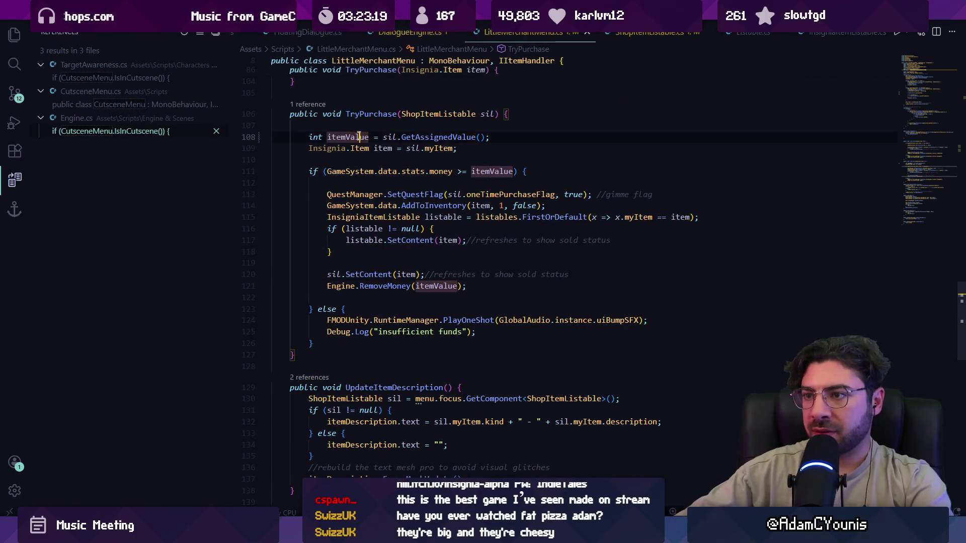
key(F2)
text(value)
key(Return)
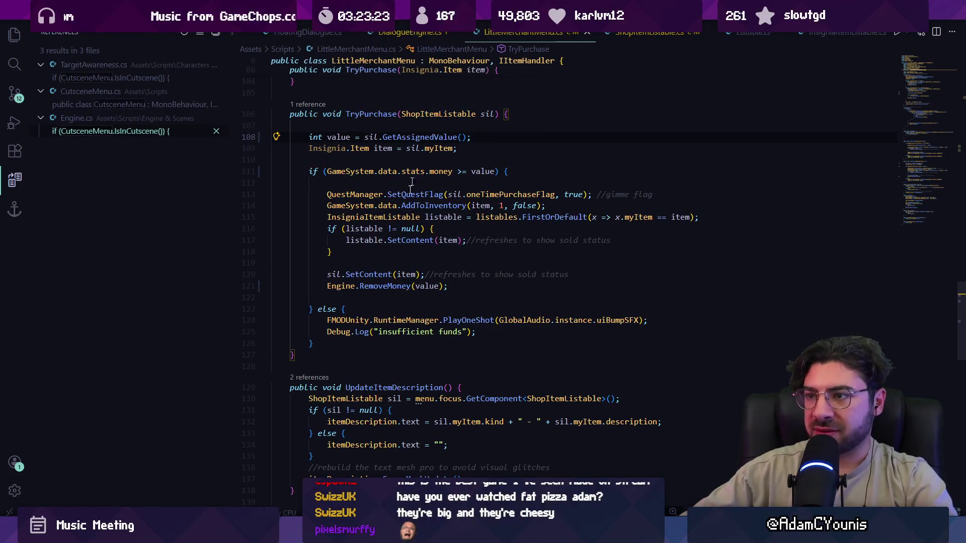
key(alt+Tab)
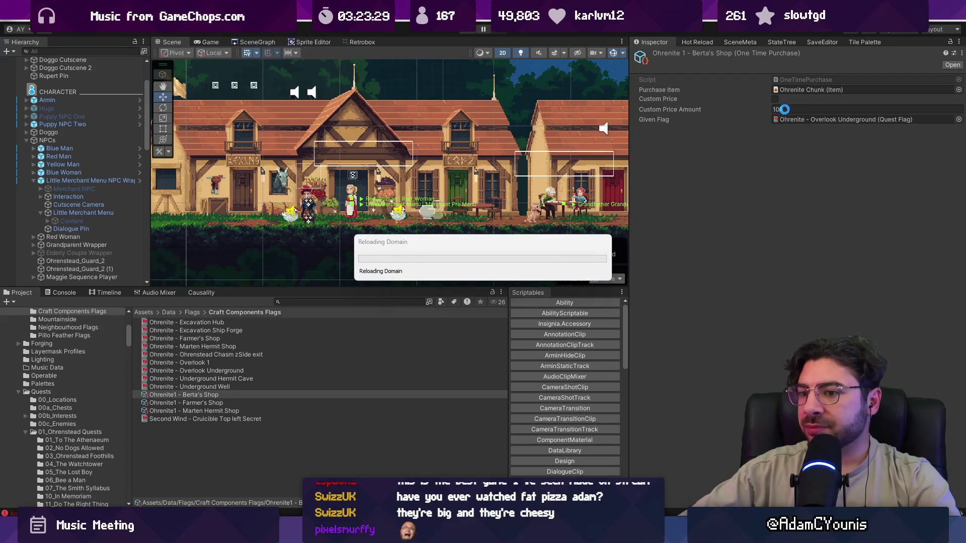
Enable Custom Price on Farmer's Shop's one-time purchase with an amount of 100.
click(226, 403)
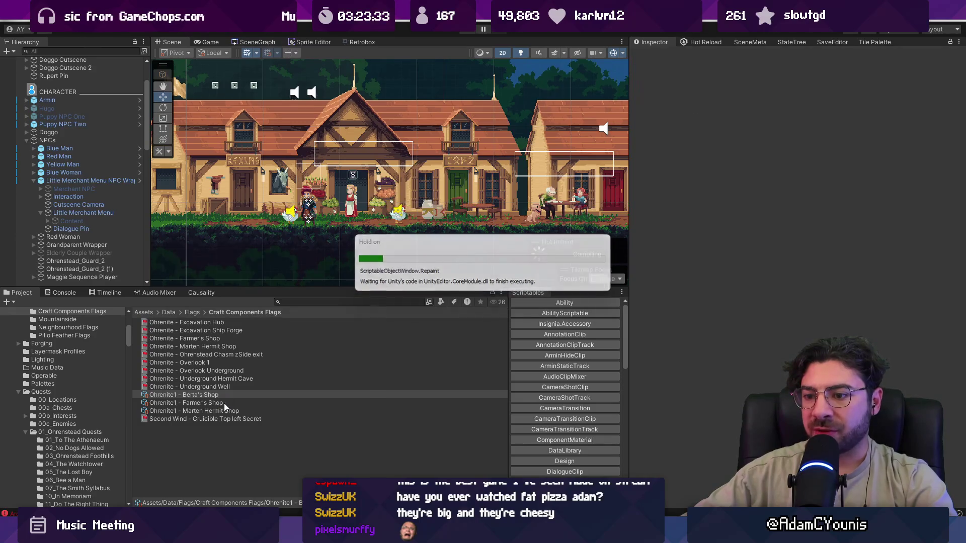
click(775, 99)
click(787, 109)
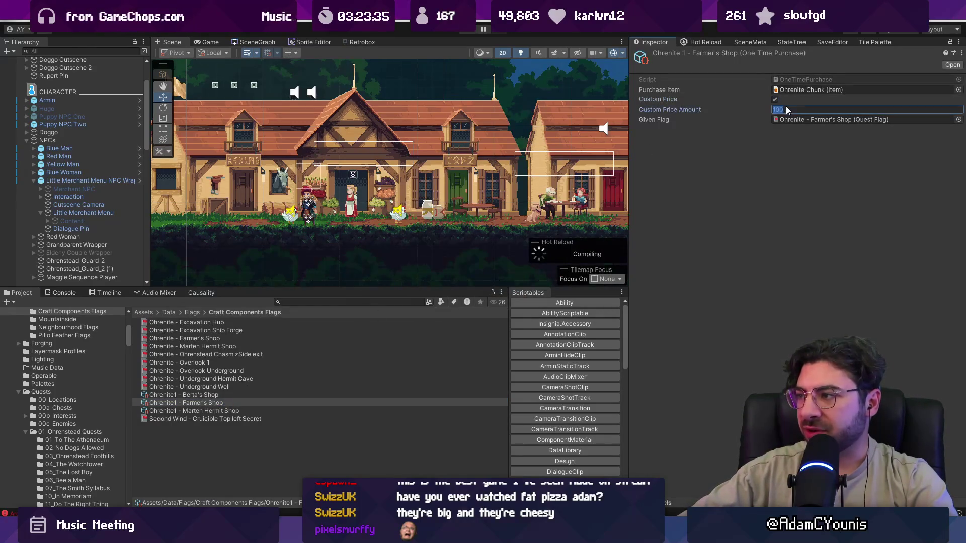
key(Return)
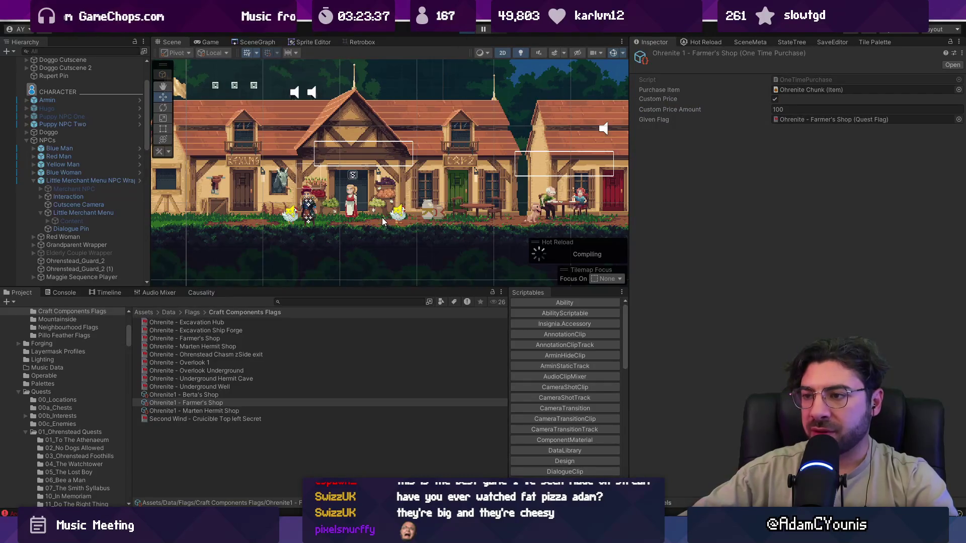
Play the game, view Ohrenite Chunk in the shop, and set money to 50 via the debug console.
key(ctrl+p)
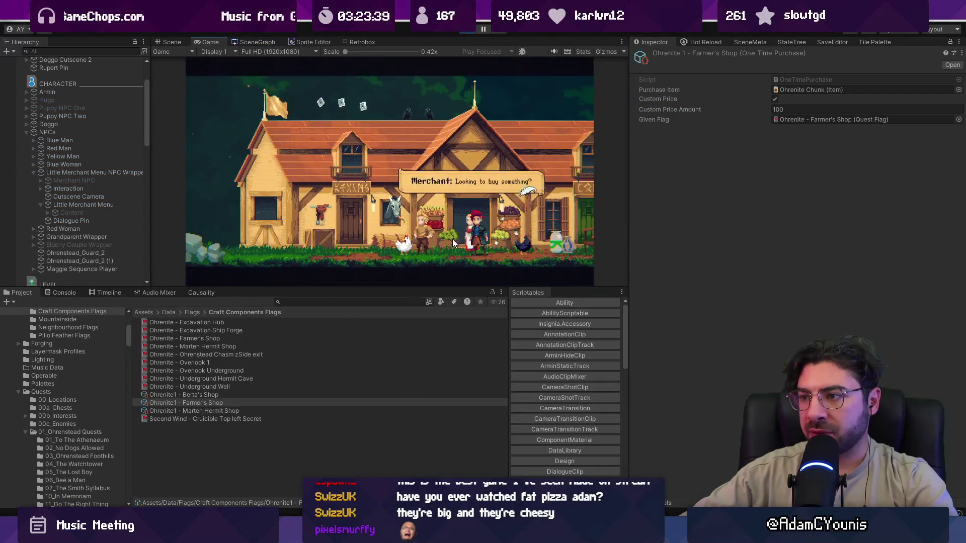
key(Up)
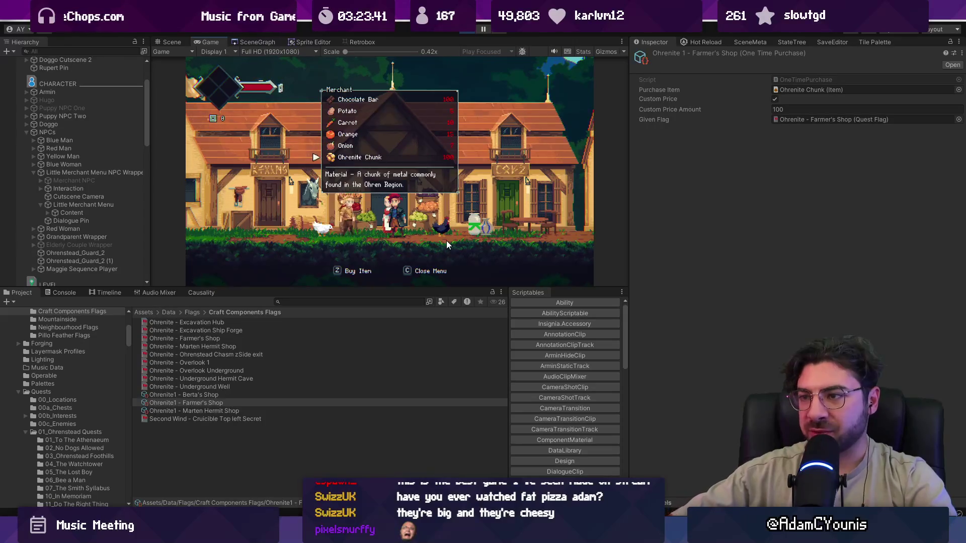
key(c)
key(grave)
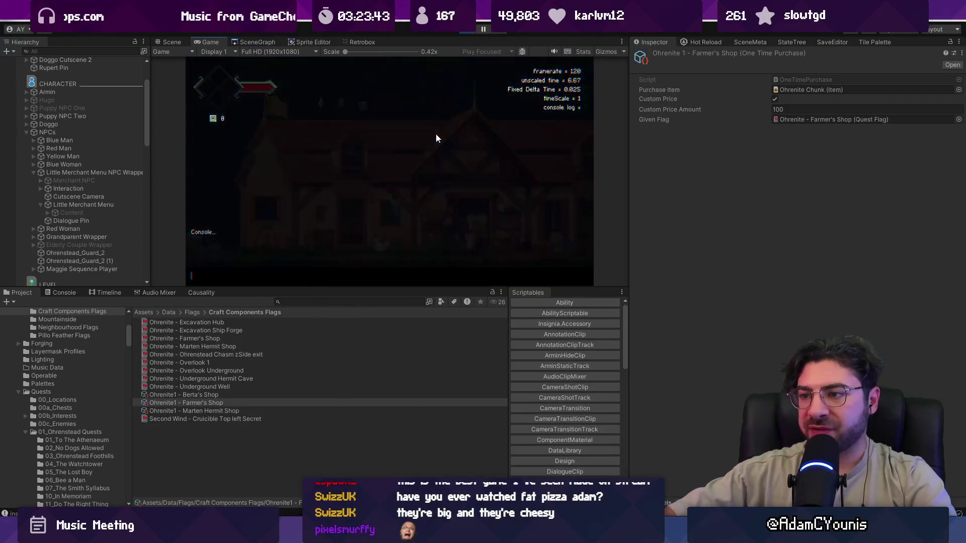
text(set money 50)
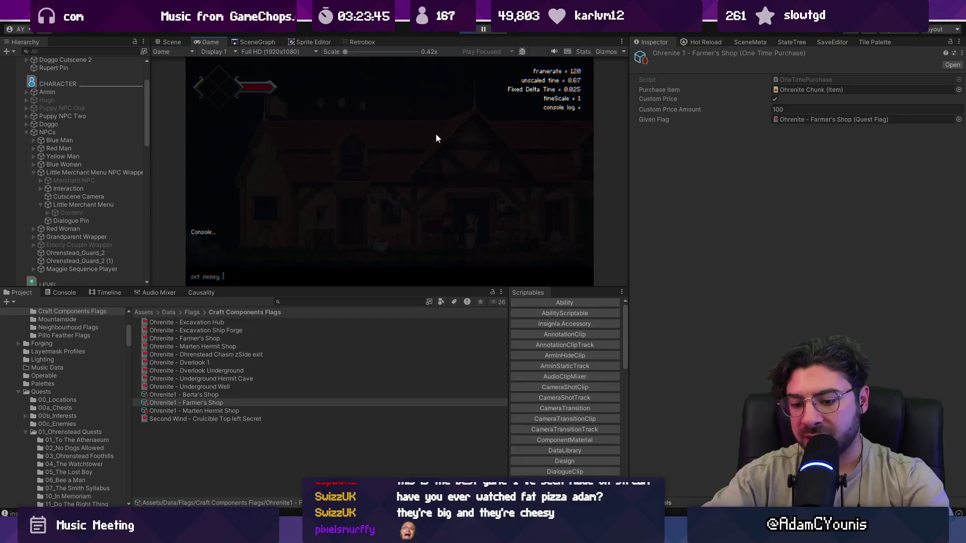
key(Return)
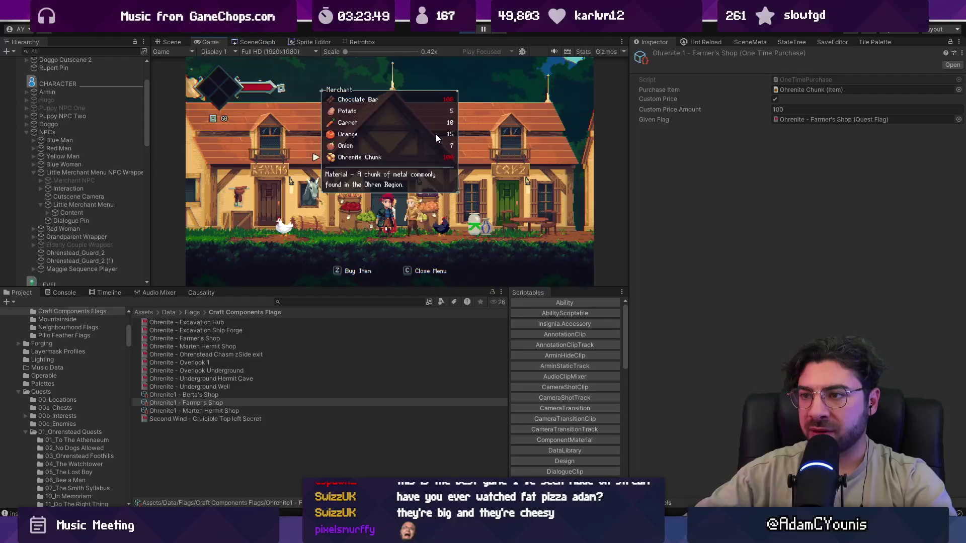
Set money to 200 and buy the Ohrenite Chunk, confirming money drops to 100.
key(c)
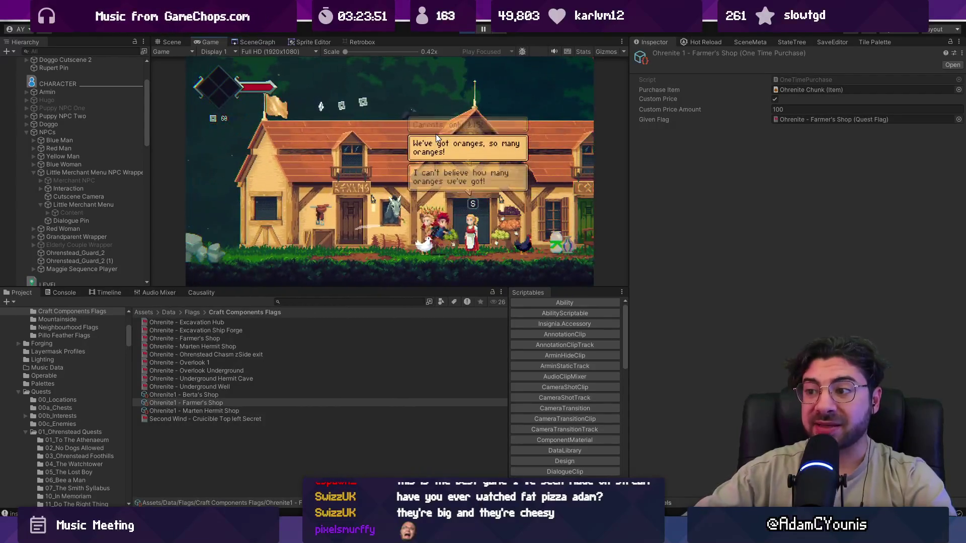
key(grave)
text(sety m)
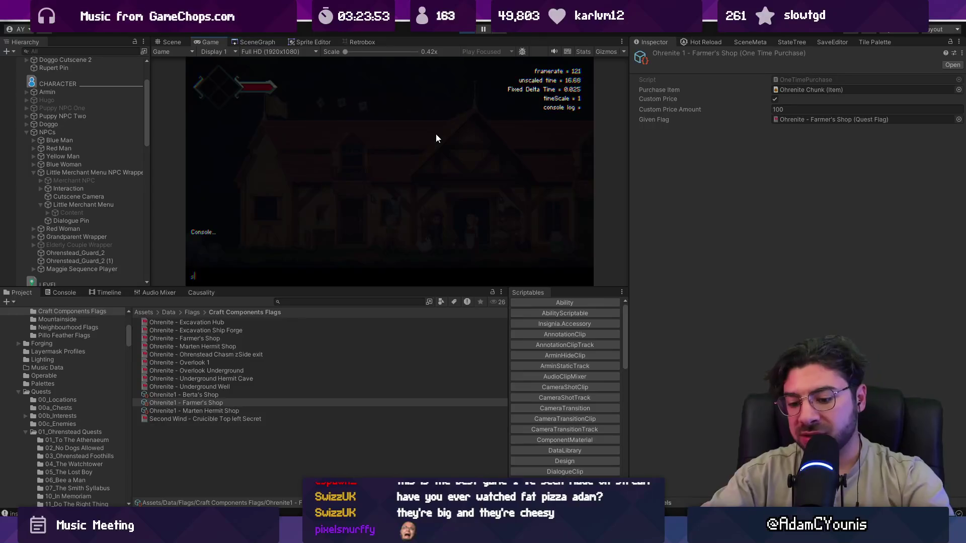
text(oney 200)
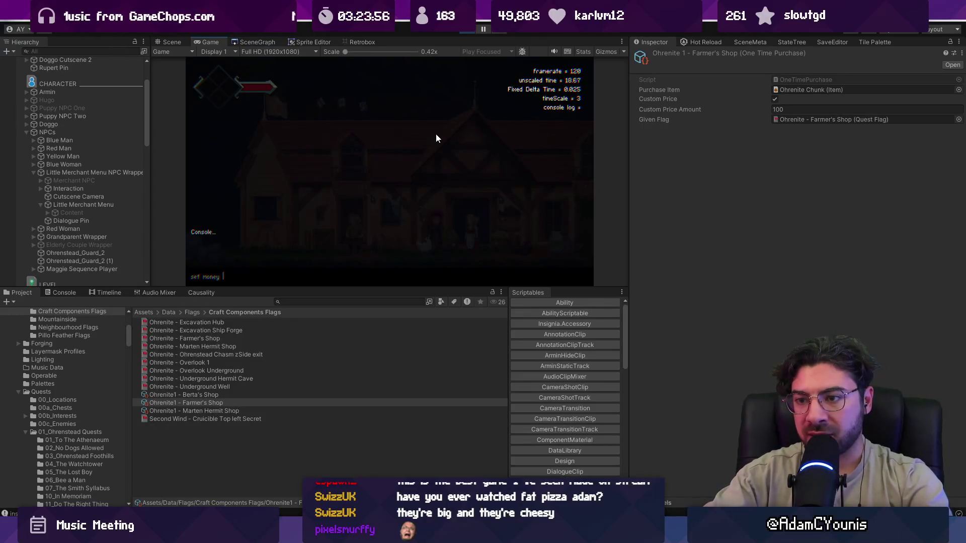
key(Return)
key(z)
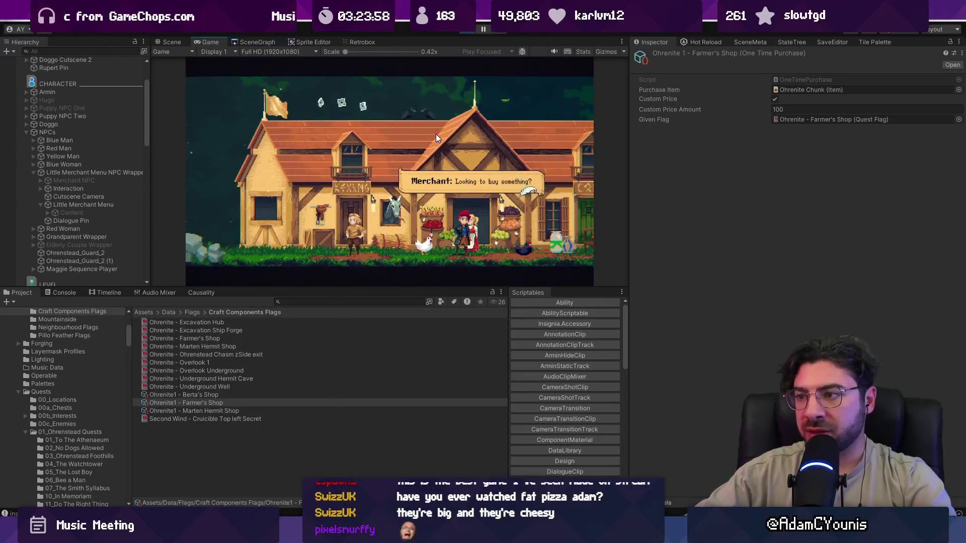
key(Up)
key(z)
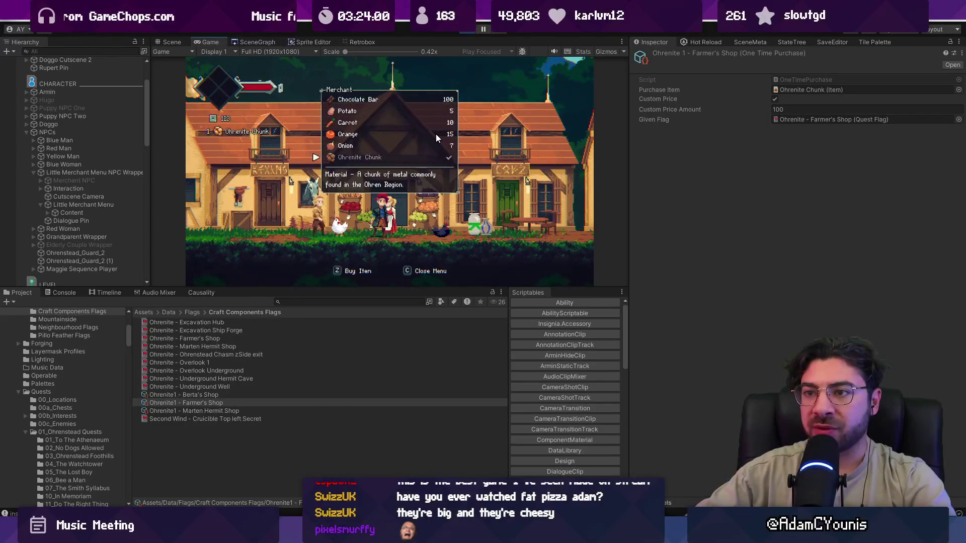
key(c)
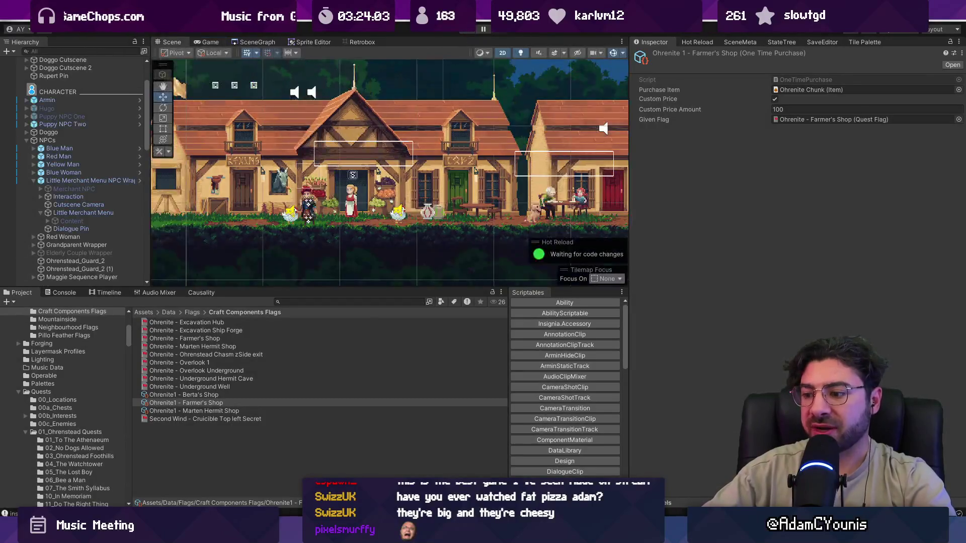
key(alt+Tab)
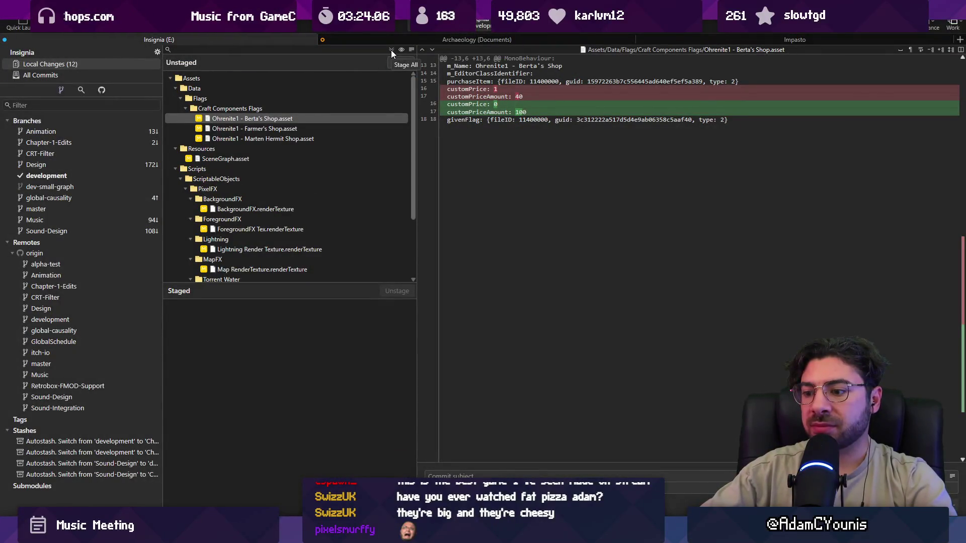
Search LittleMerchantMenu.cs for 'customprice', then switch to Fork's local changes.
key(alt+Tab)
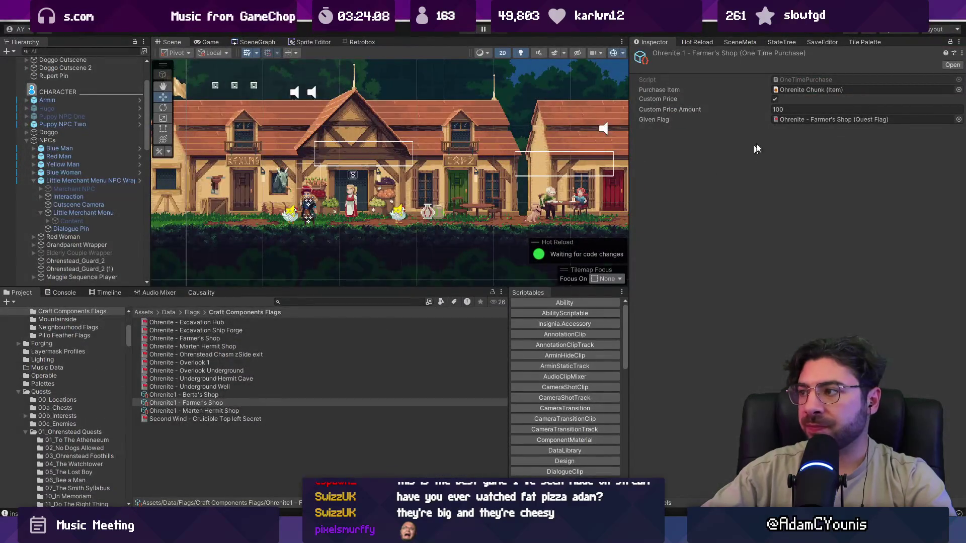
mouse_move(329, 528)
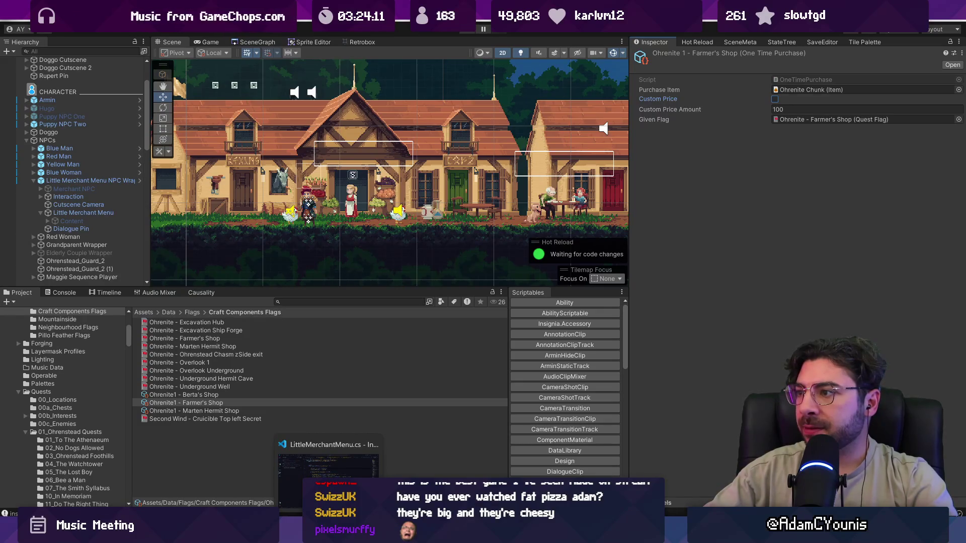
click(329, 529)
key(ctrl+f)
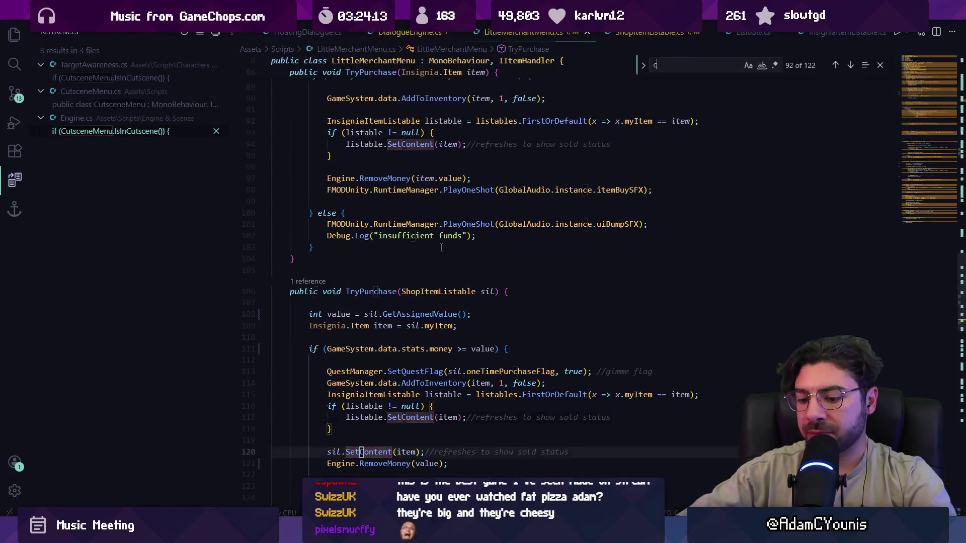
text(customprice)
key(alt+Tab)
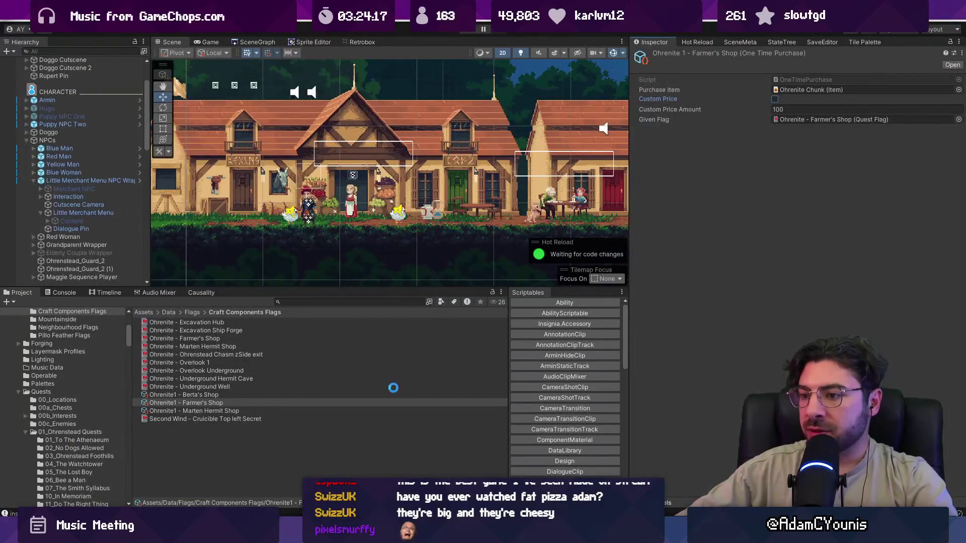
key(alt+Tab)
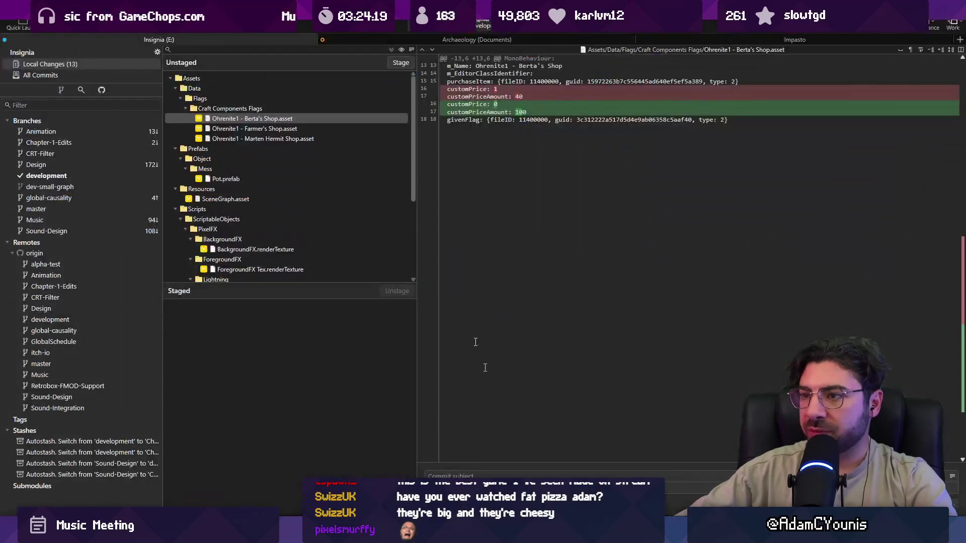
Discard the PixelFX render-texture changes from the unstaged files.
scroll(349, 176, down, 5)
scroll(348, 180, up, 3)
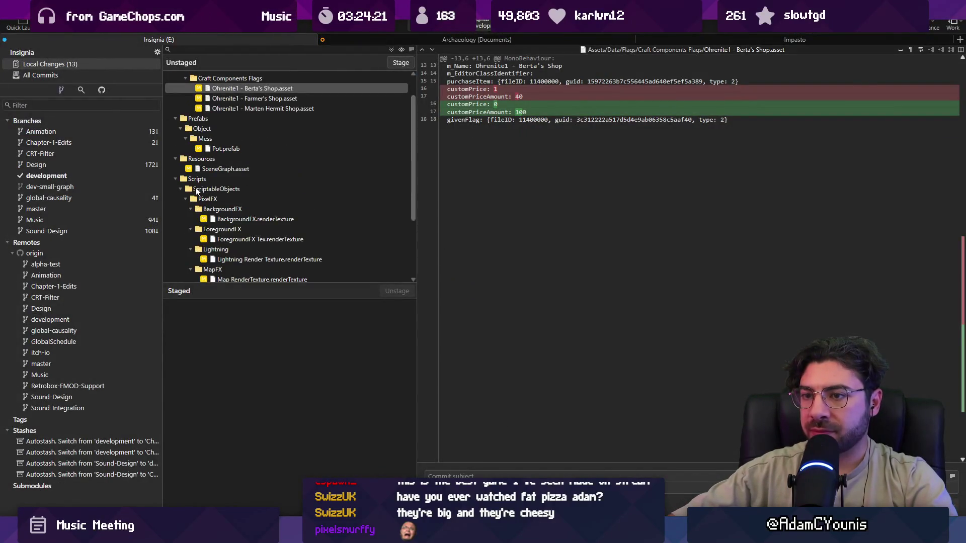
right_click(189, 188)
scroll(197, 198, up, 1)
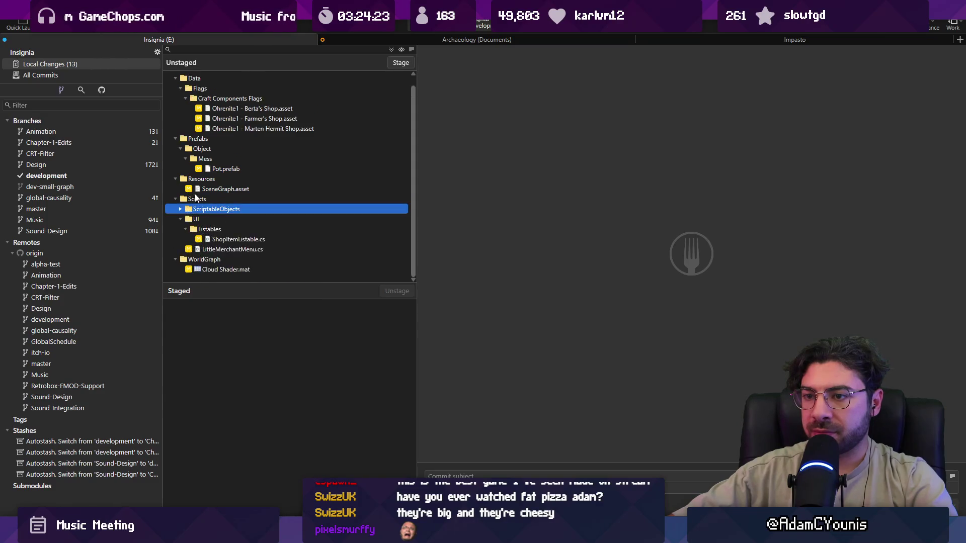
click(181, 209)
click(186, 169)
right_click(205, 208)
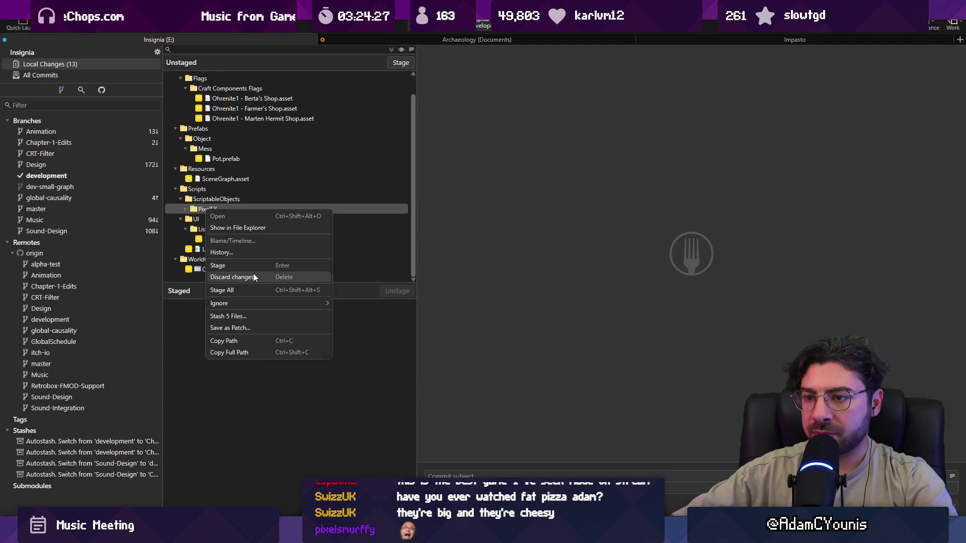
click(253, 274)
click(514, 270)
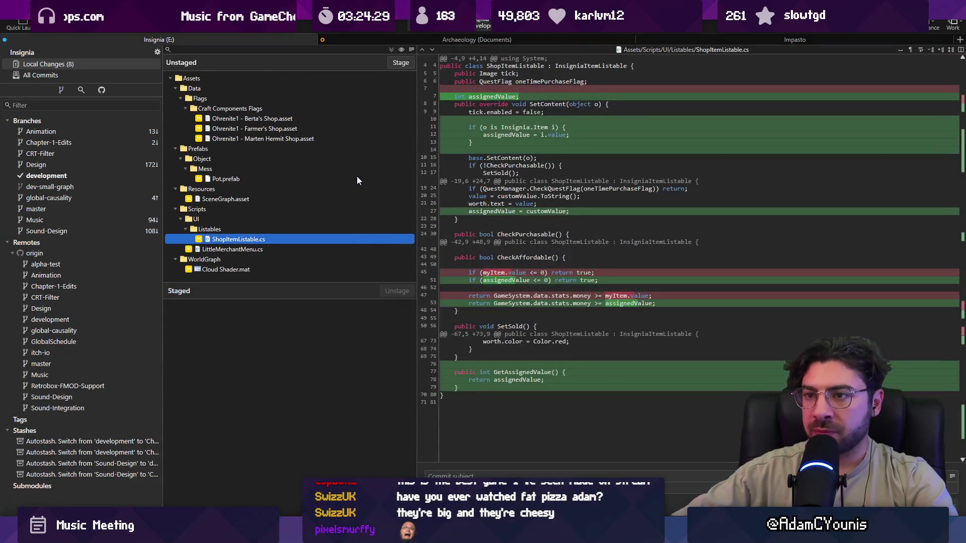
Stage all remaining files and begin the commit subject with 'Updates'.
click(396, 64)
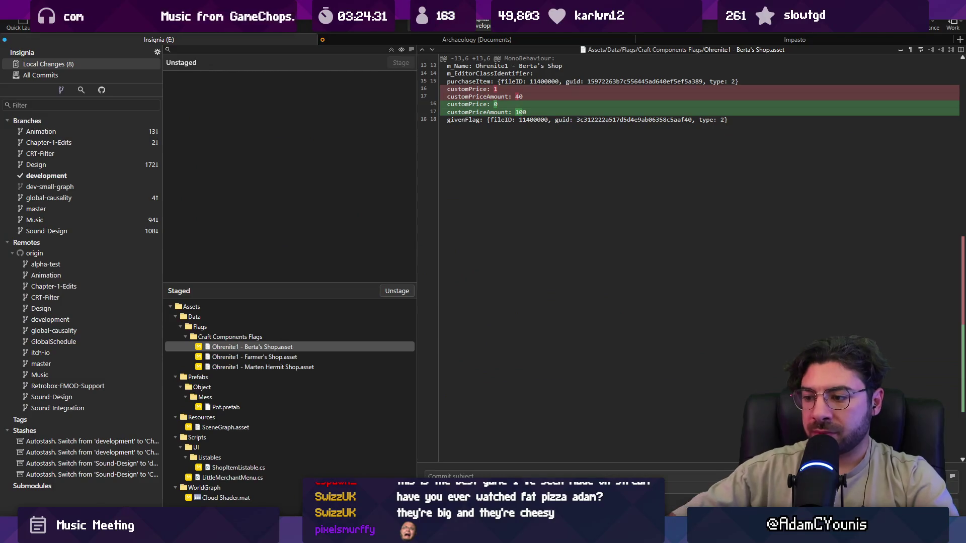
text(Updates merchant shop calculations for one time purchases)
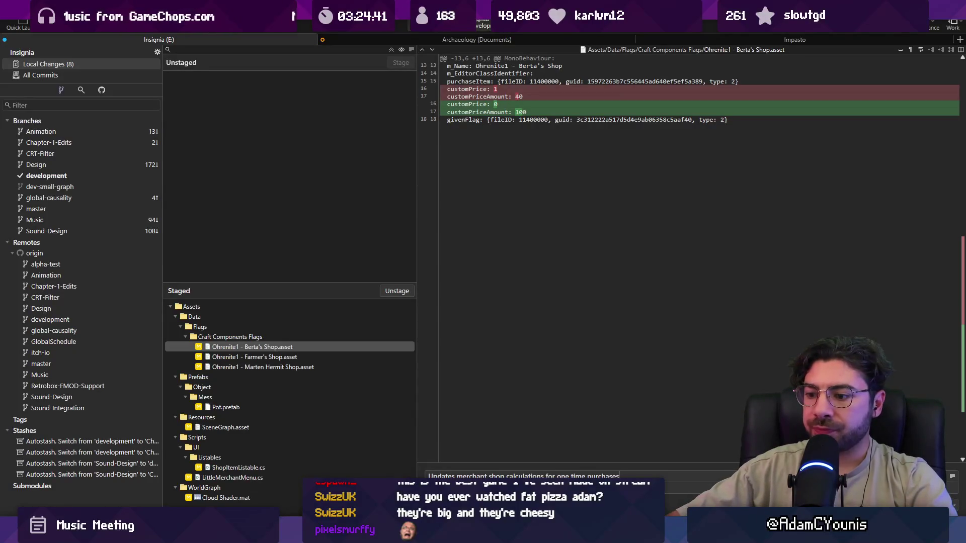
key(alt+Tab)
click(414, 269)
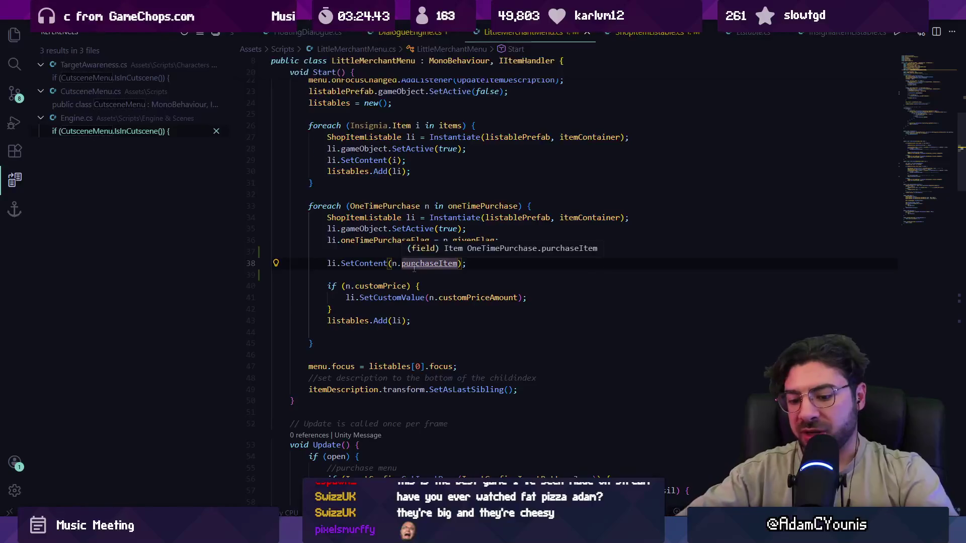
In ShopItemListable.cs, find CheckPurchasable and inspect the PurchasedUnique definition it uses.
key(ctrl+p)
text(shop)
key(Return)
key(ctrl+f)
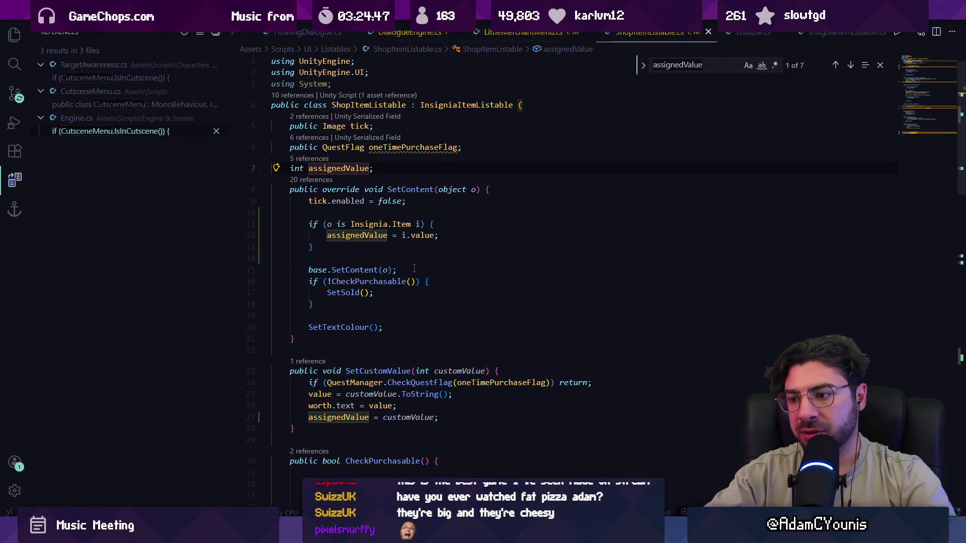
text(checkpur)
key(Return)
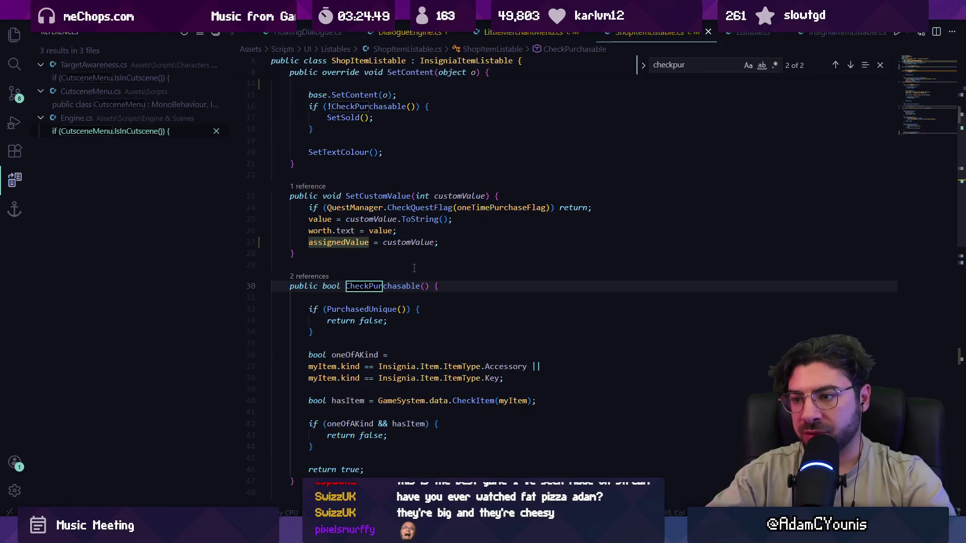
ctrl+click(379, 310)
key(alt+Left)
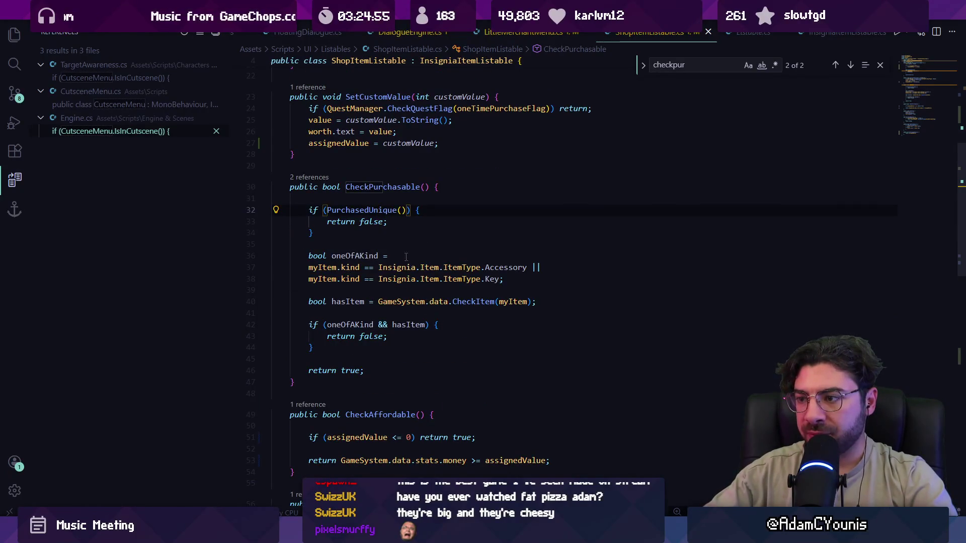
Delete the blank line at the start of CheckAffordable and check its SetTextColour reference.
scroll(425, 268, down, 2)
click(401, 350)
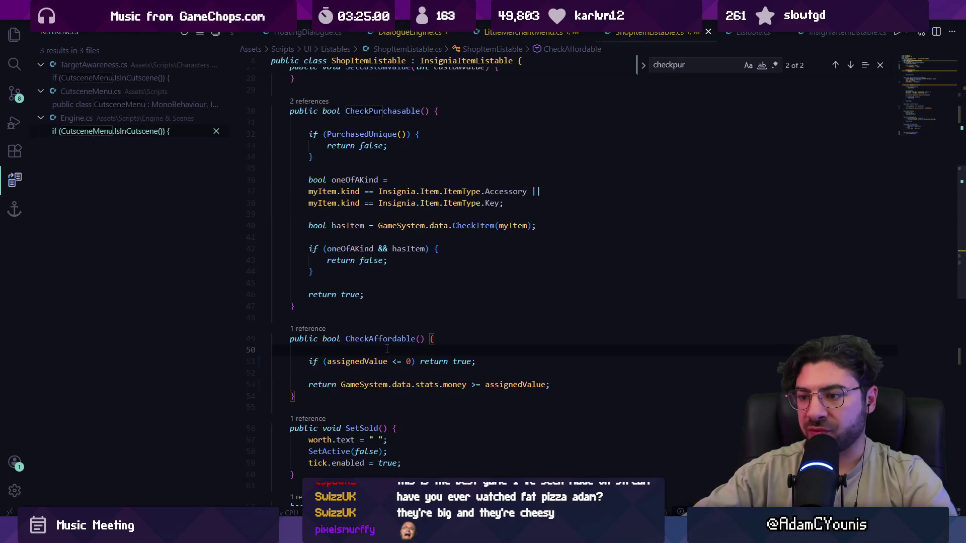
key(BackSpace)
click(309, 329)
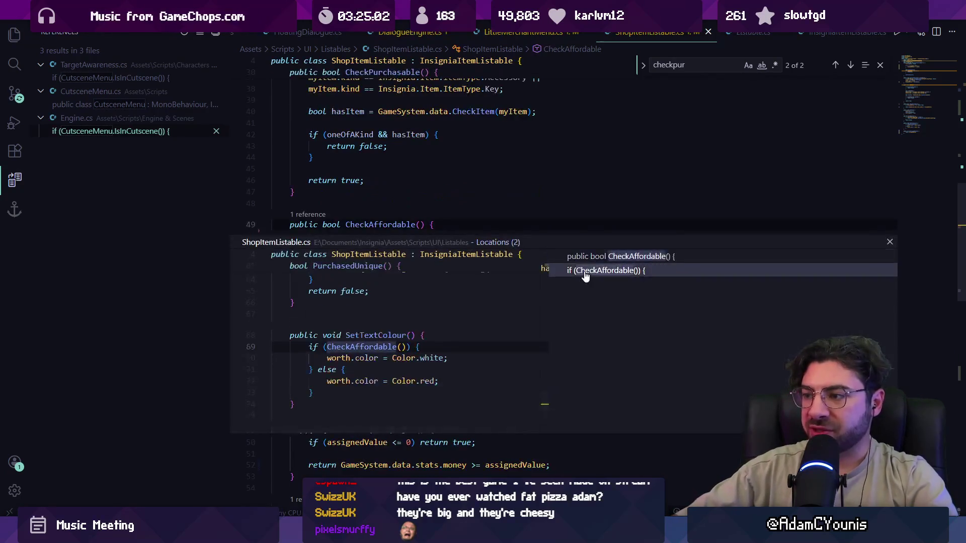
double_click(378, 346)
key(Escape)
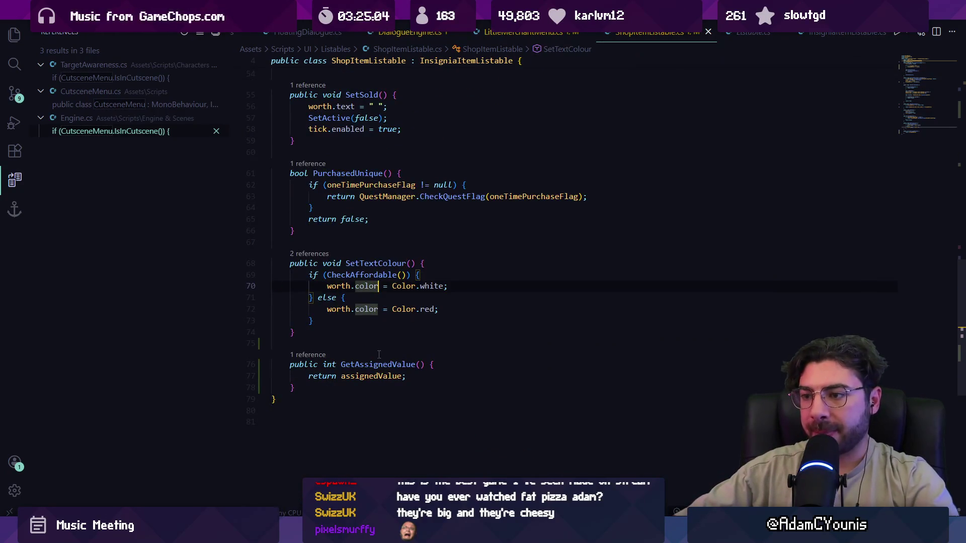
key(alt+Tab)
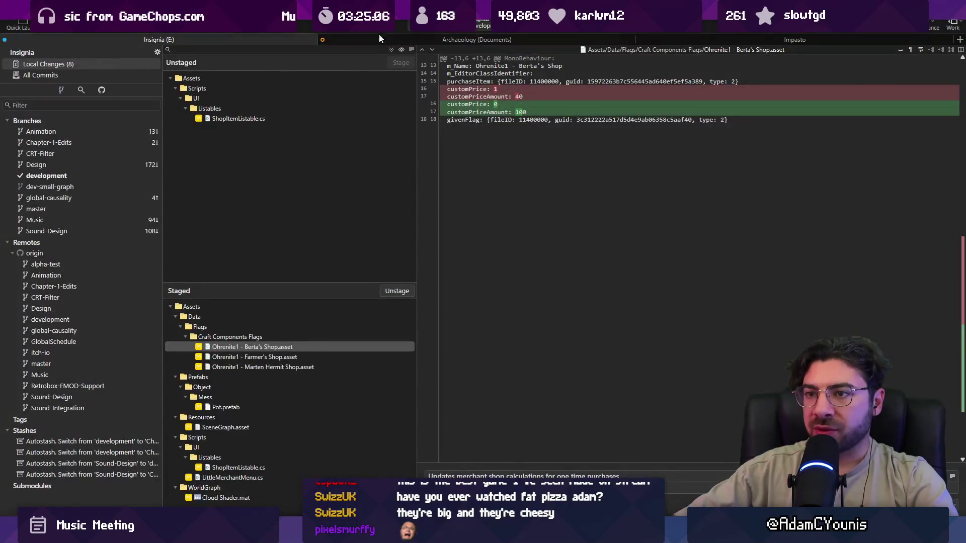
Commit the staged merchant-shop changes on development and push the commit to the remote.
key(ctrl+Return)
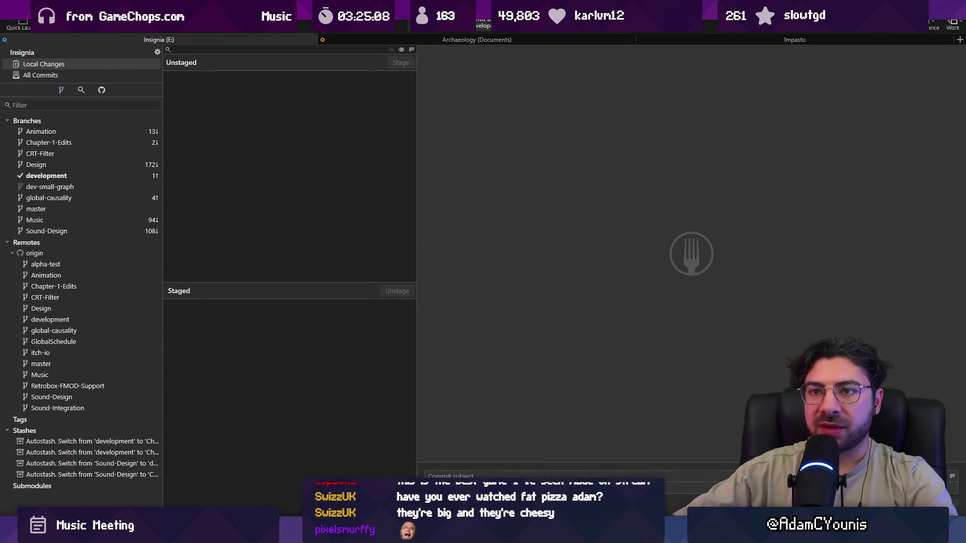
key(ctrl+shift+p)
click(547, 295)
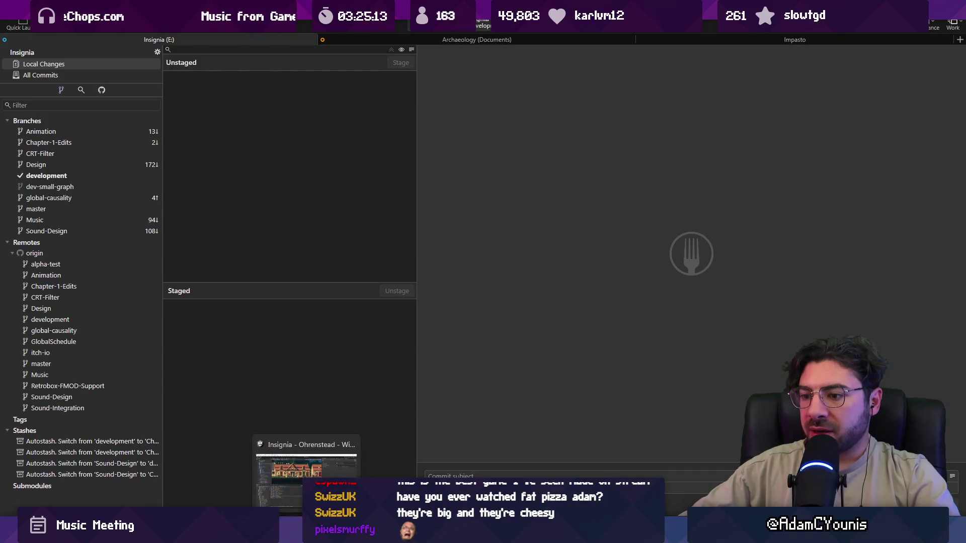
key(alt+Tab)
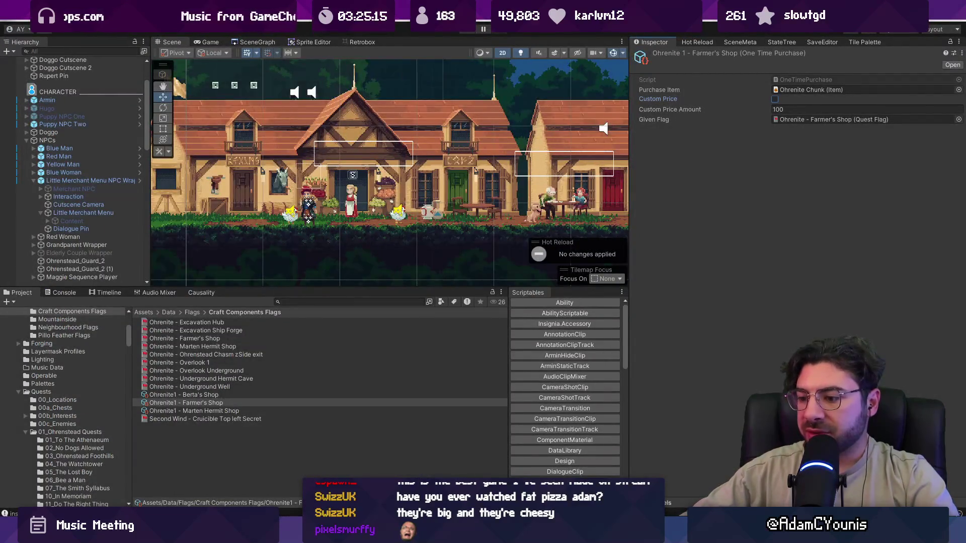
key(alt+Tab)
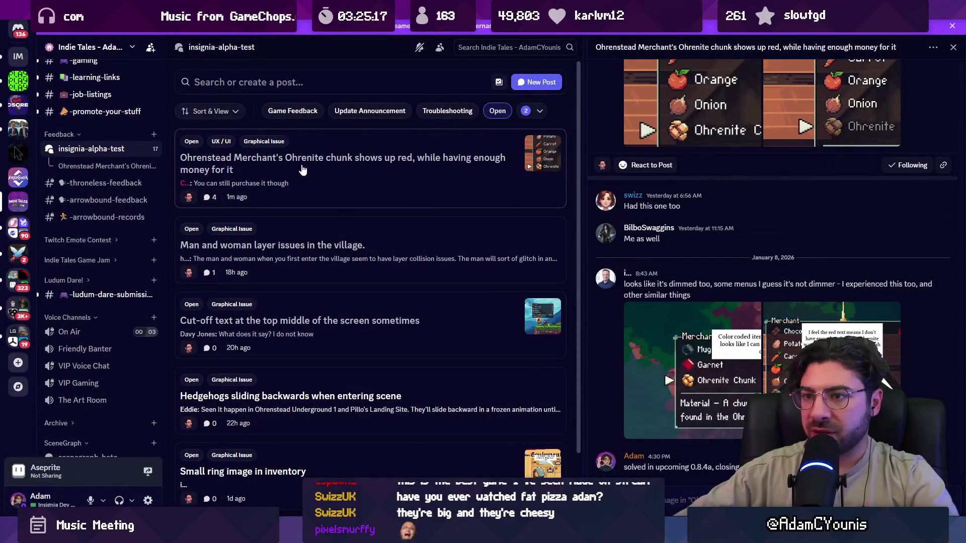
Close the Ohrenite chunk bug post and open the 'Man and woman layer issues' post.
right_click(340, 187)
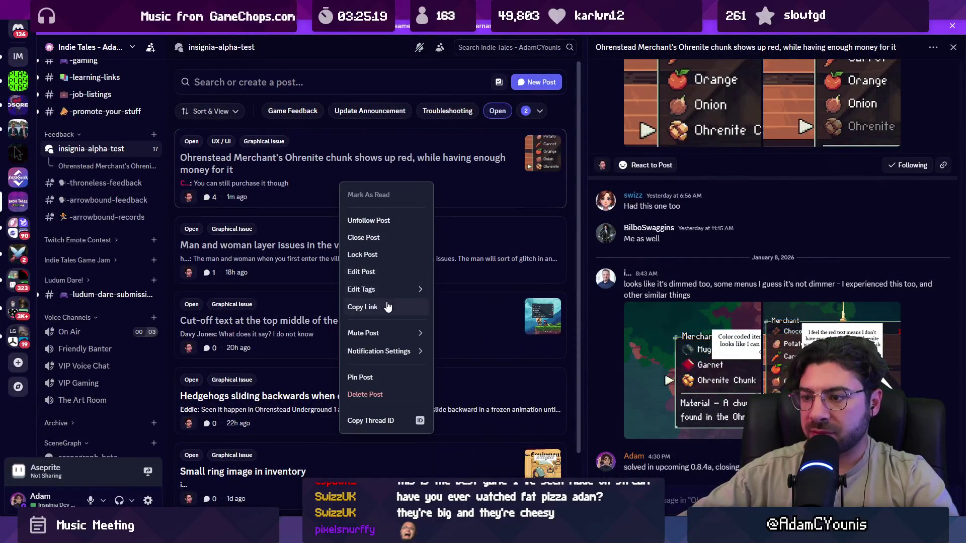
click(375, 239)
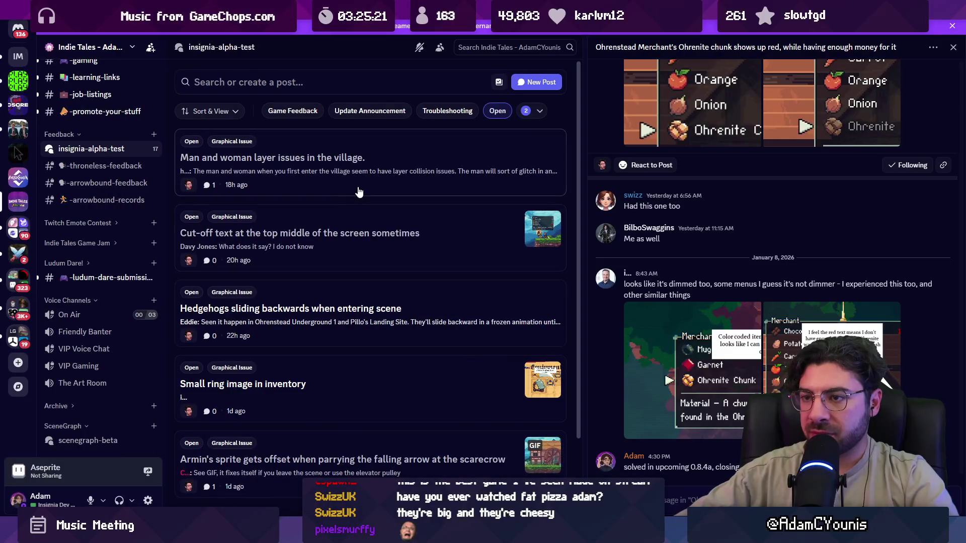
click(359, 187)
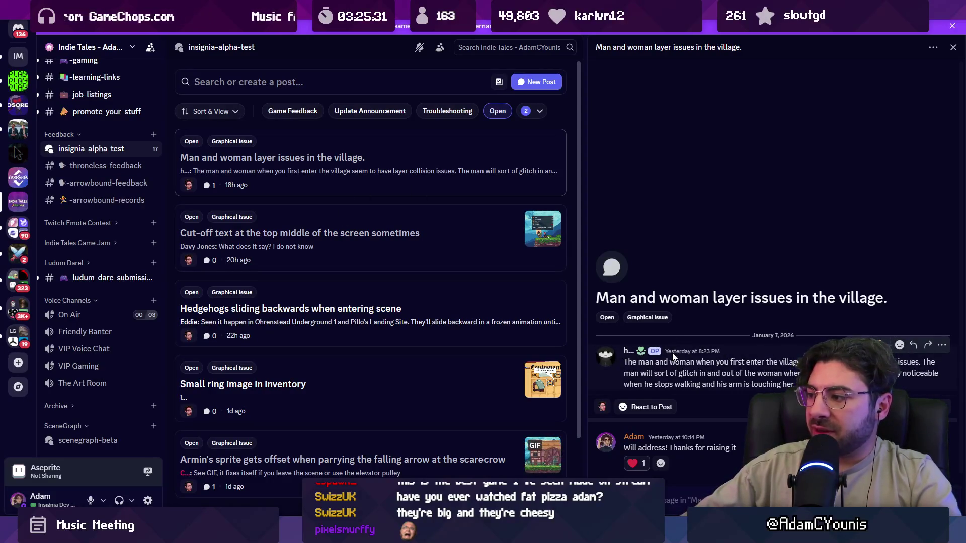
key(alt+Tab)
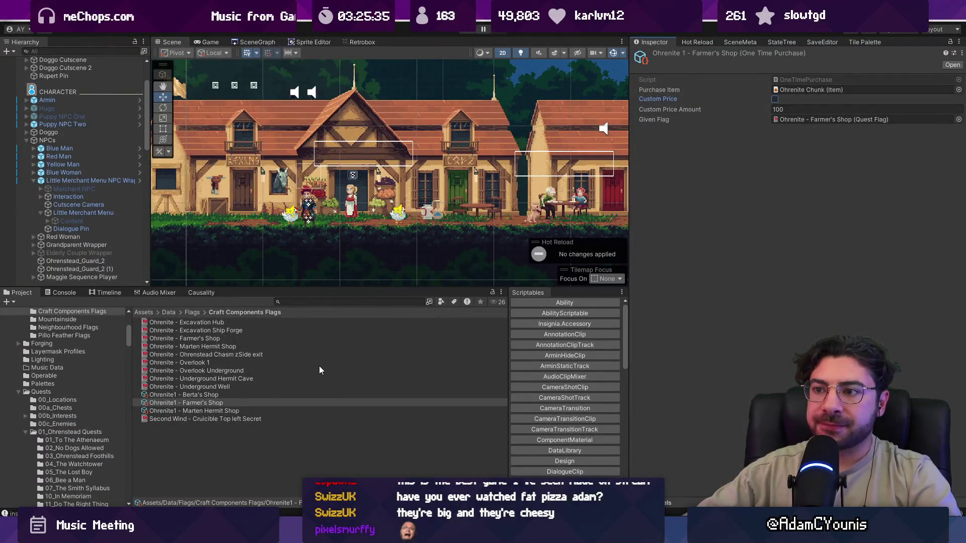
Select the Merchant NPC's Sprite child to view its Character sorting layer at order 0.
click(352, 206)
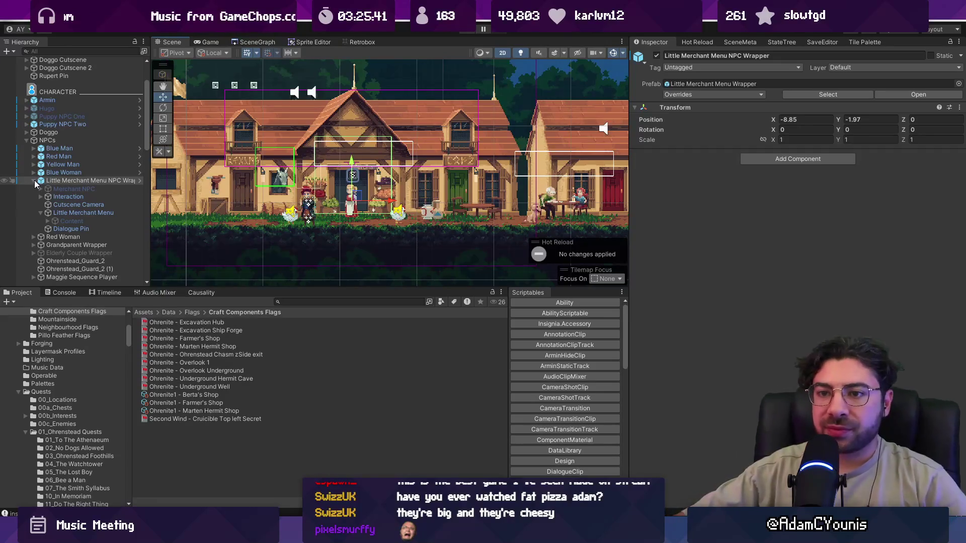
click(46, 188)
click(42, 189)
click(56, 196)
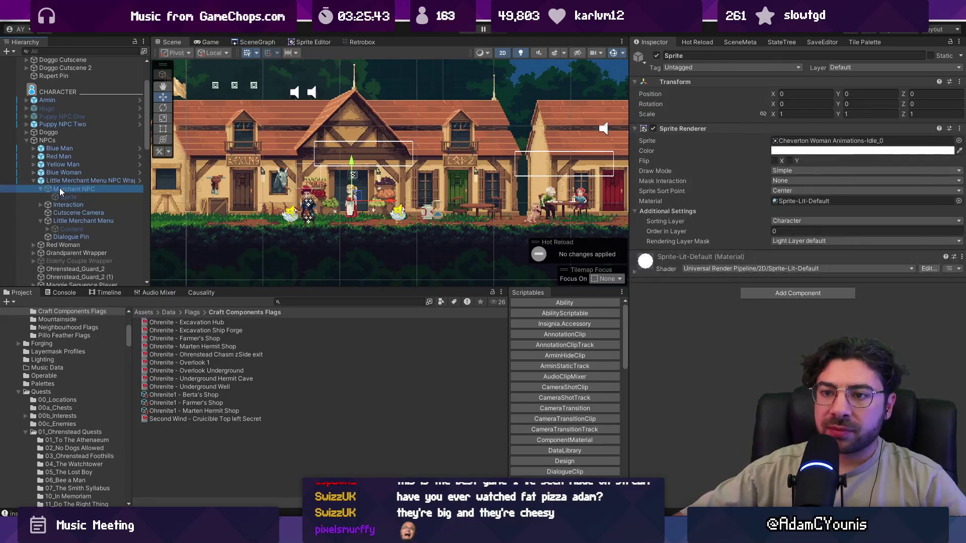
click(60, 189)
click(64, 196)
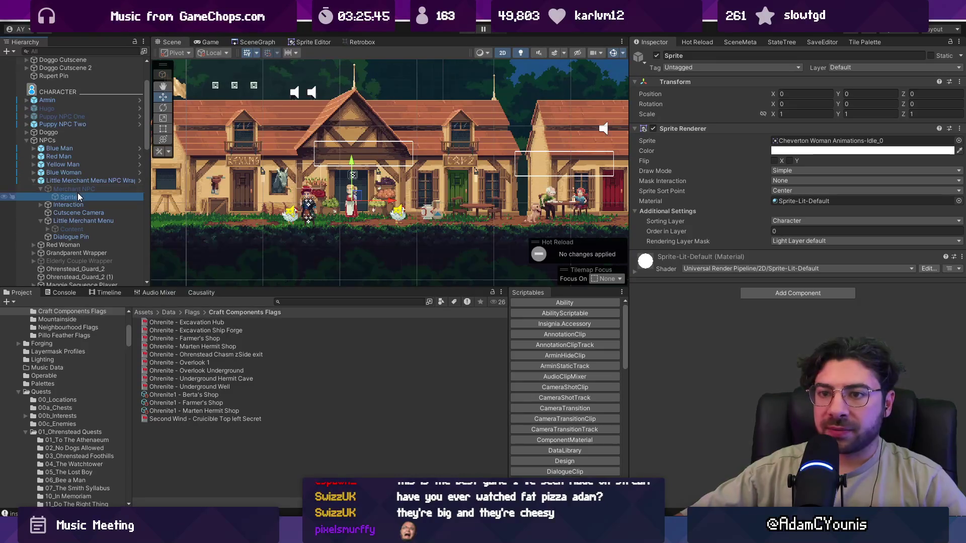
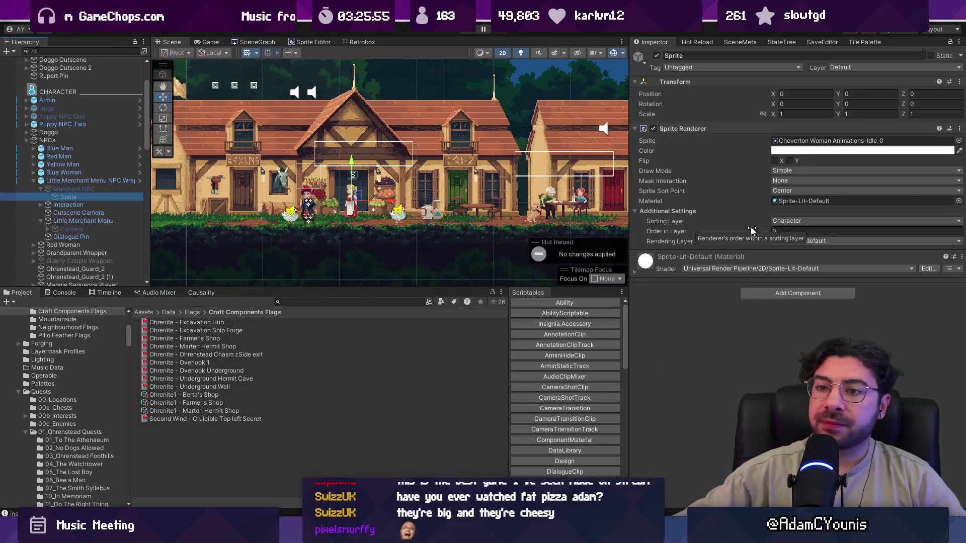
Inspect the Merchant NPC, its Little Merchant Menu wrapper and sprite, and frame the wrapper.
click(106, 189)
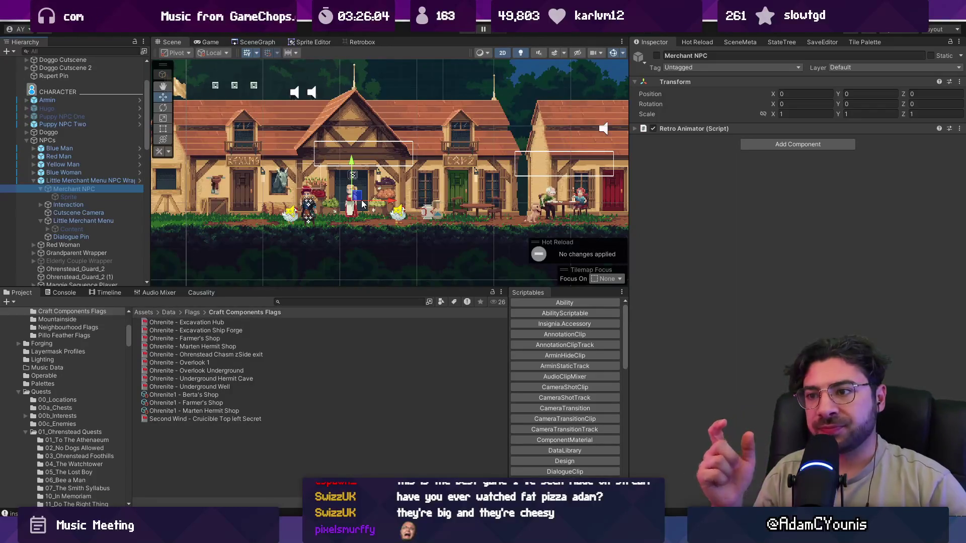
click(132, 182)
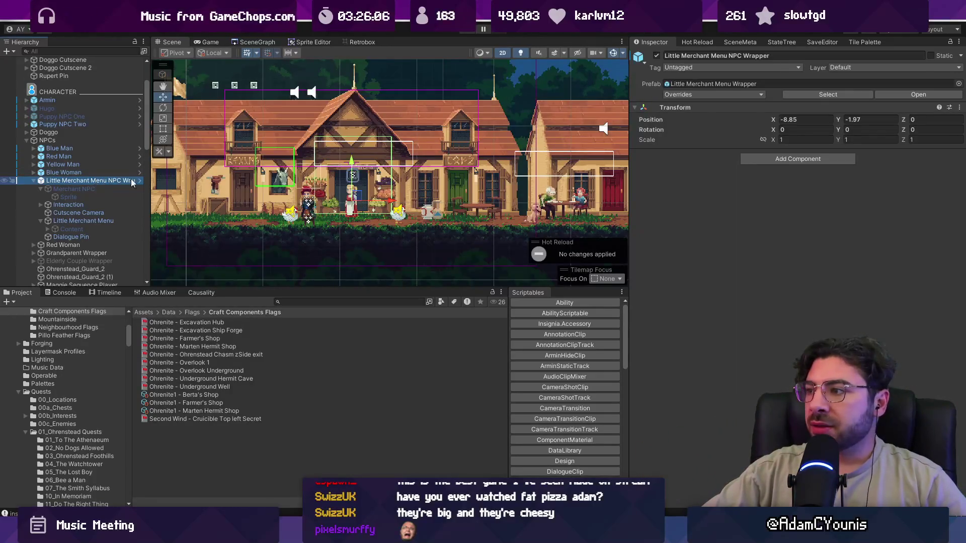
click(81, 197)
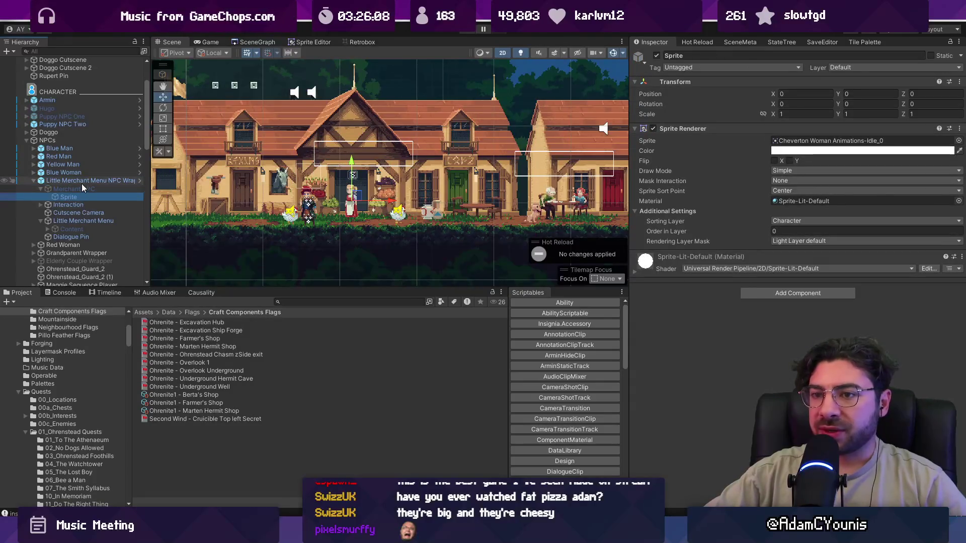
click(82, 181)
key(Down)
key(Down)
key(Down)
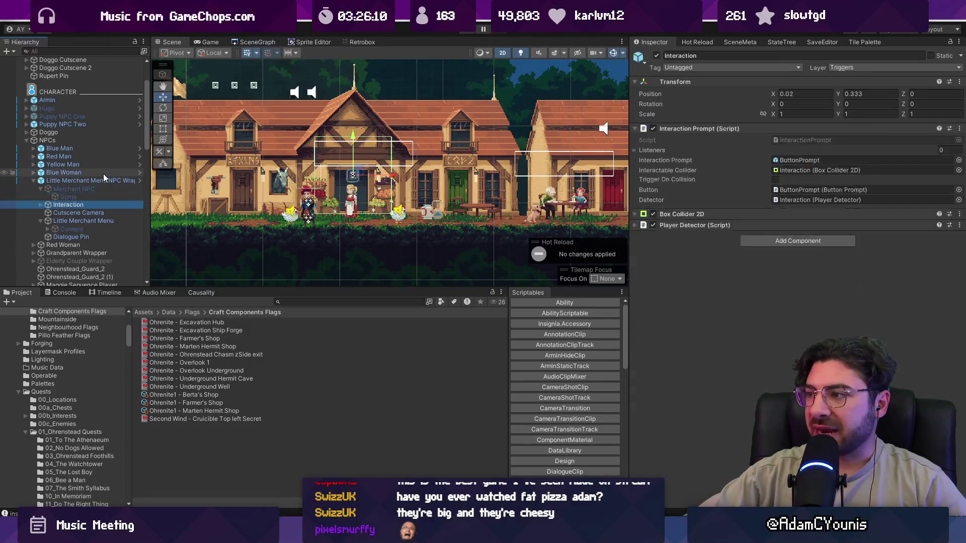
key(Up)
key(Up)
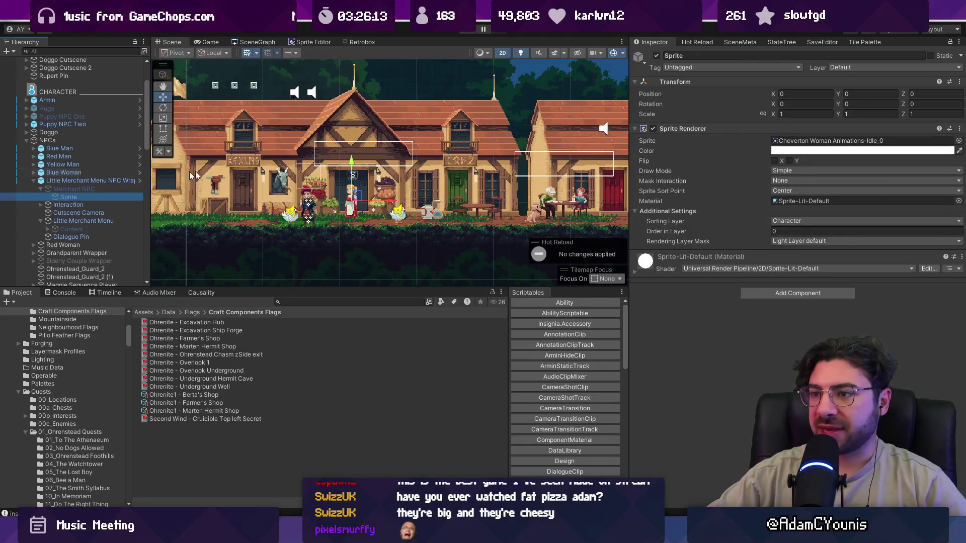
scroll(312, 189, down, 2)
double_click(68, 181)
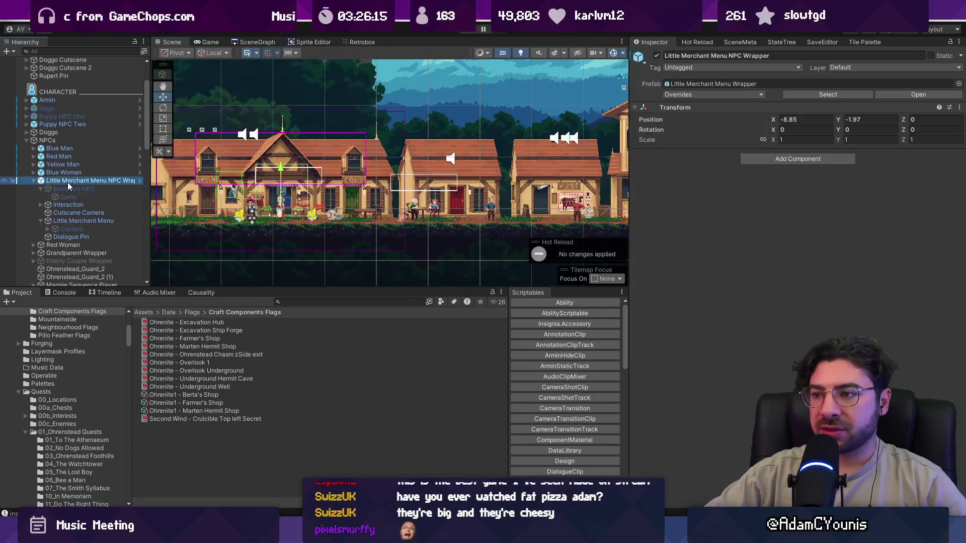
Step through the merchant's Dialogue Pin, Content, Cutscene Camera and Interaction children, then view its Retro Animator.
click(71, 236)
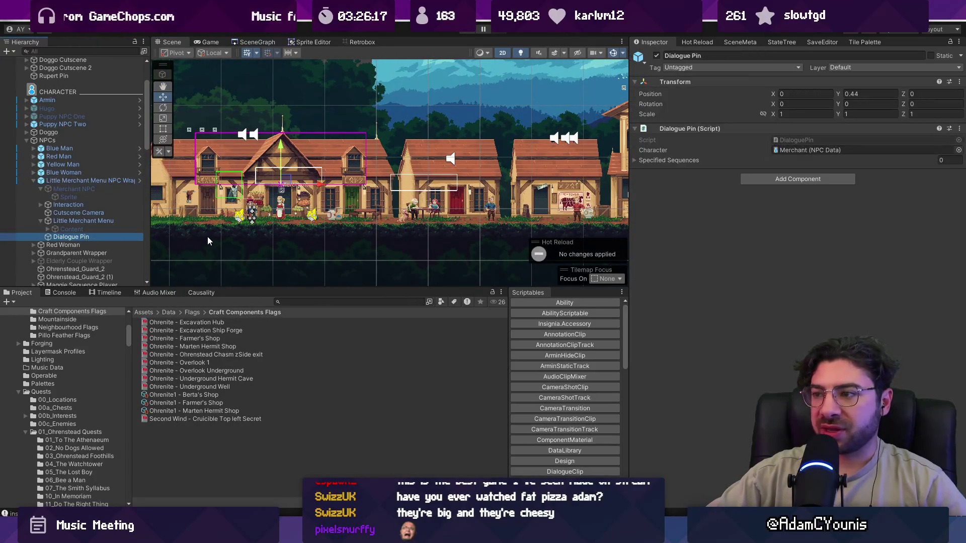
key(Up)
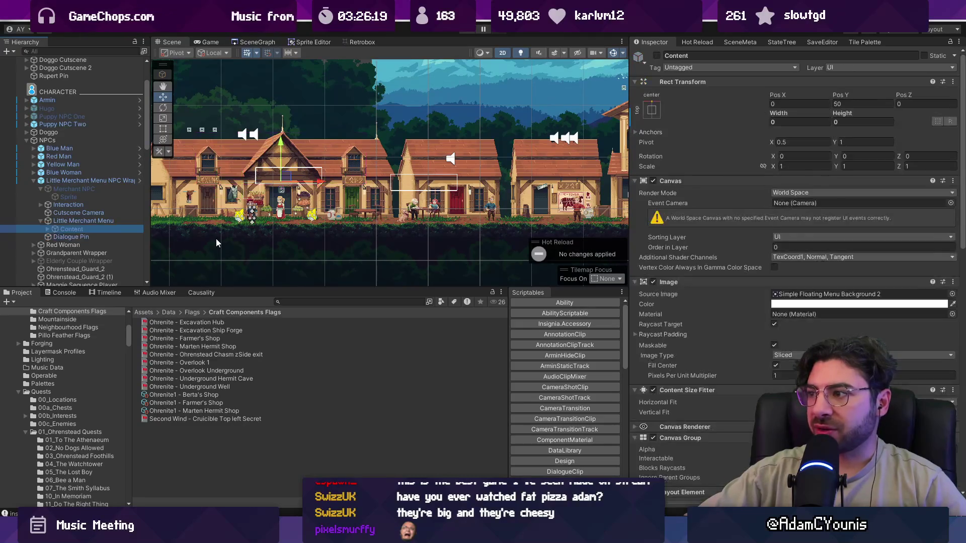
key(Up)
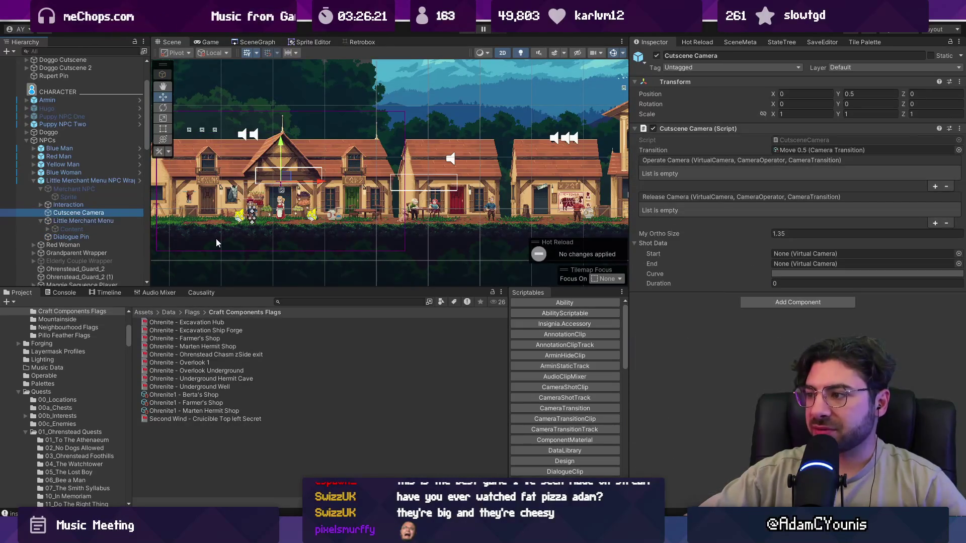
key(Up)
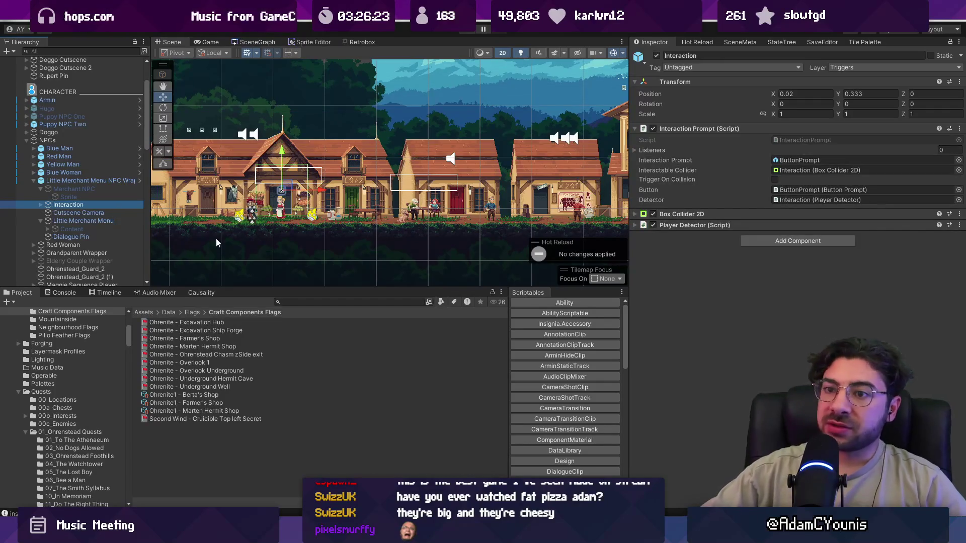
key(Up)
key(Up)
key(Left)
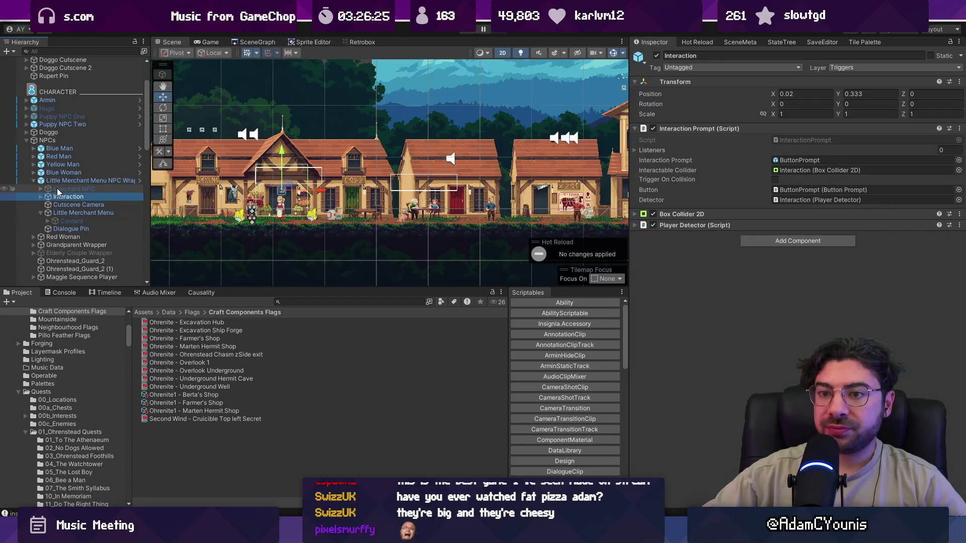
click(679, 128)
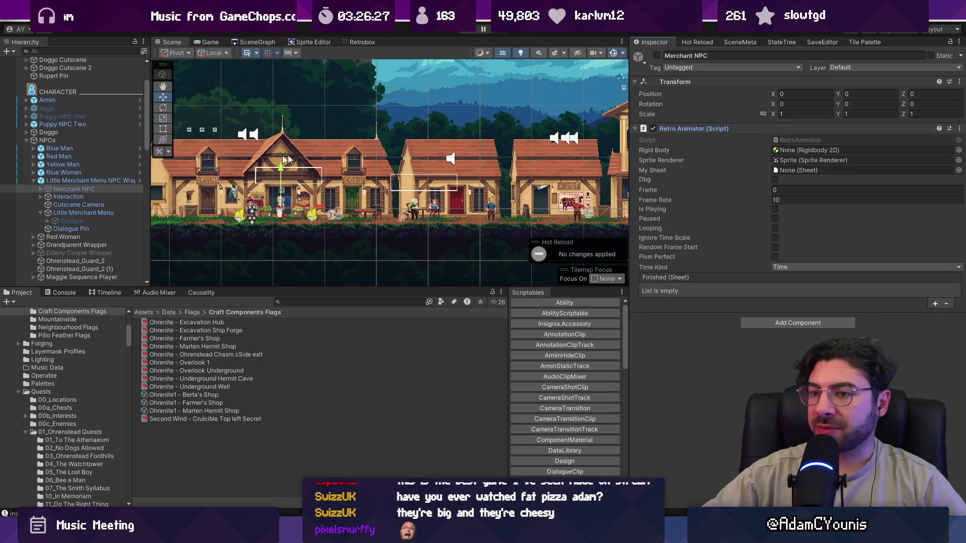
Open the Little Merchant Menu NPC Wrapper prefab, check its Merchant NPC, and return to the scene.
click(113, 181)
click(141, 180)
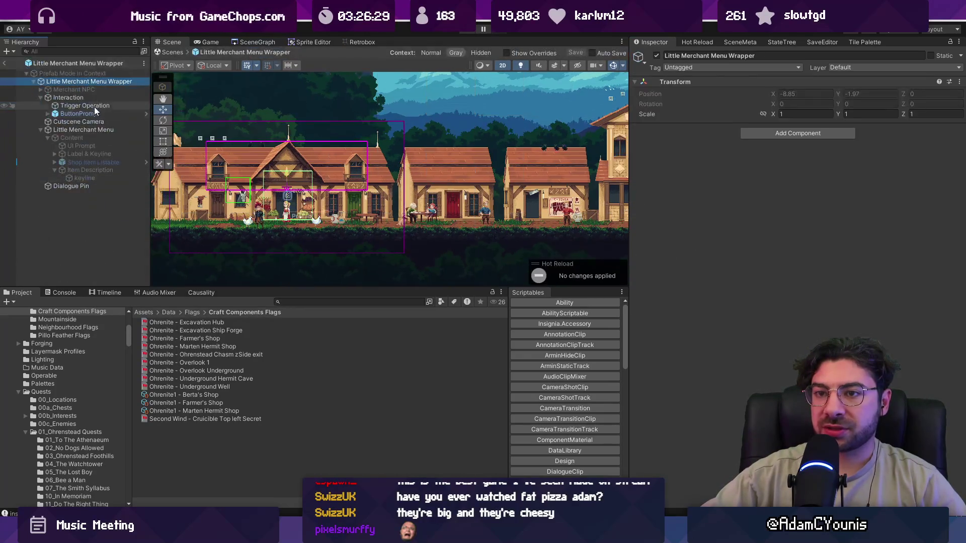
click(41, 98)
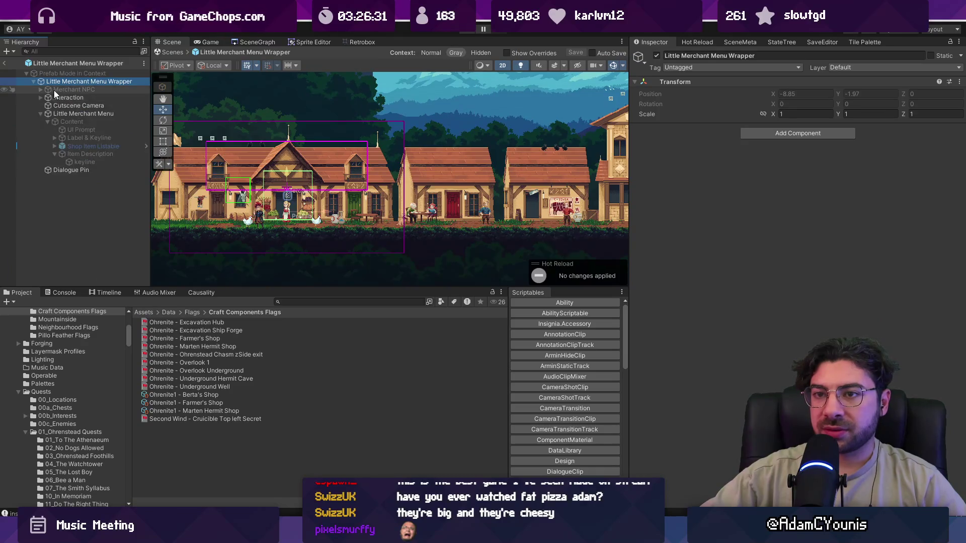
click(59, 89)
click(40, 113)
click(6, 66)
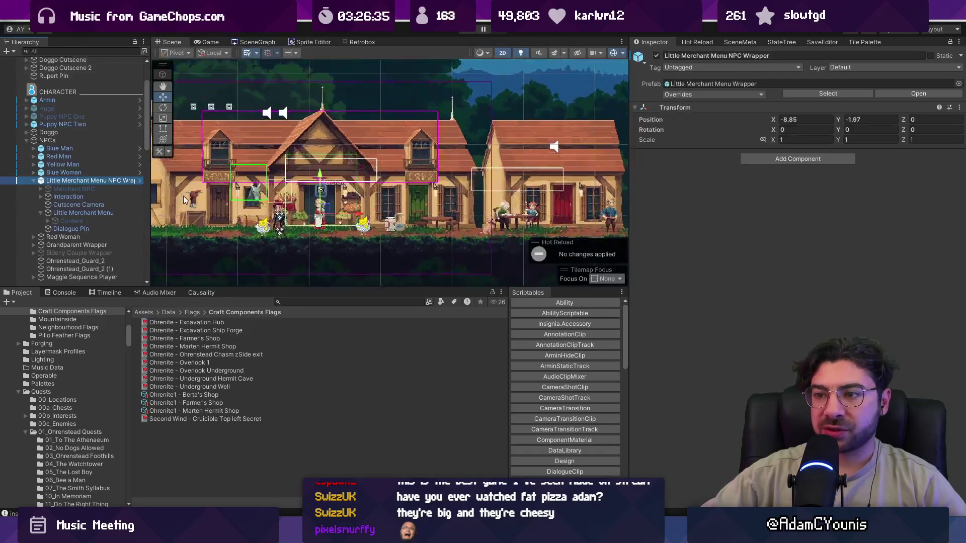
Select Red Woman, then search the Hierarchy for citizen.
click(98, 237)
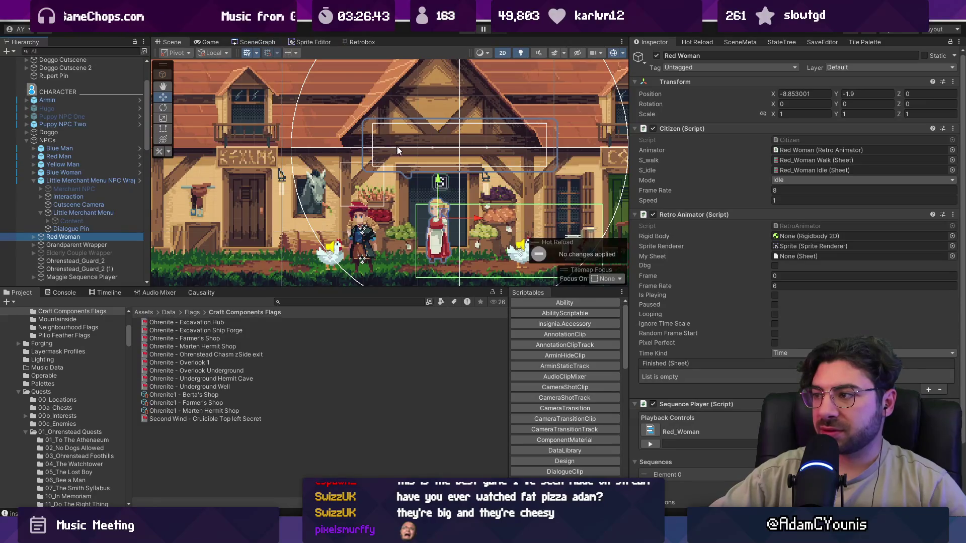
scroll(309, 124, down, 2)
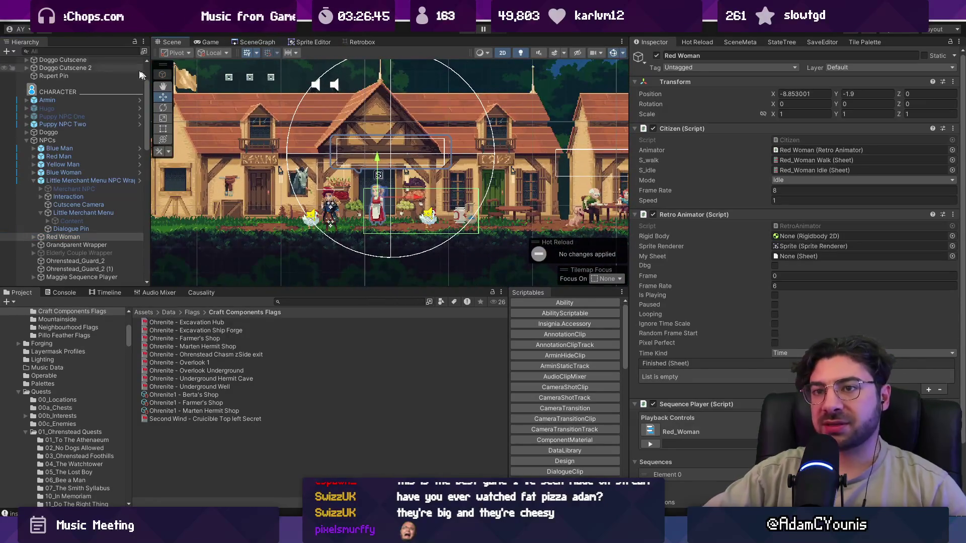
click(84, 50)
text(cit)
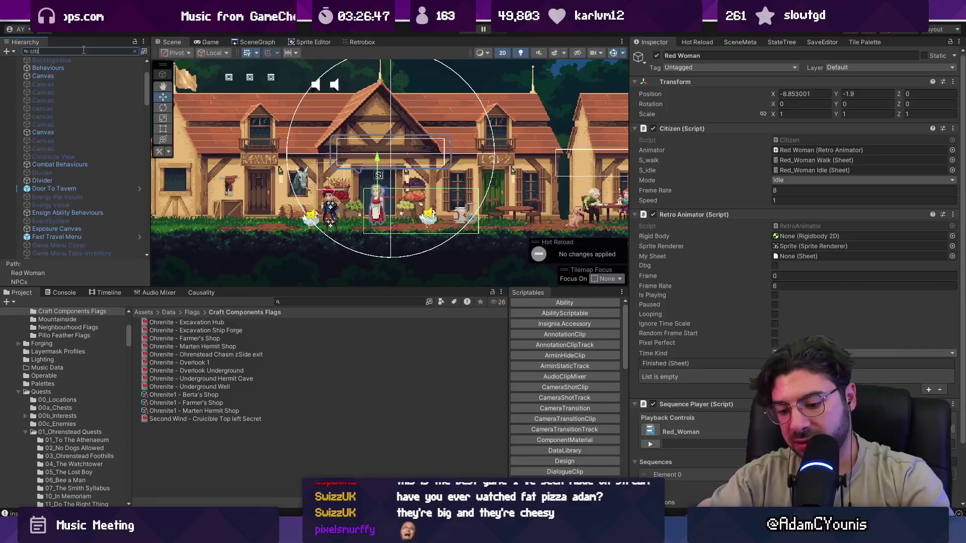
text(ze)
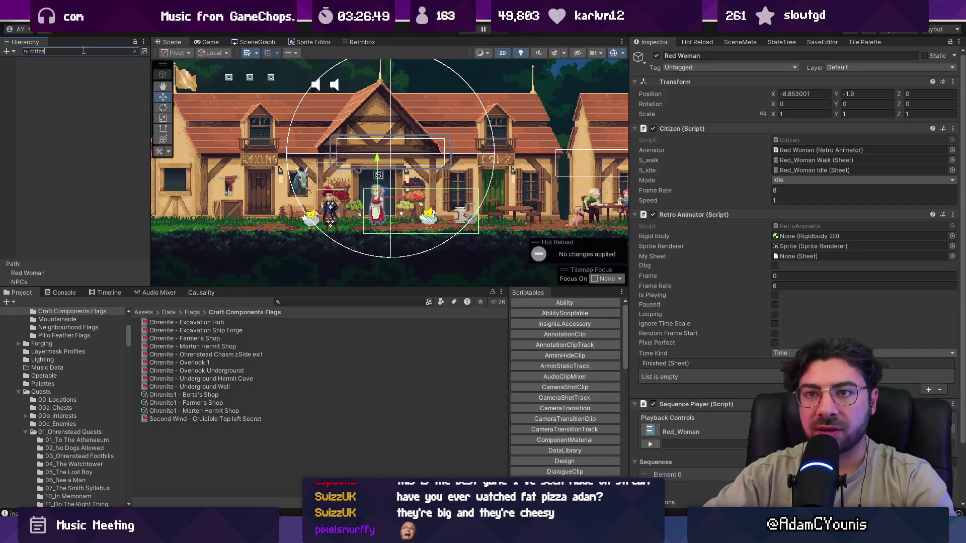
text(n)
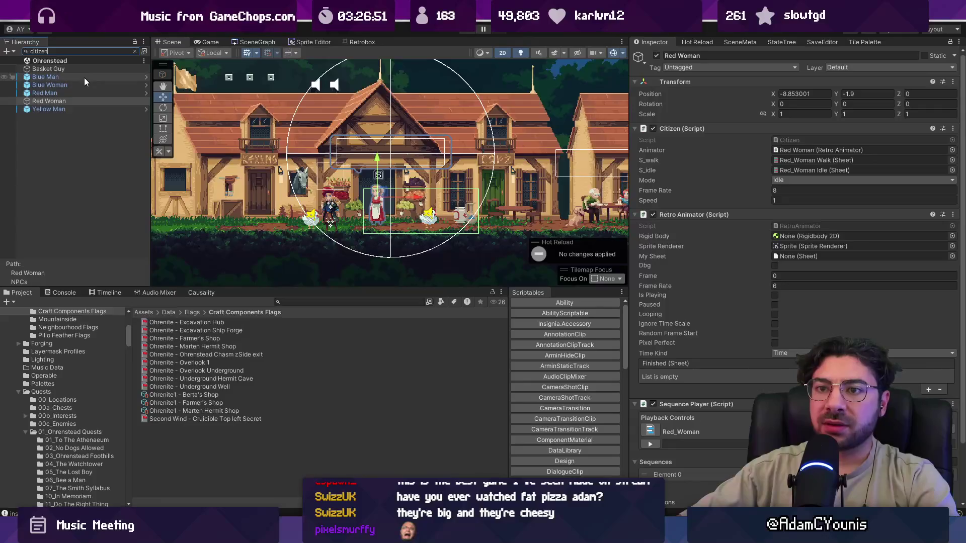
Select Blue Woman and open her Citizen script in VS Code, then come back to Unity.
click(83, 76)
key(Down)
key(Down)
key(Down)
click(106, 85)
double_click(813, 164)
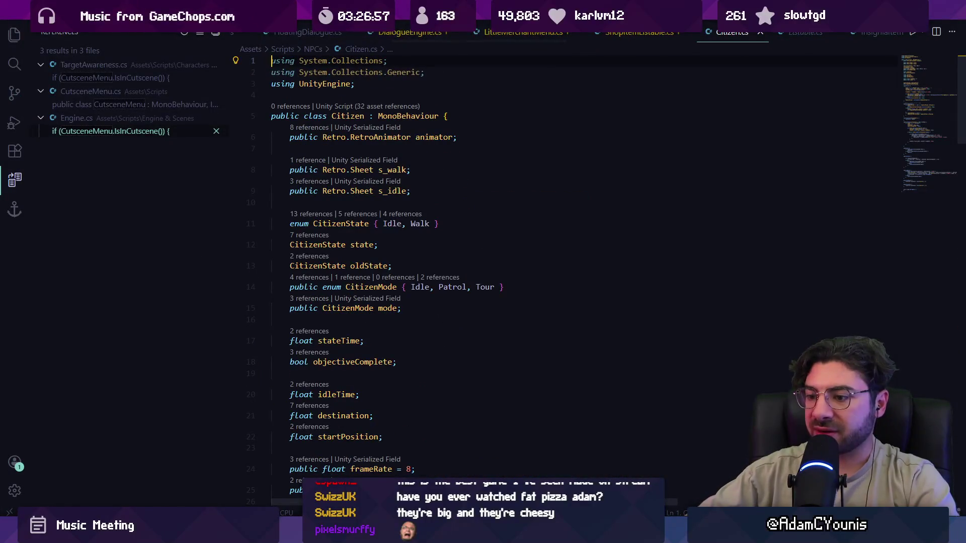
key(alt+Tab)
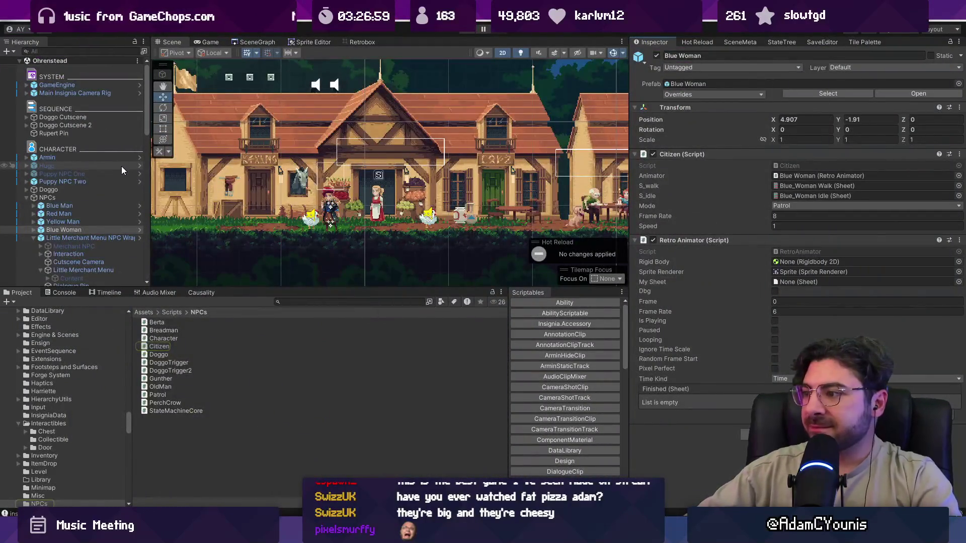
Expand Yellow Man and inspect its NPC Prompt Interactable child.
click(51, 221)
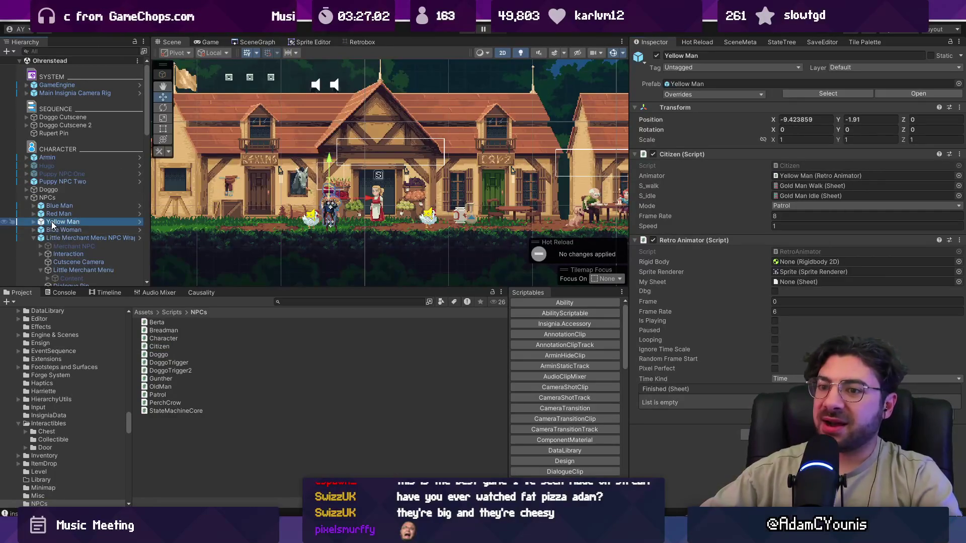
click(34, 221)
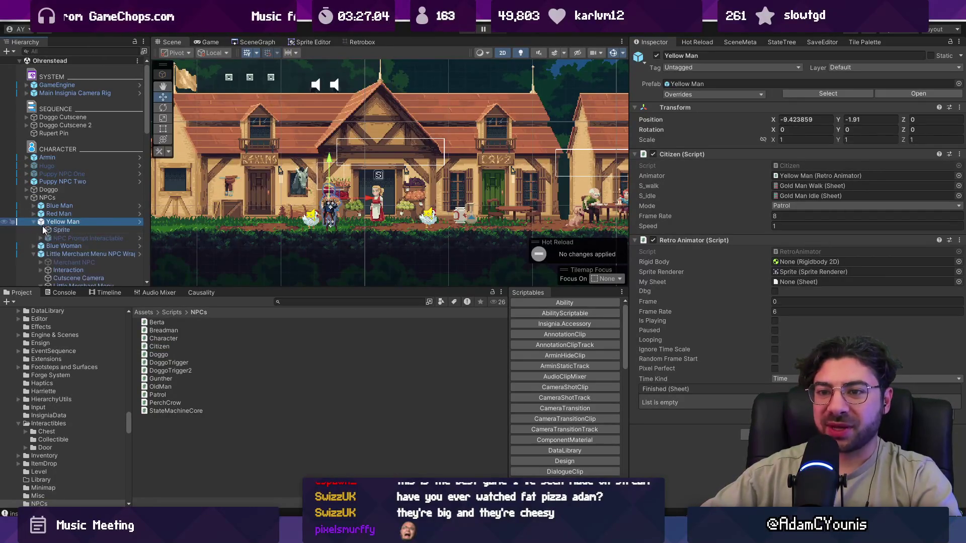
click(56, 238)
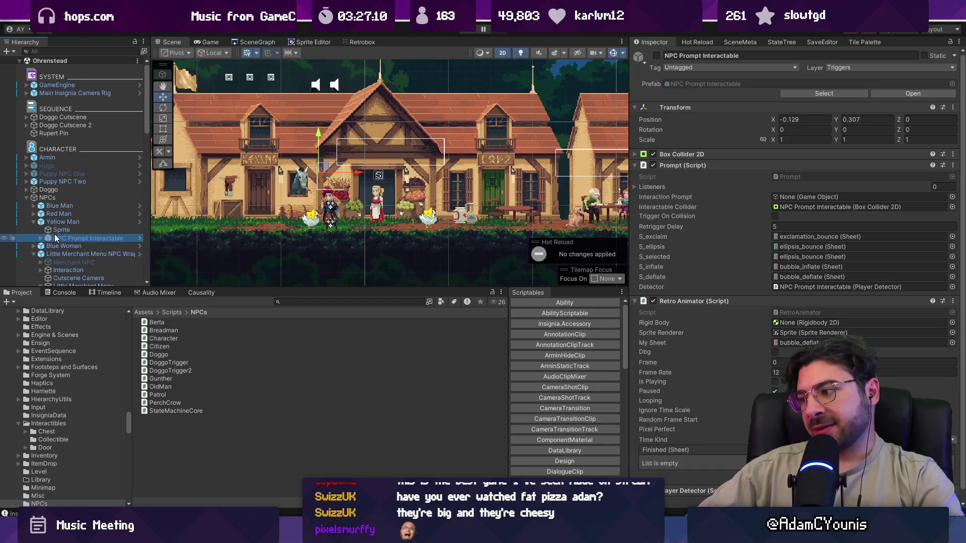
Filter the Hierarchy with t:citizen to list only Citizen objects.
click(60, 51)
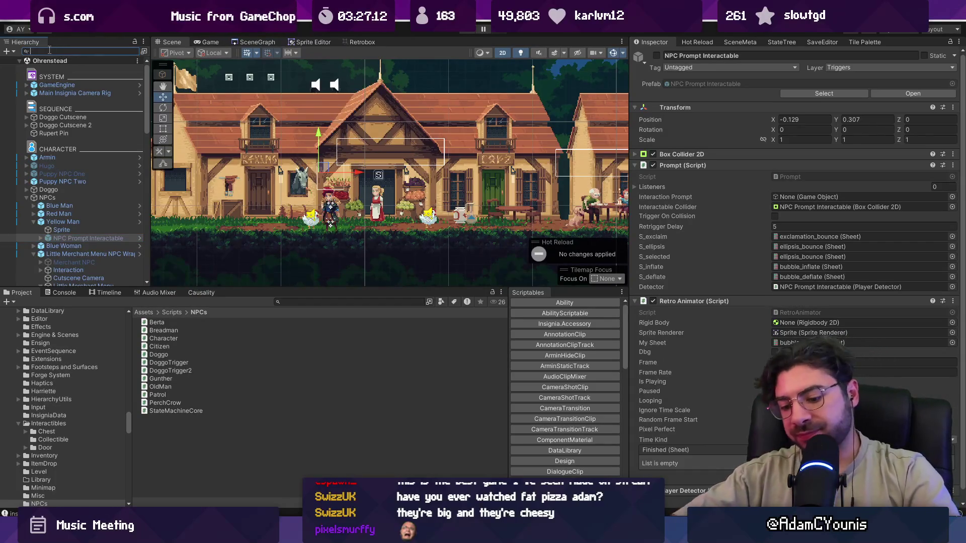
text(t:npc)
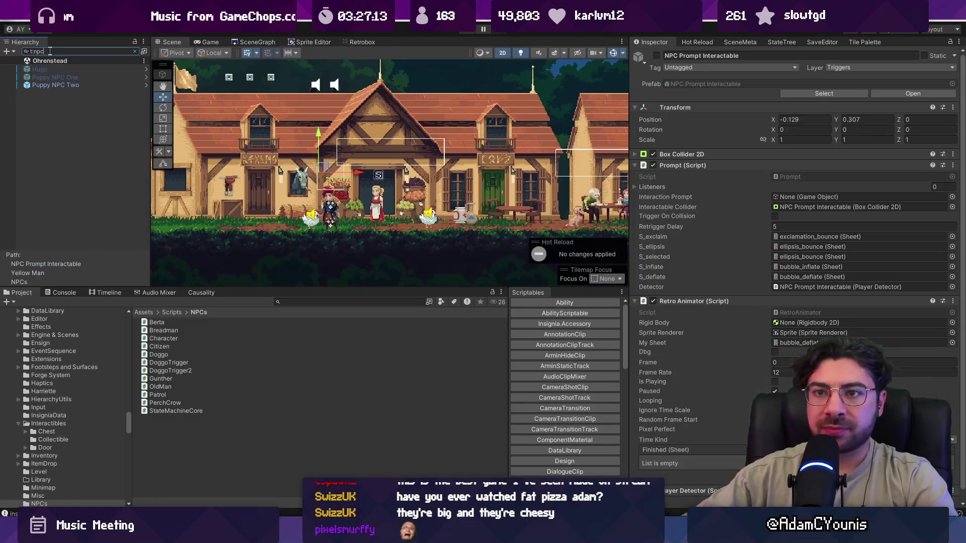
click(135, 51)
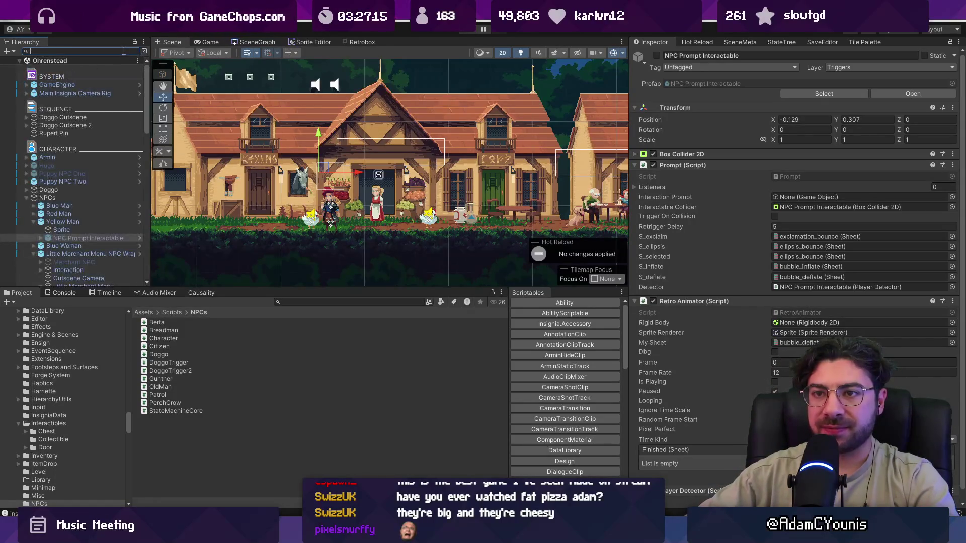
text(t)
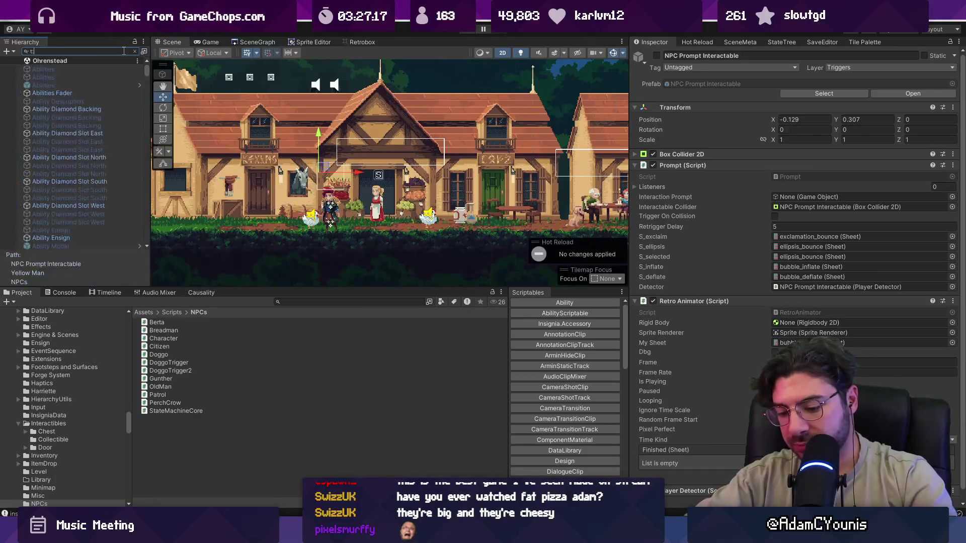
text(:citizen)
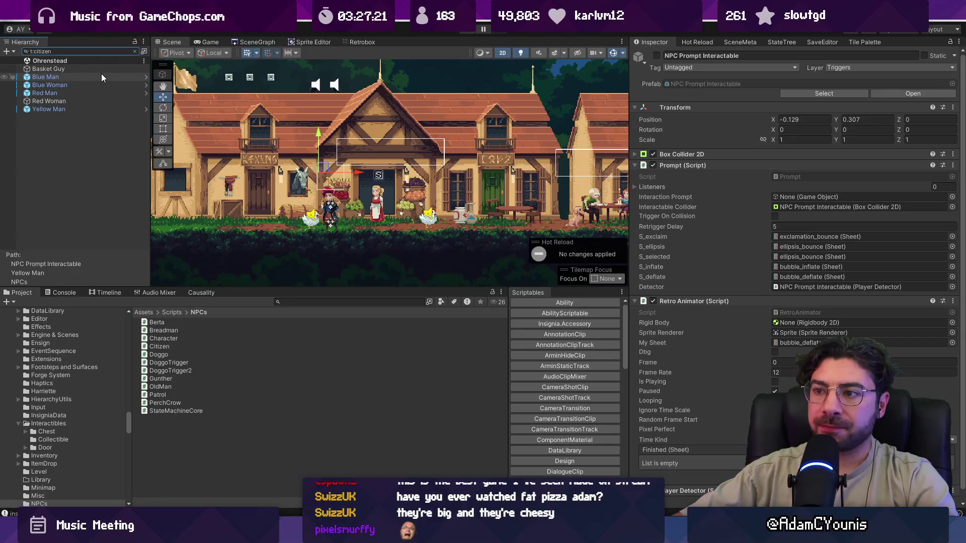
Set Red Woman's sprite Order in Layer to -1.
scroll(372, 228, up, 5)
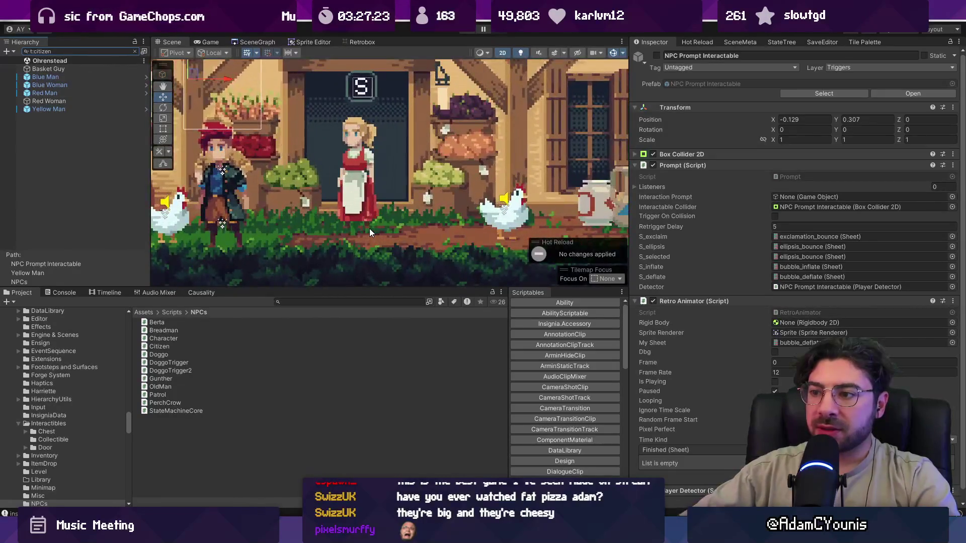
scroll(355, 225, down, 5)
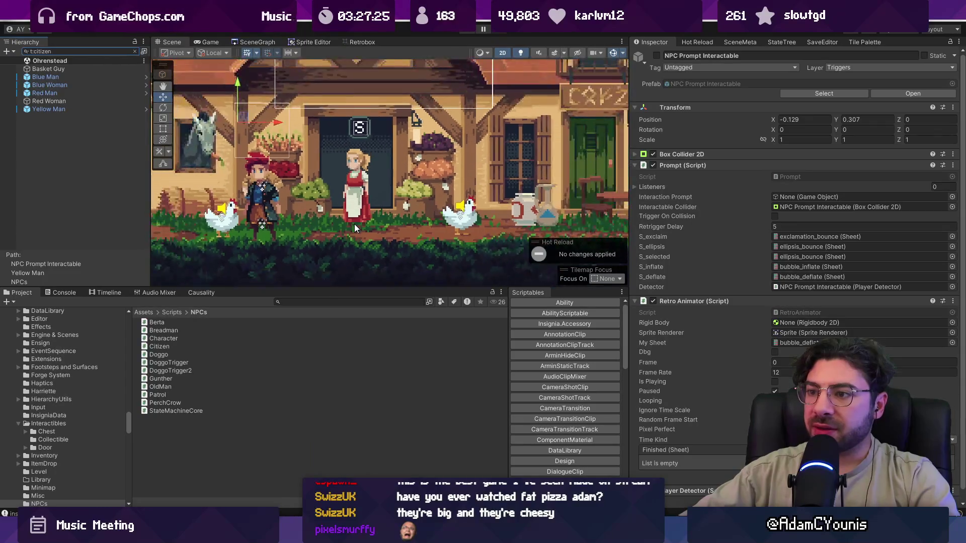
scroll(360, 225, down, 5)
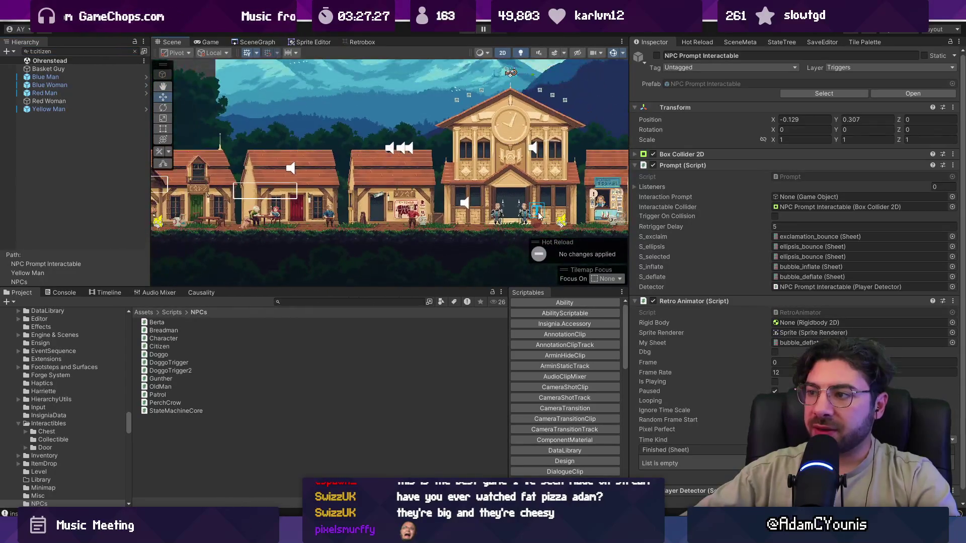
scroll(320, 225, up, 4)
scroll(482, 231, up, 4)
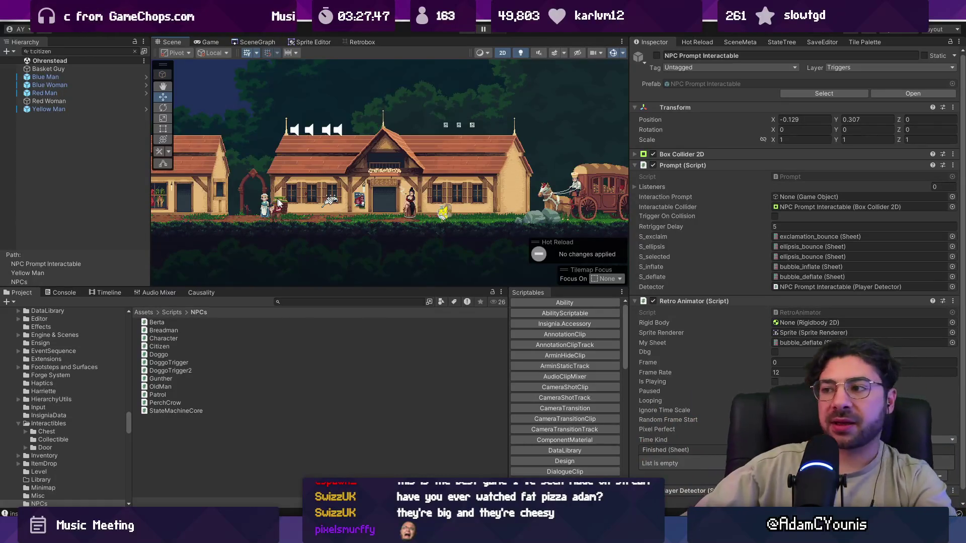
scroll(513, 203, down, 5)
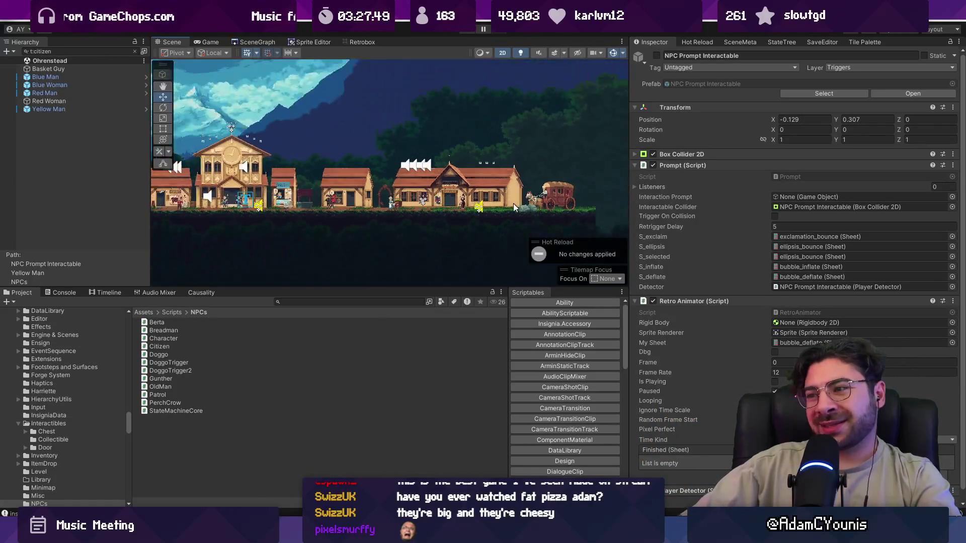
scroll(294, 152, up, 6)
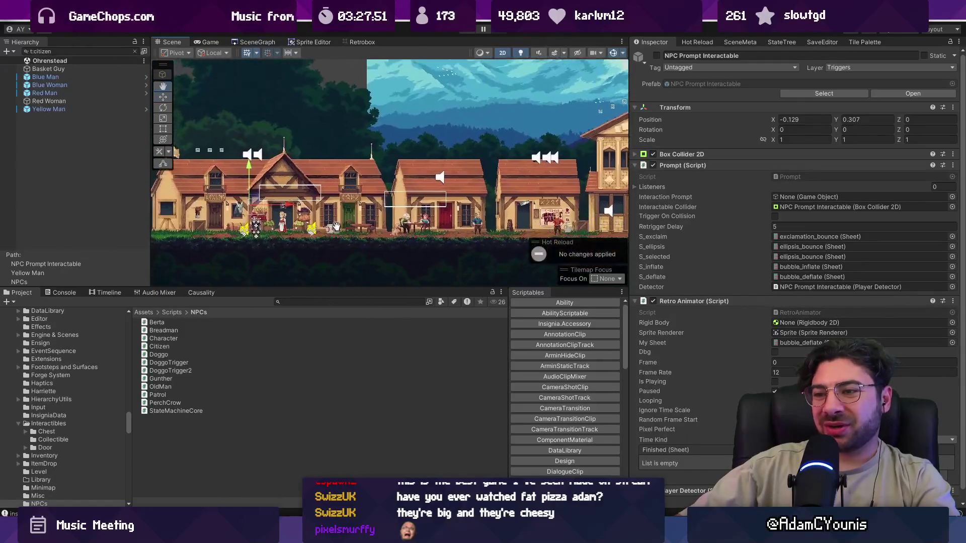
click(281, 224)
click(780, 231)
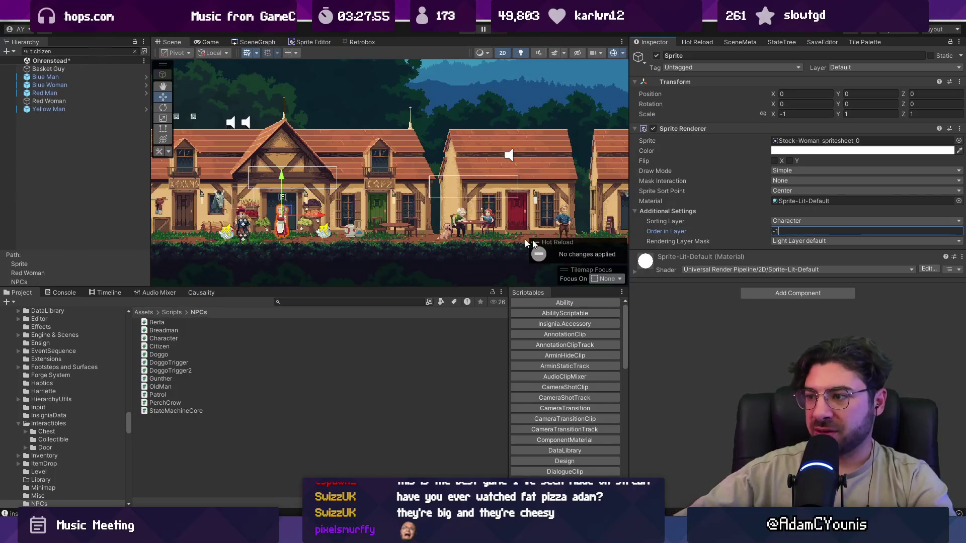
Set Blue Woman's Sprite Order in Layer to -2 and save the Ohrenstead scene.
scroll(527, 243, down, 2)
scroll(395, 180, up, 2)
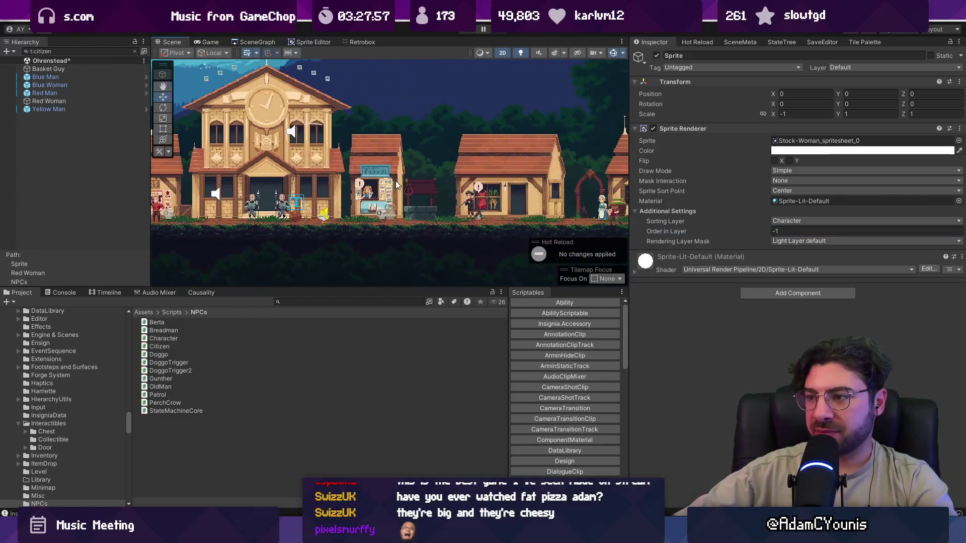
scroll(467, 206, up, 4)
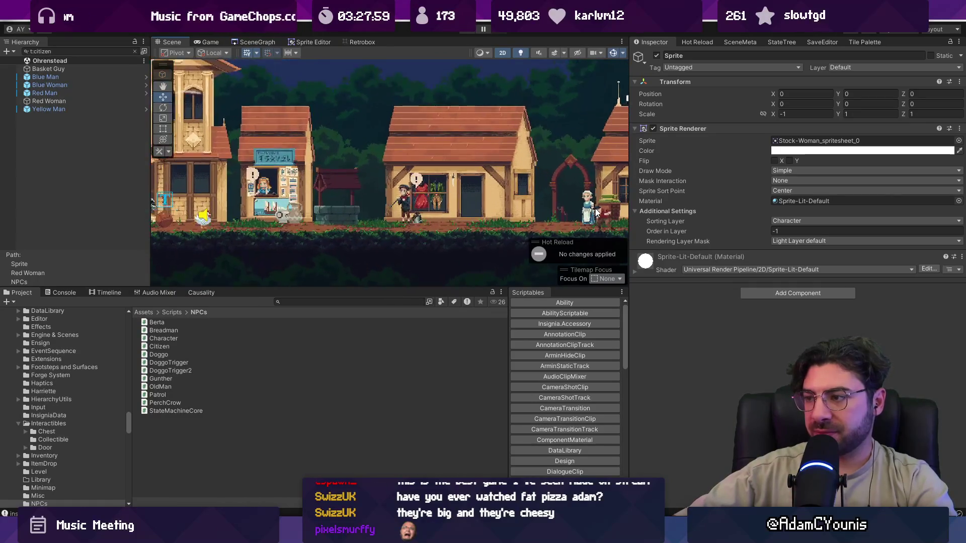
scroll(468, 206, up, 1)
click(464, 206)
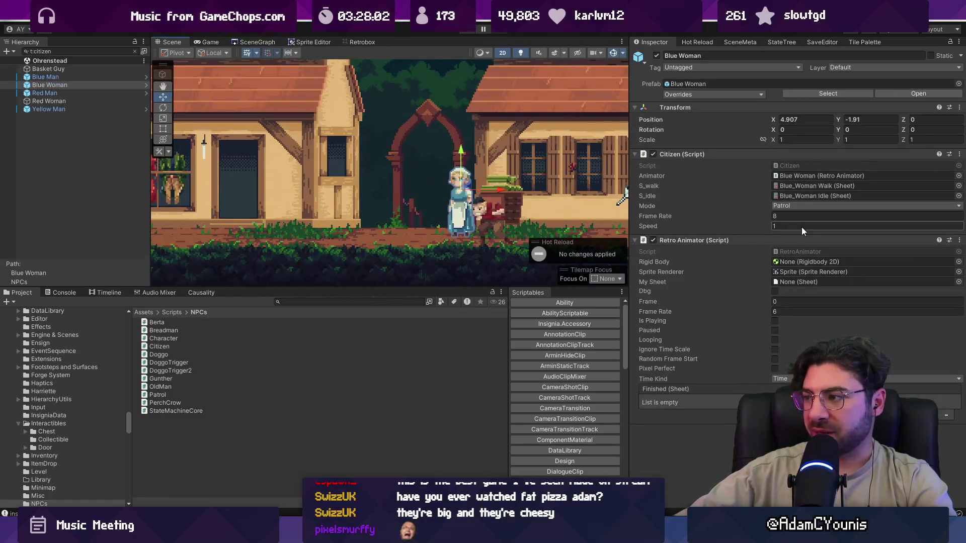
click(136, 52)
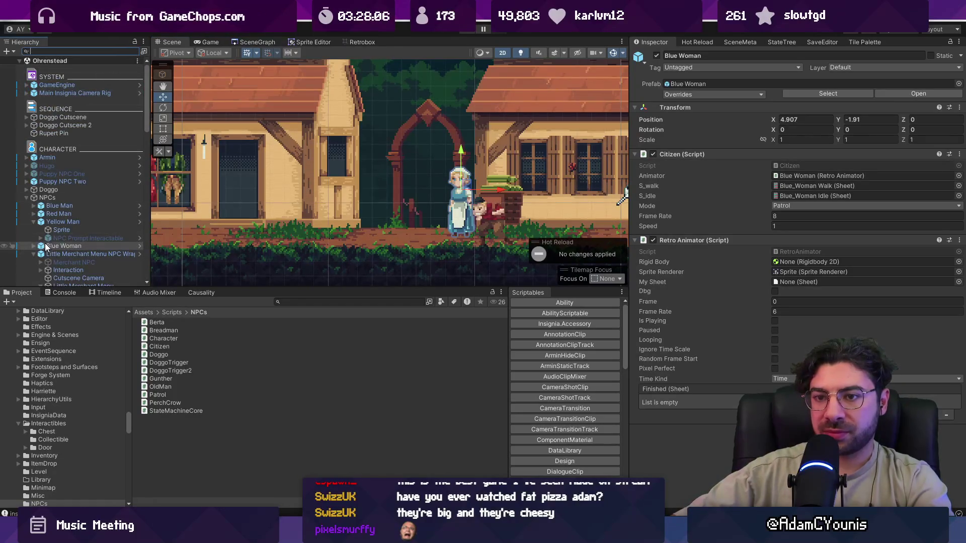
click(50, 254)
click(791, 232)
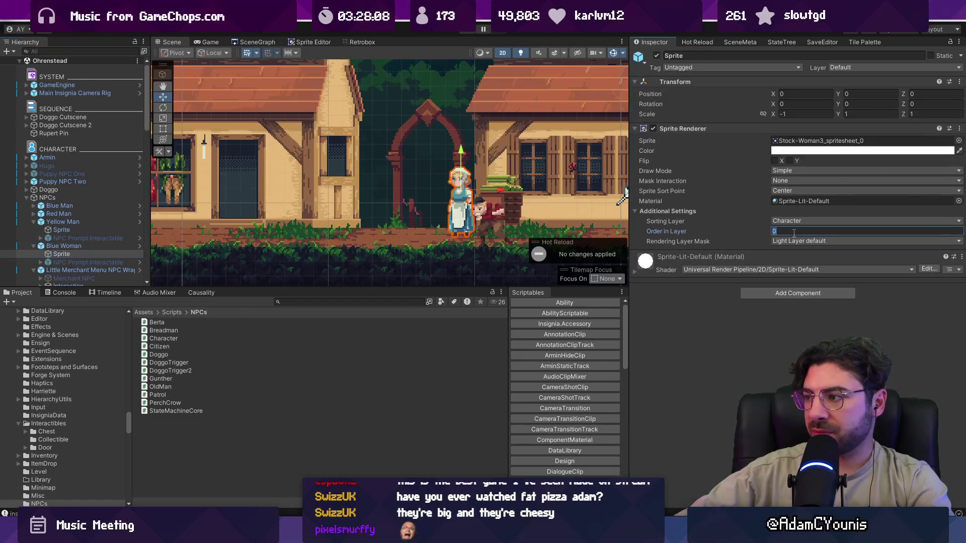
text(-2)
key(ctrl+s)
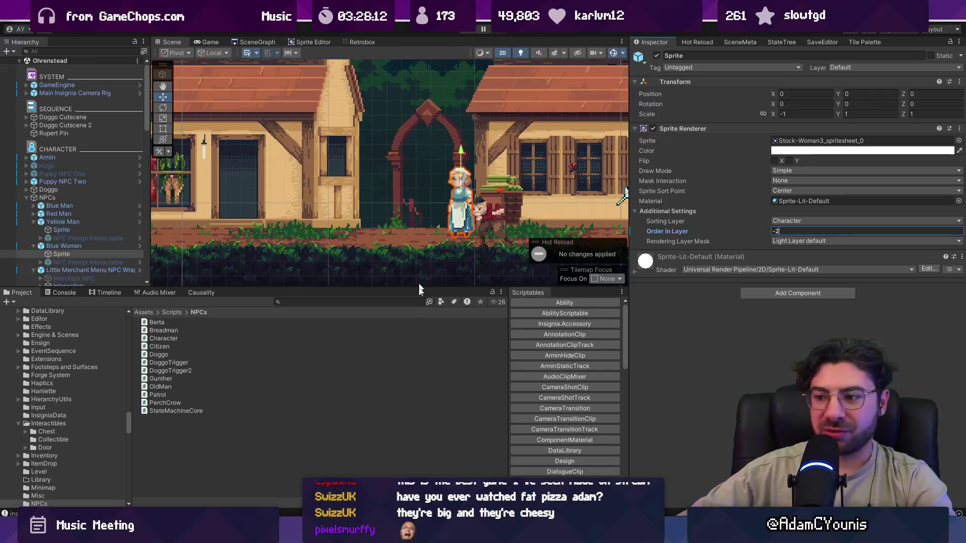
key(alt+Tab)
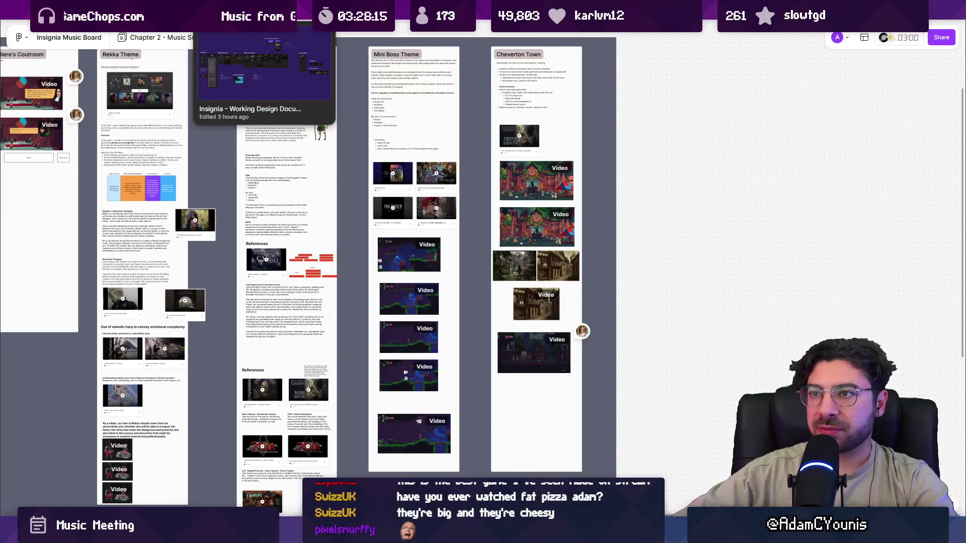
Duplicate the Bookmoth row in the Working Design Document and rewrite it as the NPC auto z-sorting note.
click(236, 37)
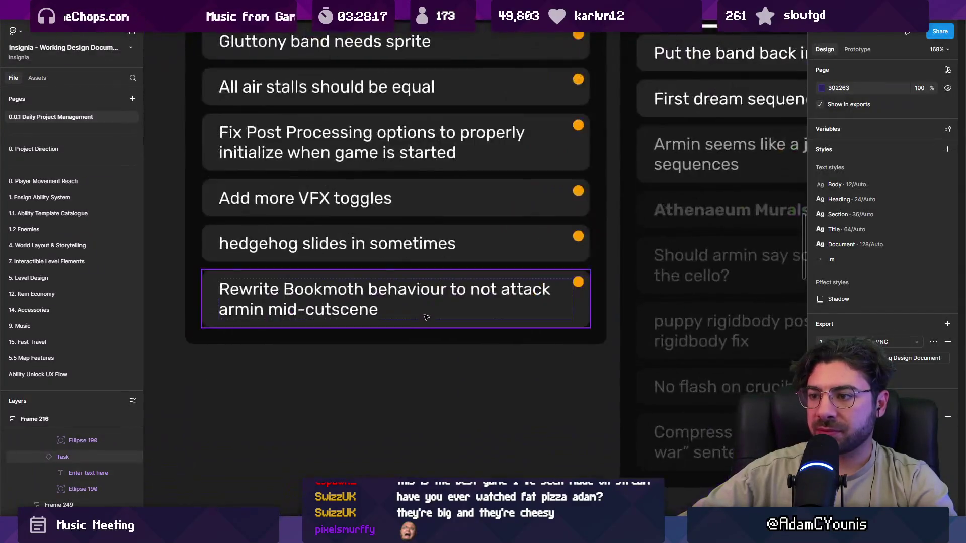
click(416, 324)
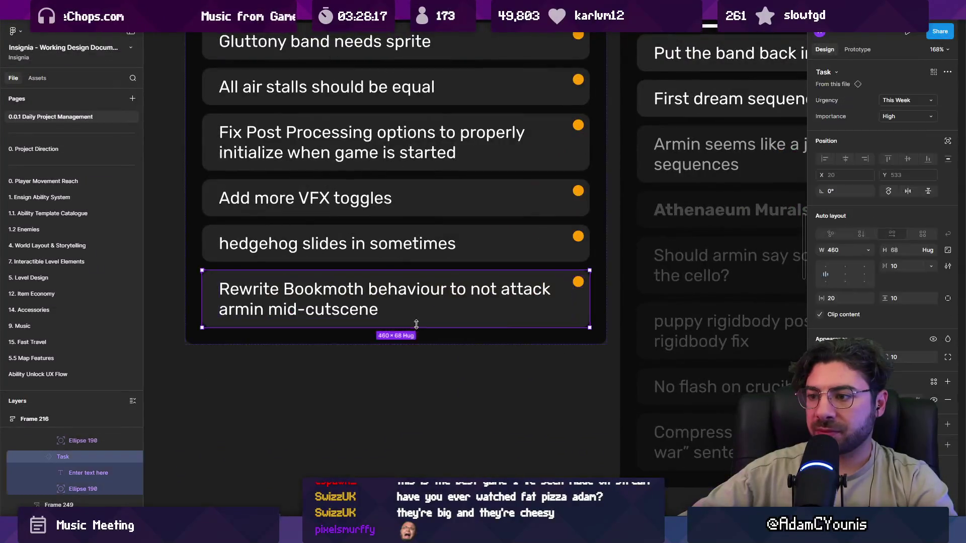
key(ctrl+d)
double_click(344, 359)
text(N)
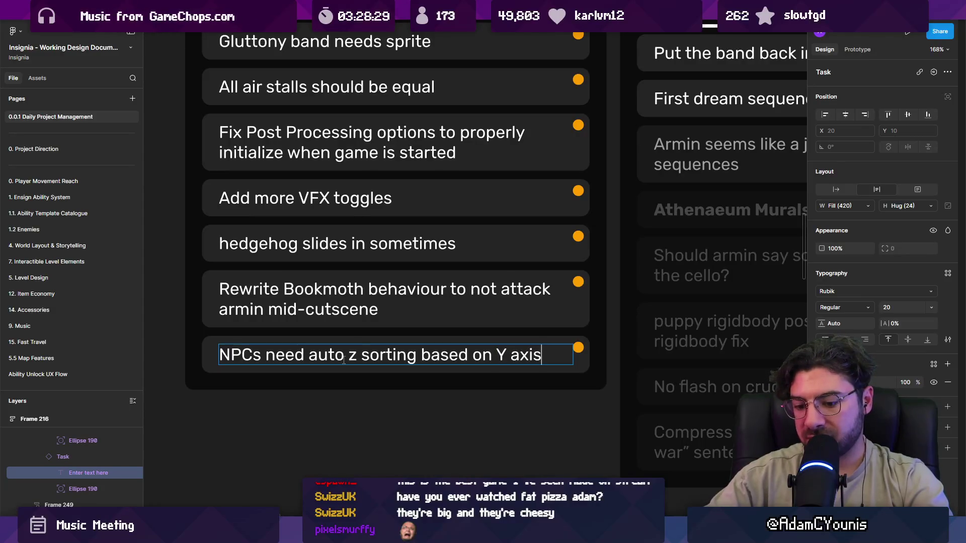
text(der o)
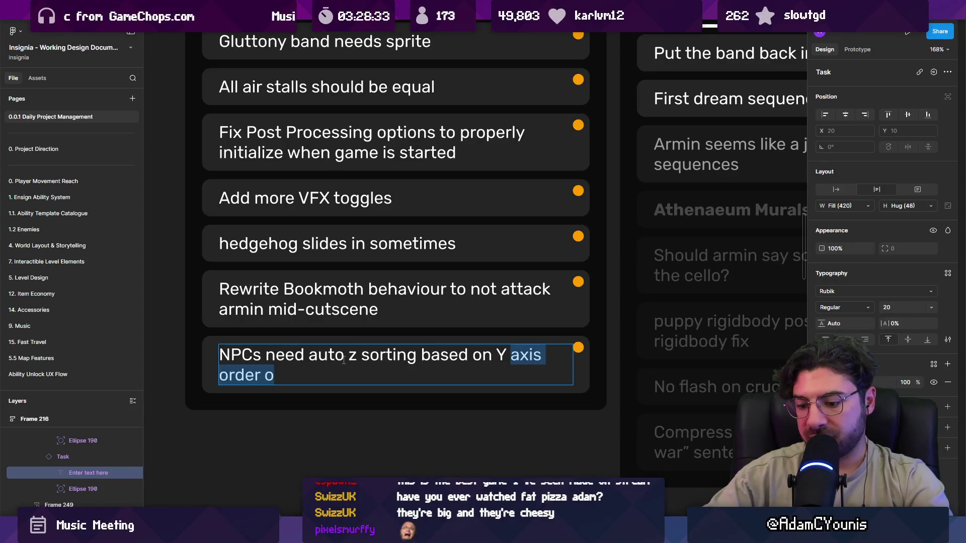
text(p)
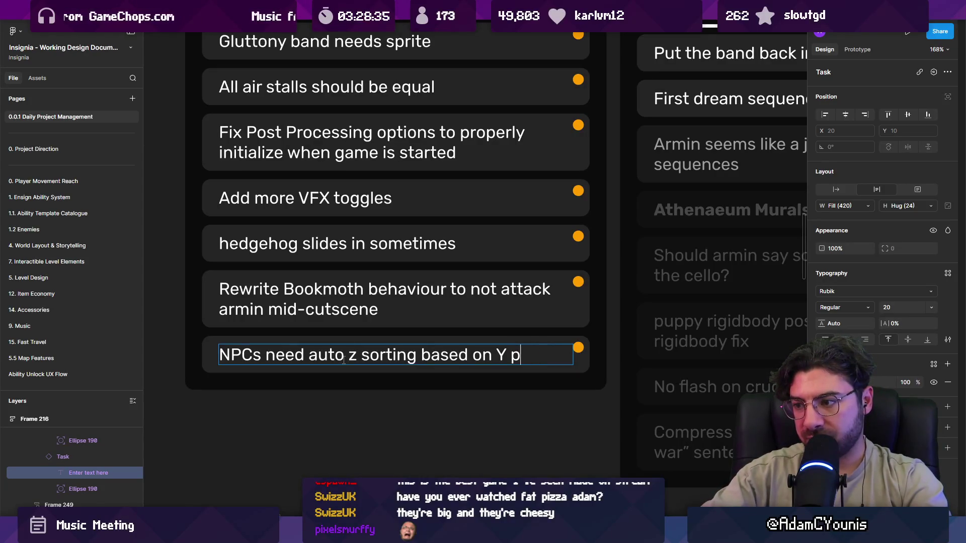
text(osition, but also unique values.)
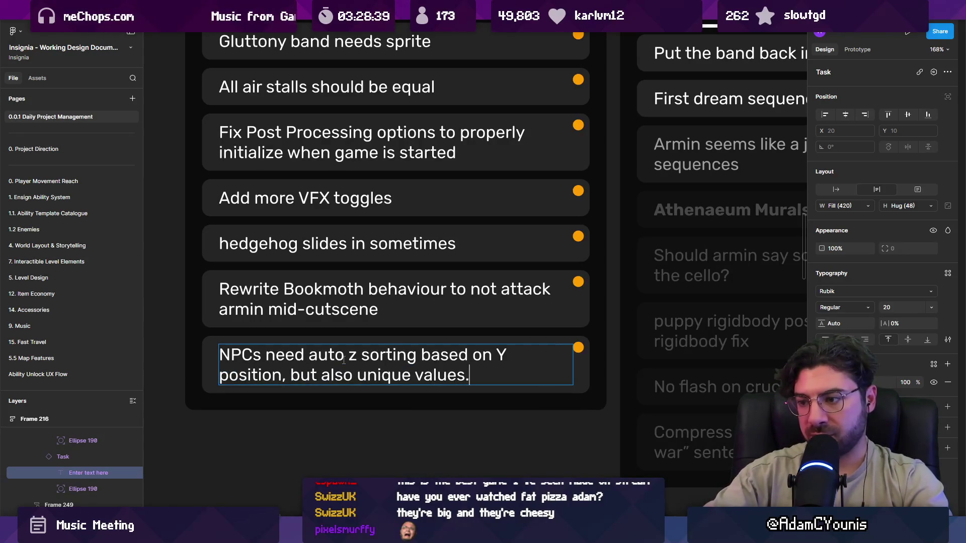
key(Escape)
key(alt+Tab)
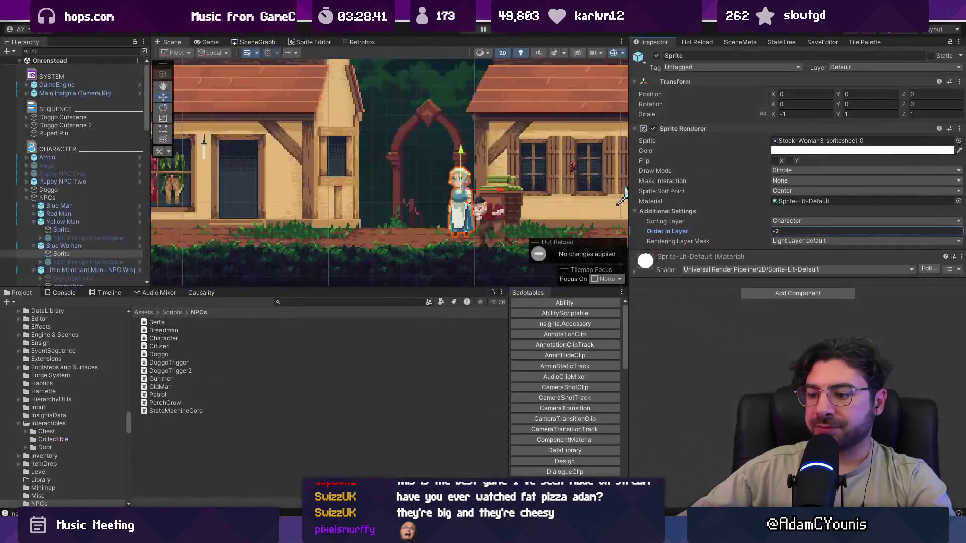
key(alt+Tab)
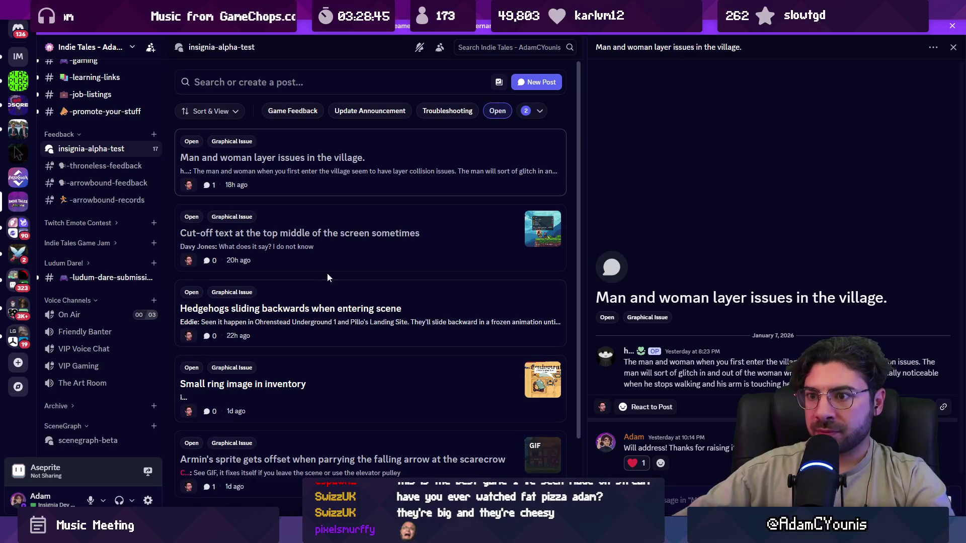
Read the 'Hedgehogs sliding backwards when entering scene' post in insignia-alpha-test, then return to Unity.
scroll(326, 268, down, 1)
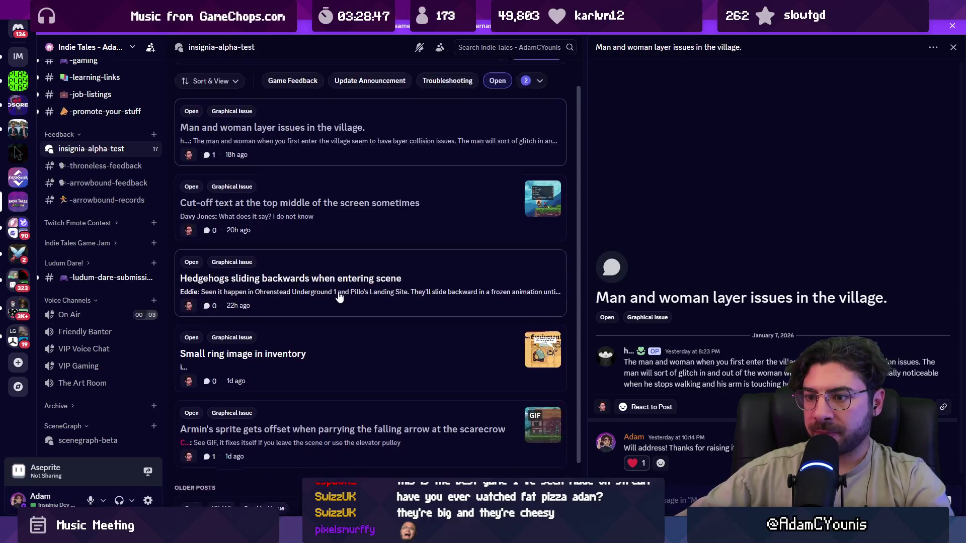
click(327, 267)
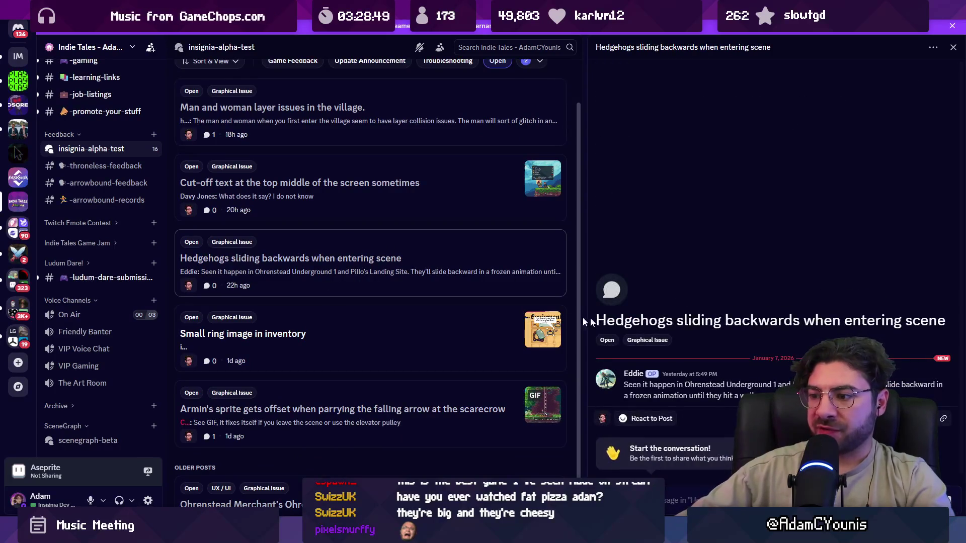
scroll(483, 306, down, 1)
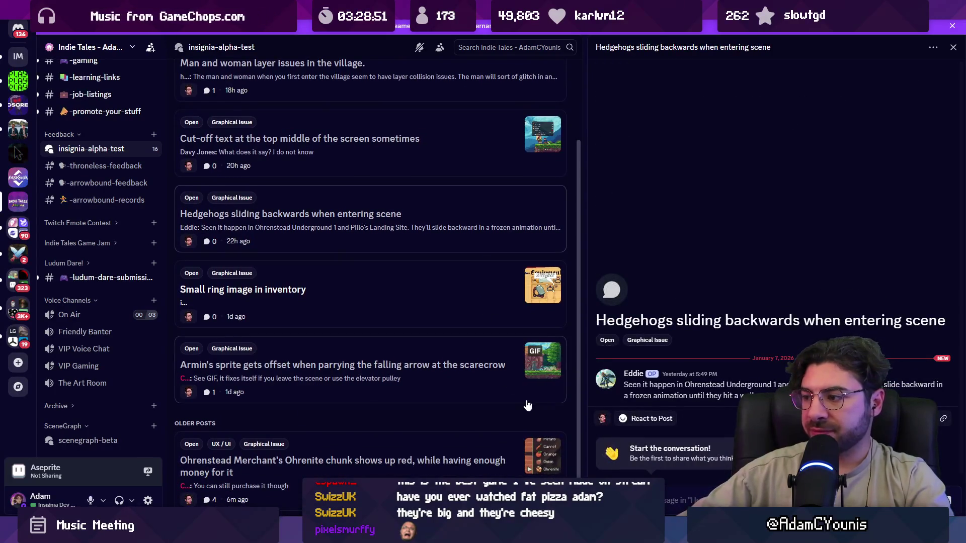
key(alt+Tab)
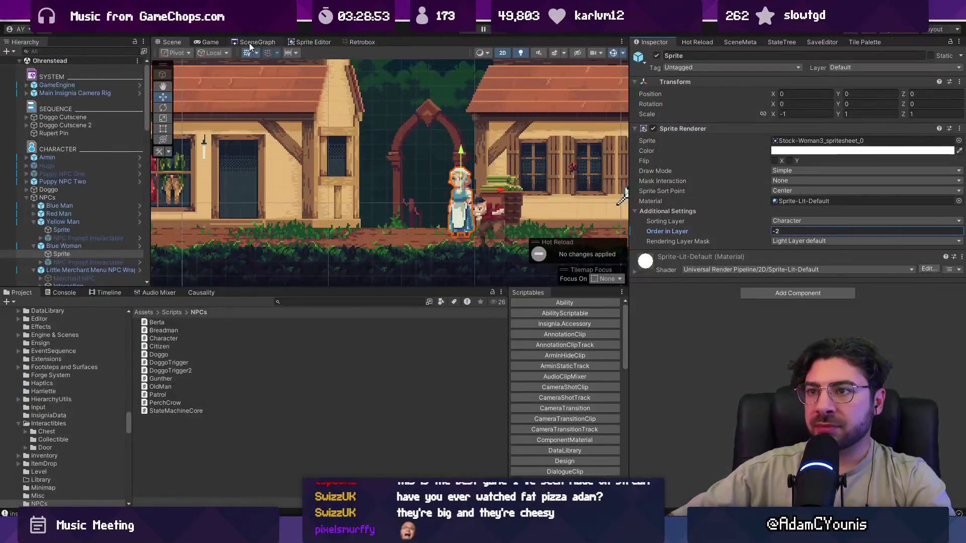
Play from the Magnus_Workshop scene node, enlarge the Game view, watch the hedgehog patrol, then stop.
click(249, 43)
scroll(376, 183, up, 5)
double_click(376, 183)
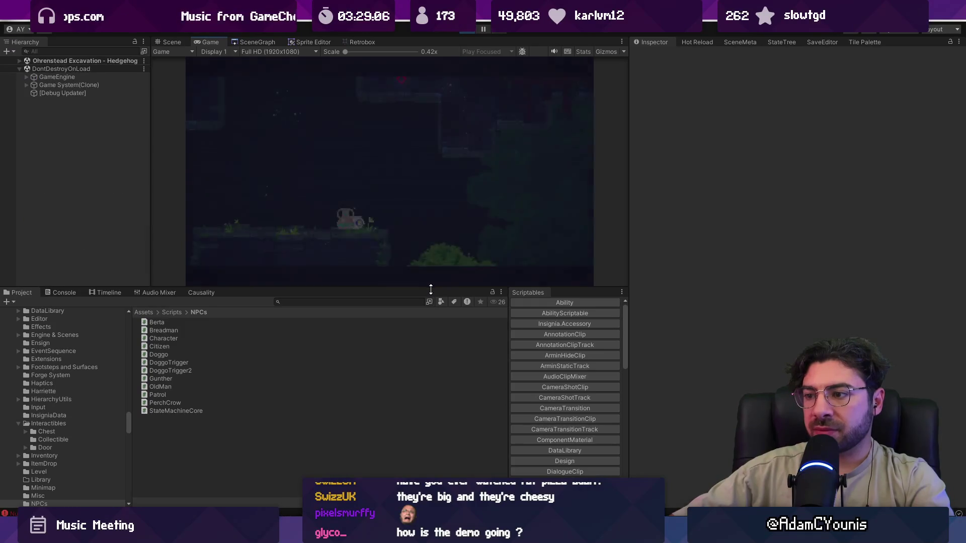
drag(431, 289, 431, 380)
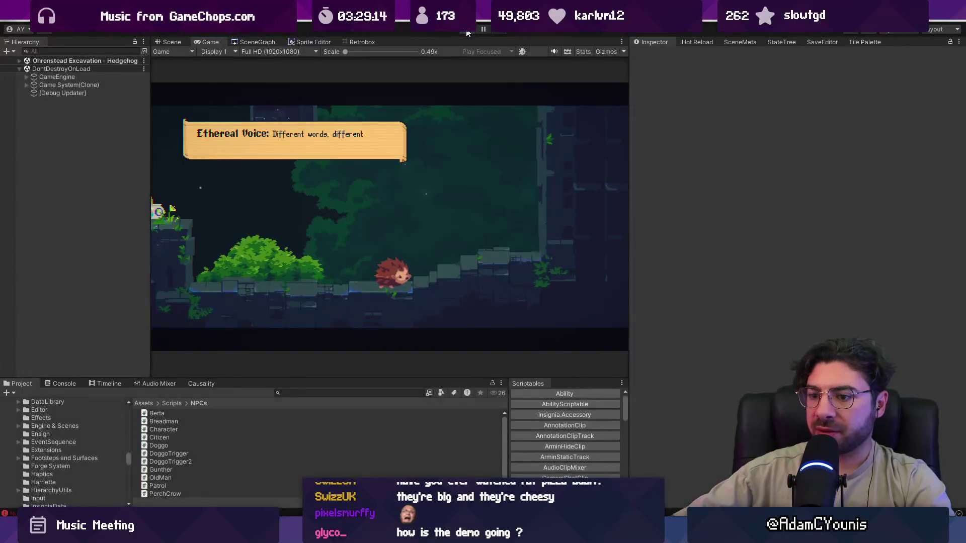
click(467, 31)
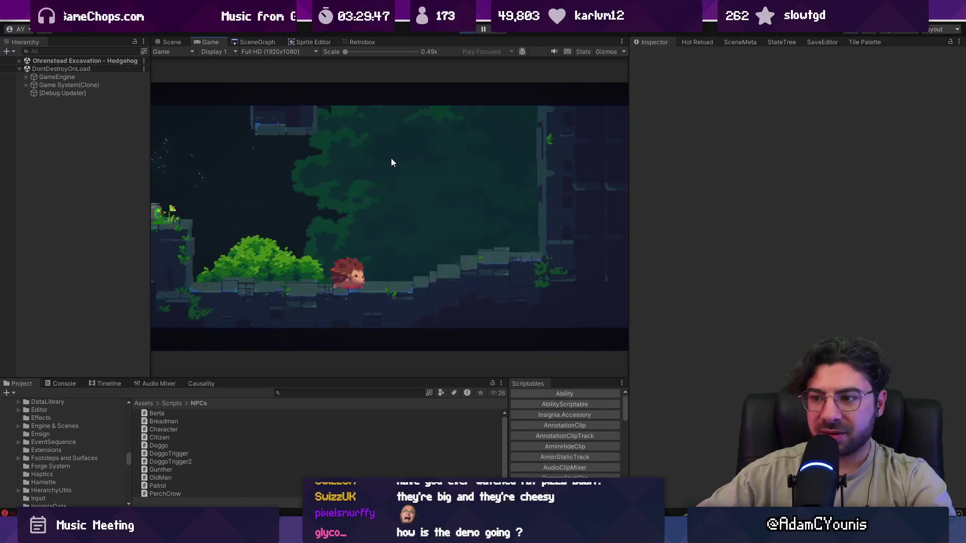
click(468, 30)
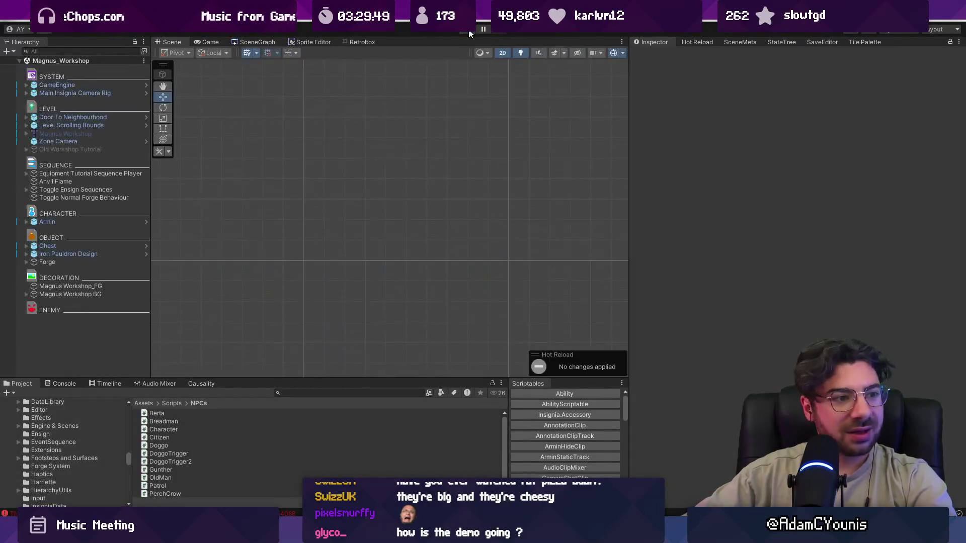
Start play from the Ohrenstead Excavation scene node, view the Causality list, then pause.
click(258, 42)
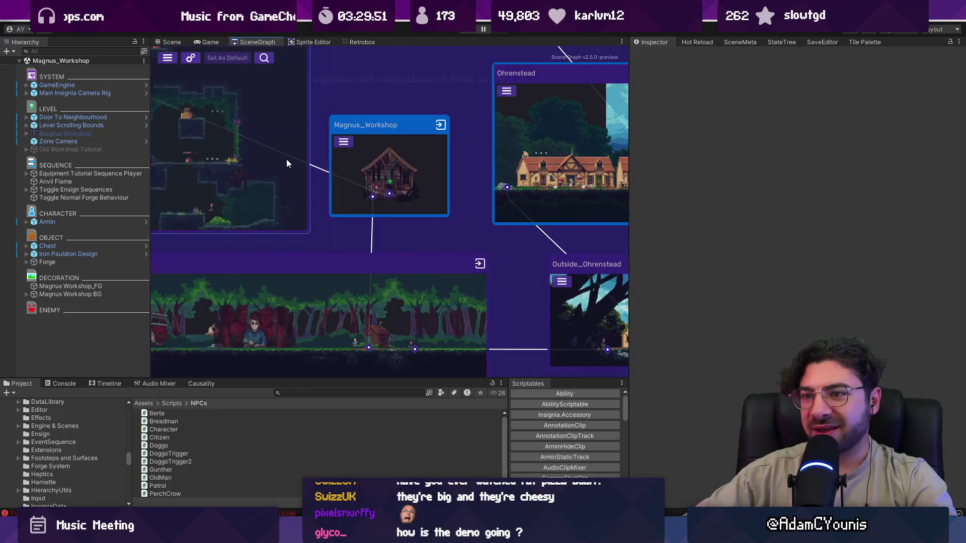
double_click(289, 132)
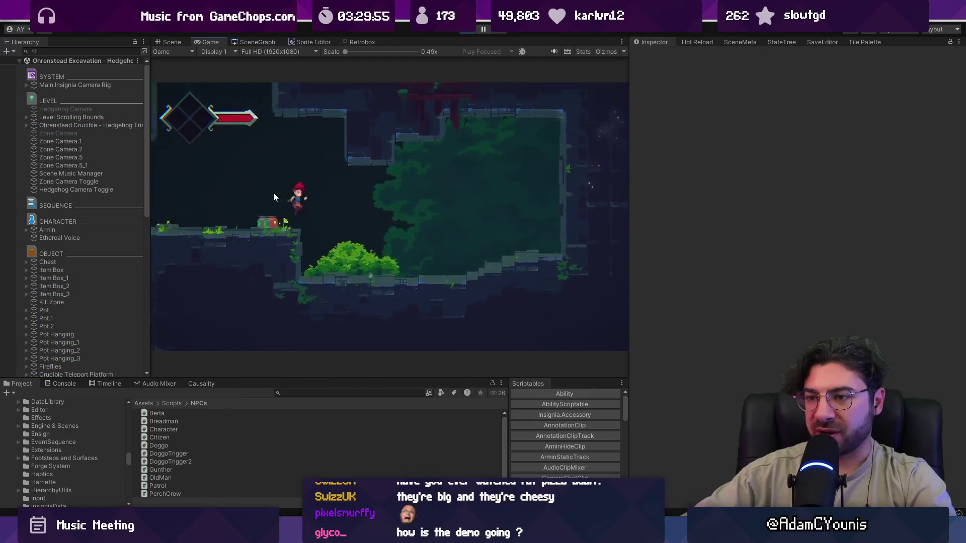
click(199, 384)
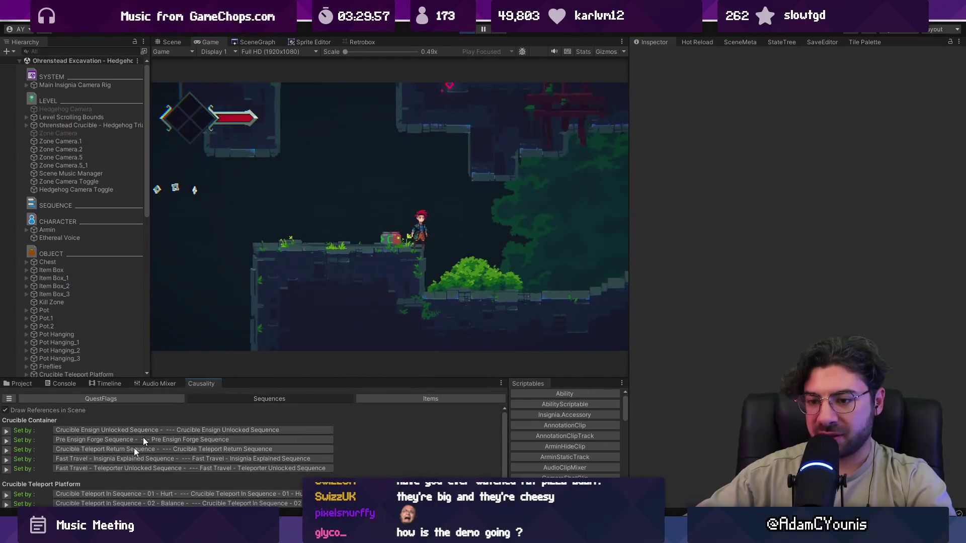
scroll(49, 481, down, 1)
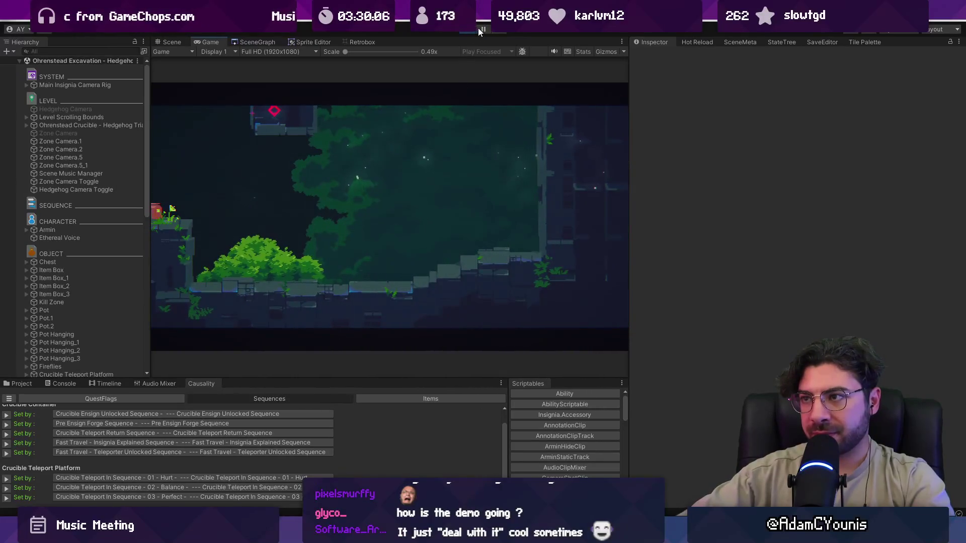
click(482, 29)
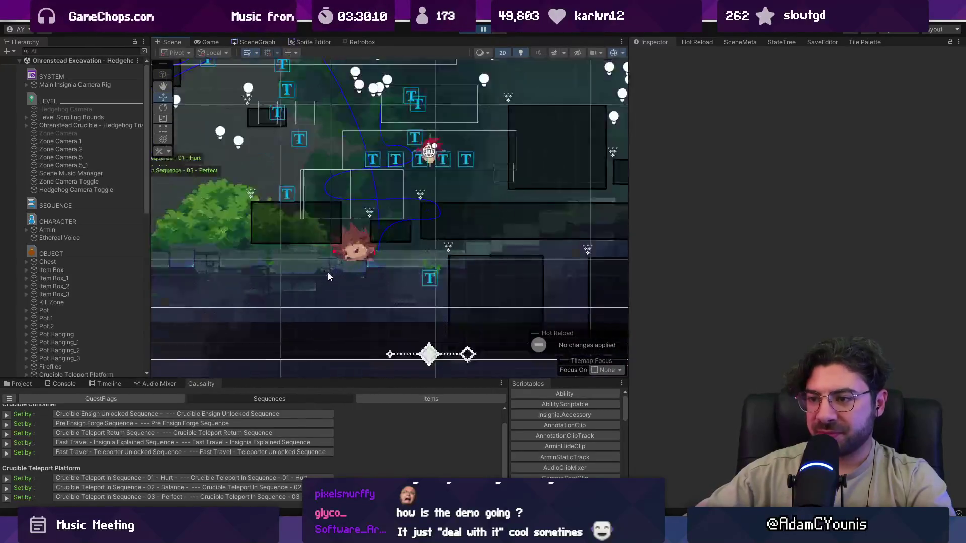
Find and select the Hedgehog, then show its StateTree graph in a widened panel.
drag(382, 216, 425, 183)
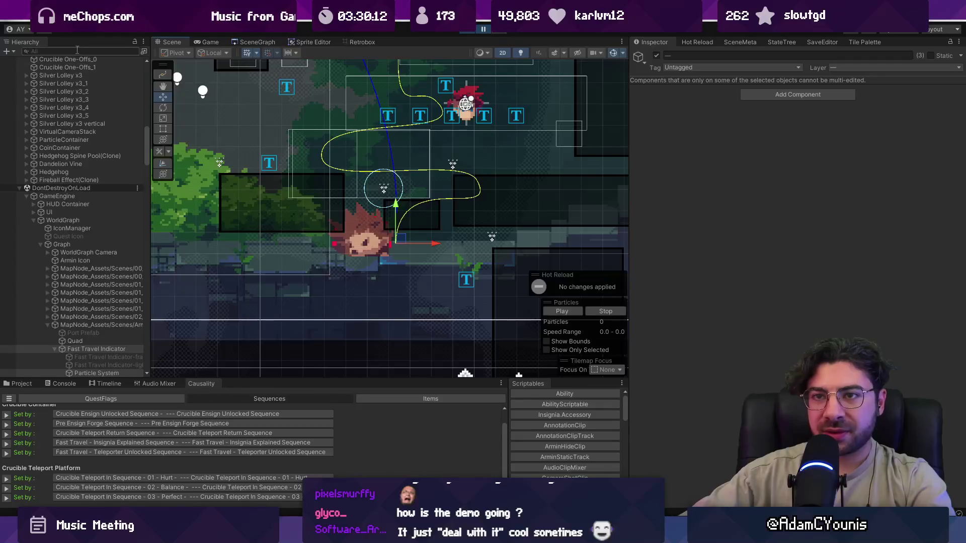
text(hedgehog)
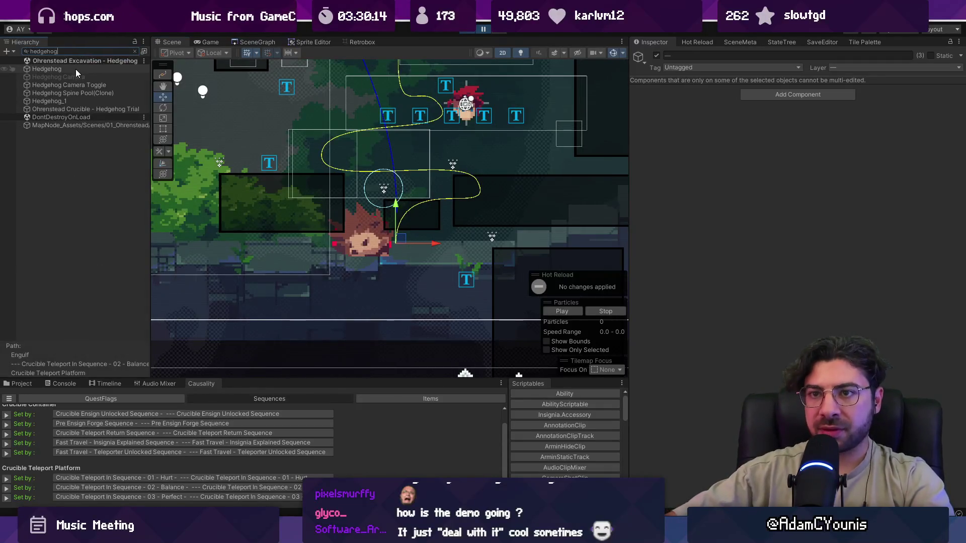
click(77, 70)
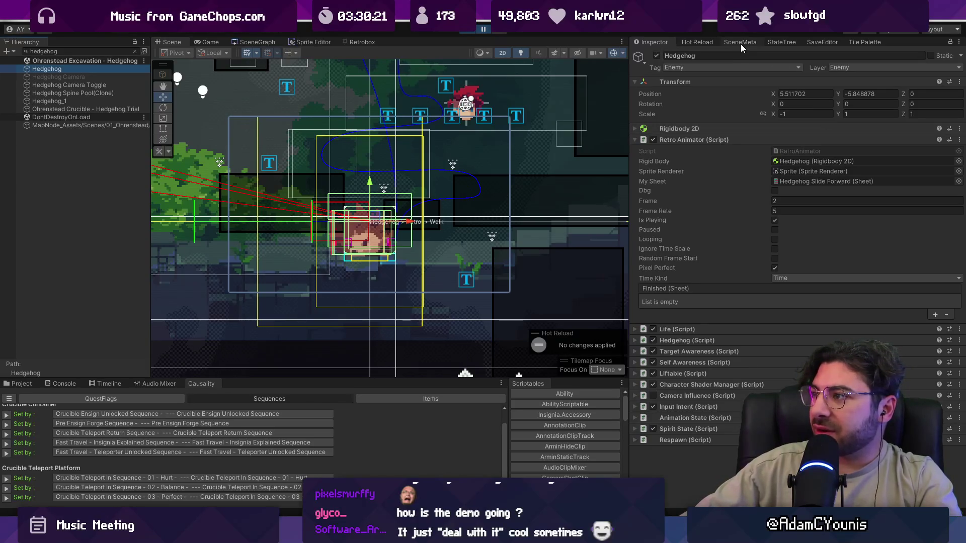
click(776, 41)
drag(629, 135, 212, 197)
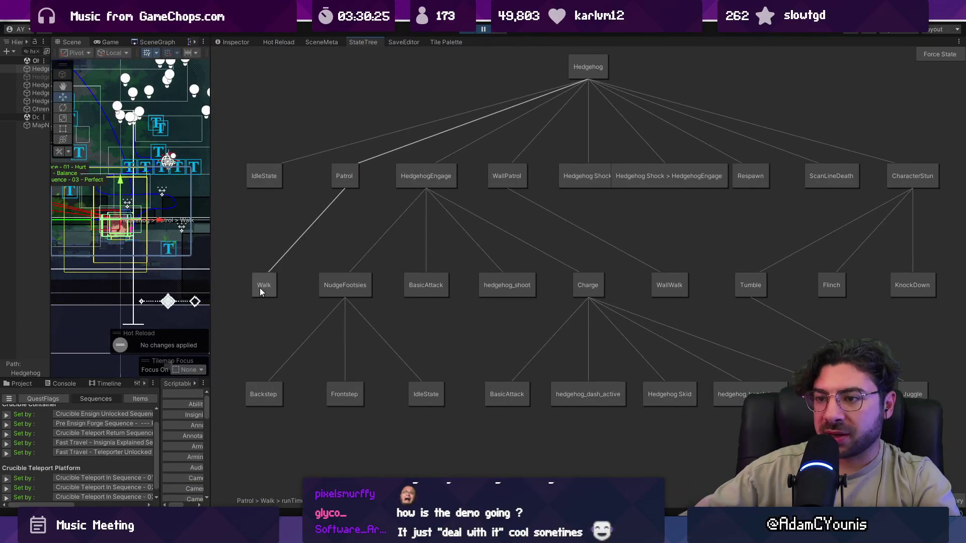
Narrow the StateTree dock, resume the game, reselect the Hedgehog and frame it in the Scene view.
drag(209, 233, 574, 217)
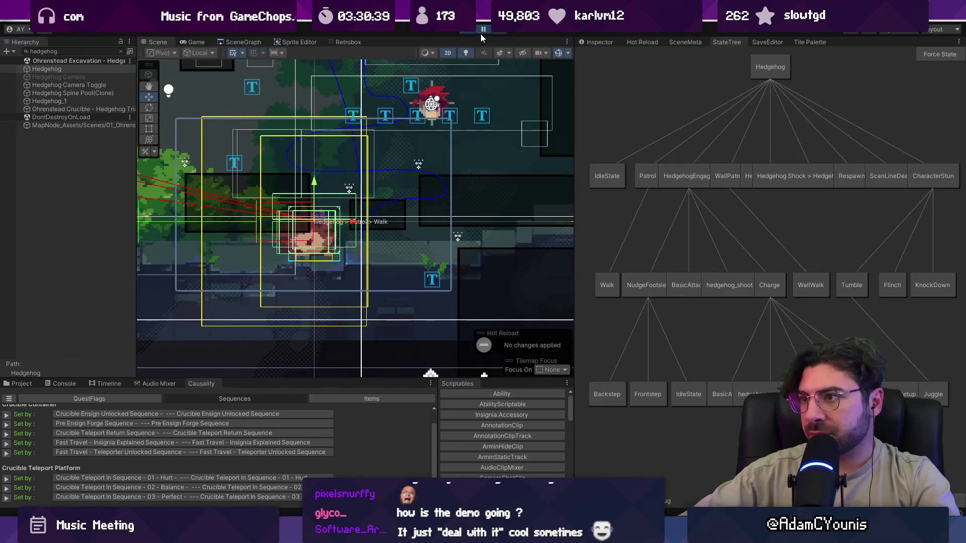
click(481, 31)
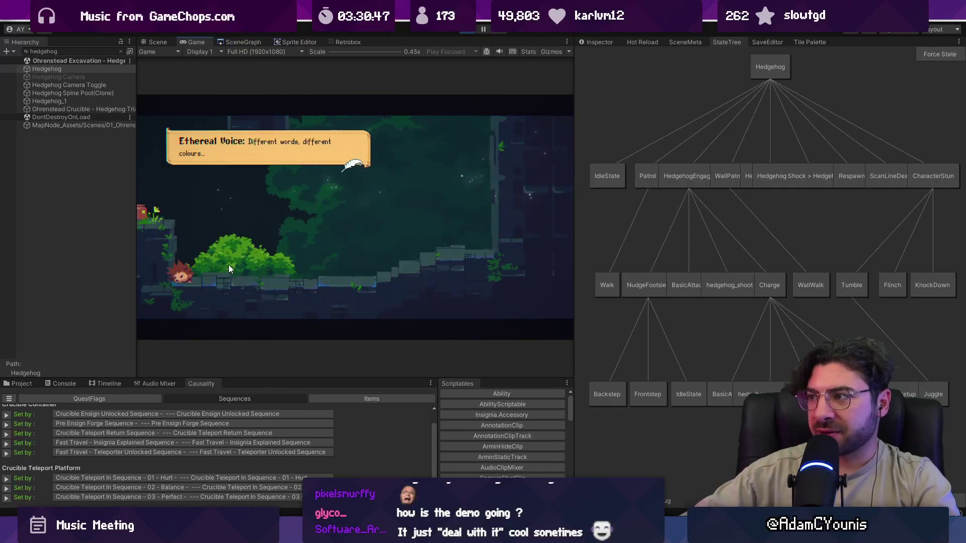
click(71, 75)
click(69, 69)
click(158, 41)
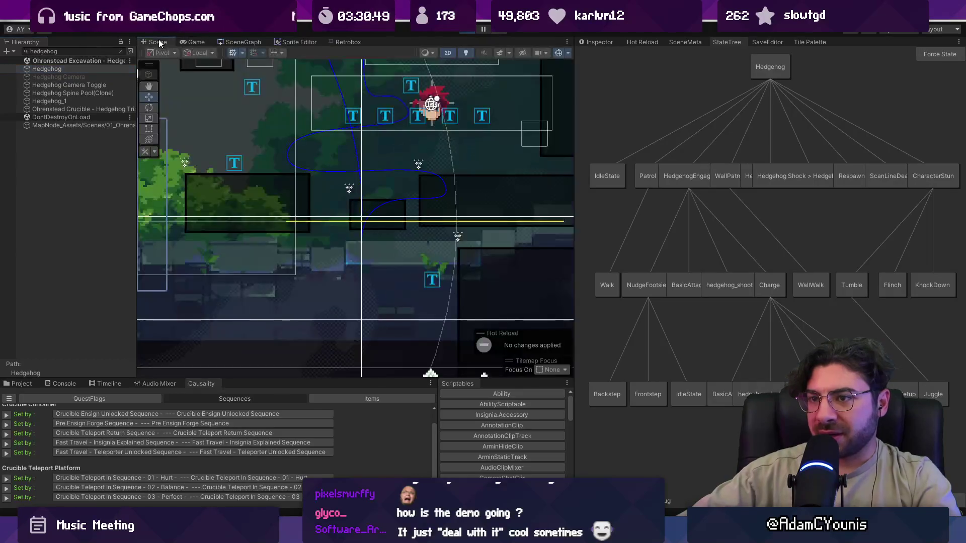
key(f)
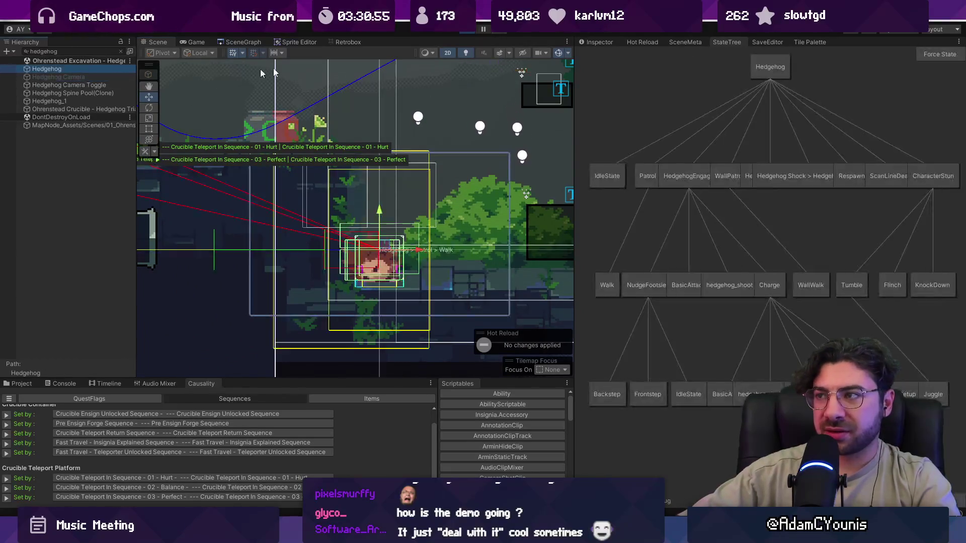
Compare the Hedgehog's components with its Patrol > Walk state tree.
click(595, 42)
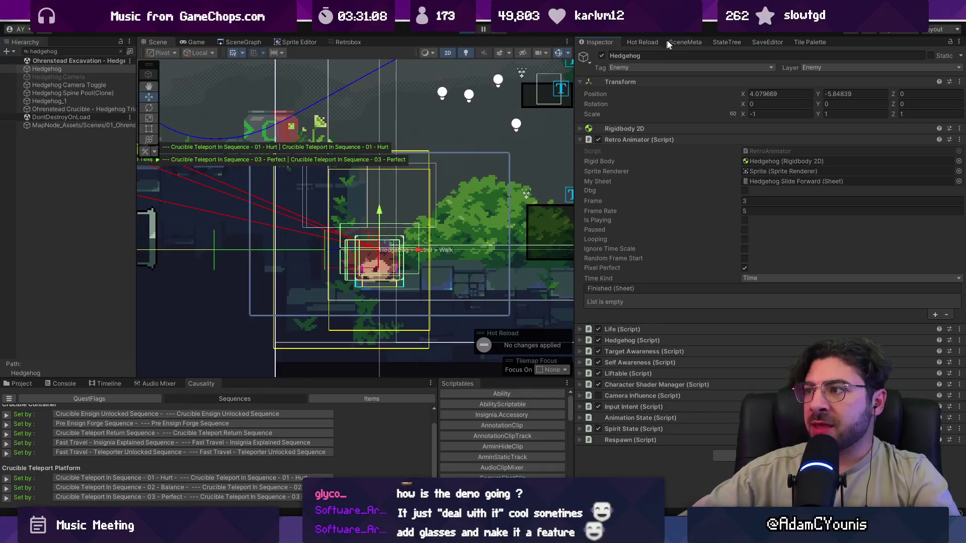
click(731, 43)
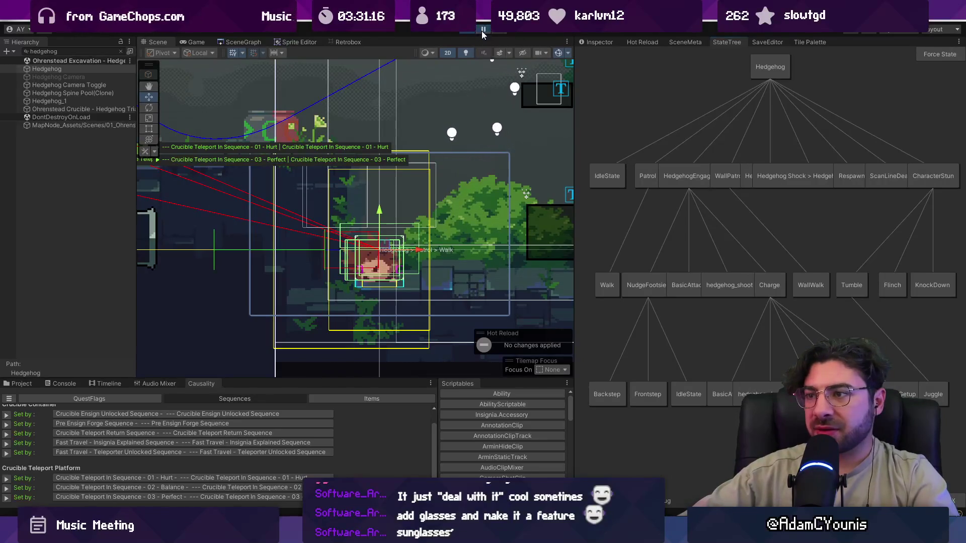
key(alt+Tab)
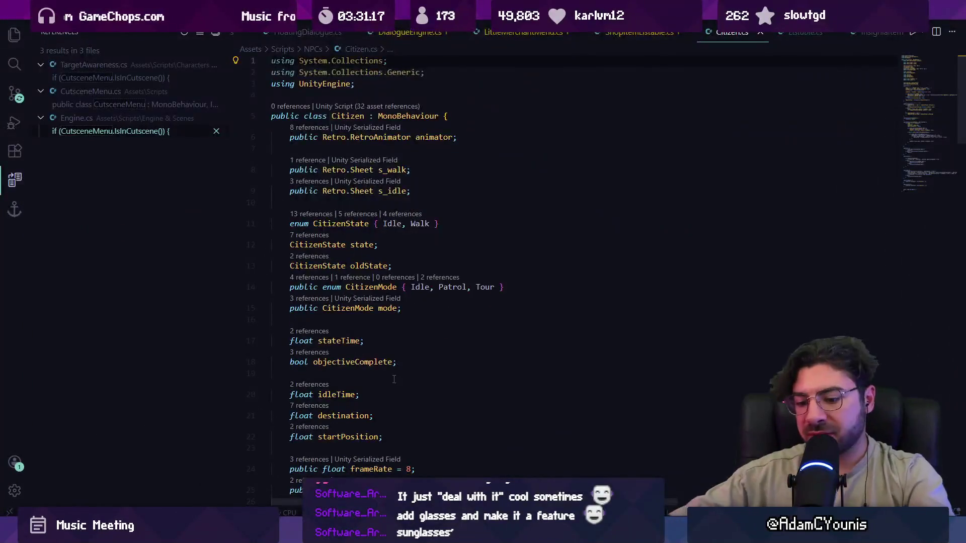
Open StateTreeEditor.cs with the quick file search.
key(ctrl+p)
text(stateTreeEd)
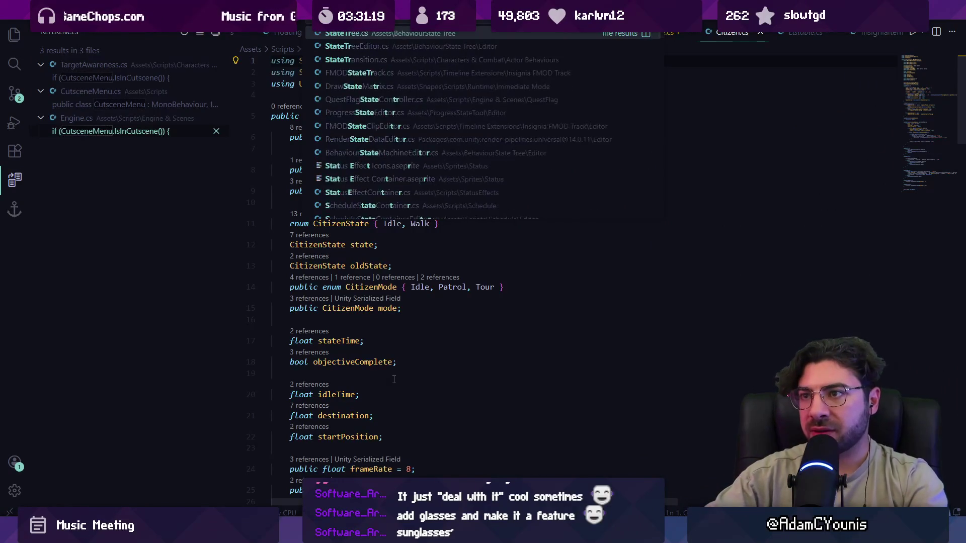
key(Return)
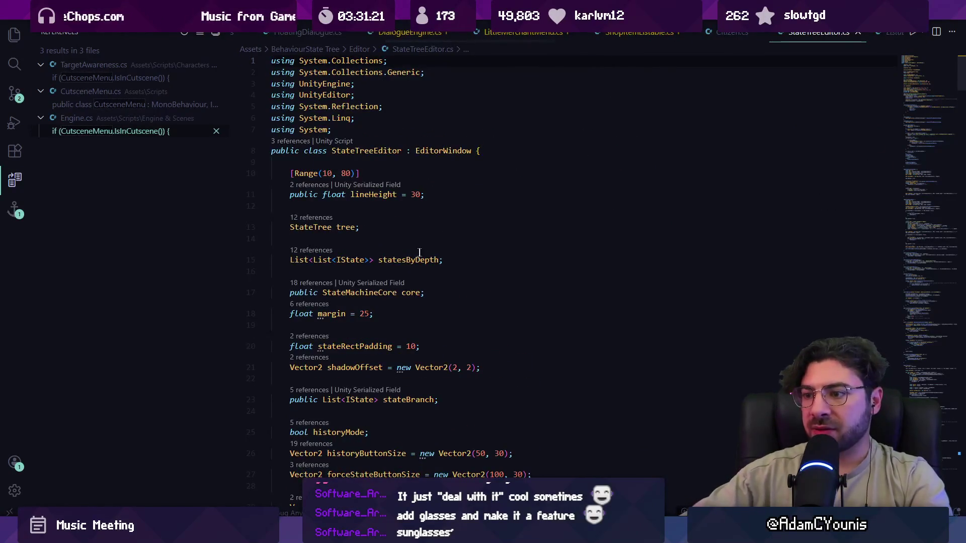
scroll(408, 252, down, 4)
scroll(407, 252, down, 4)
Go to OnGUI and insert a blank line after the BuildTree block, before DrawTree().
key(ctrl+f)
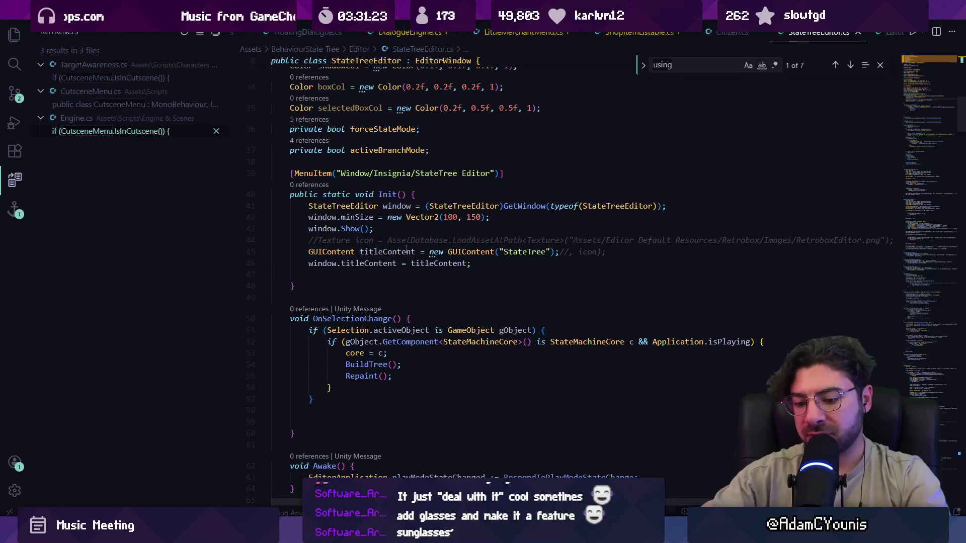
text(OnGUI)
key(Escape)
scroll(429, 278, down, 1)
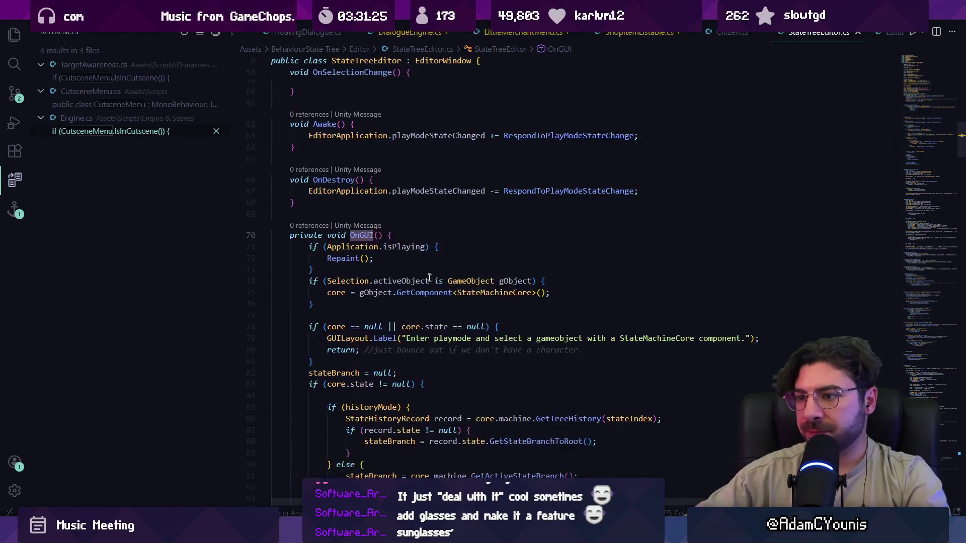
scroll(430, 277, down, 2)
click(356, 203)
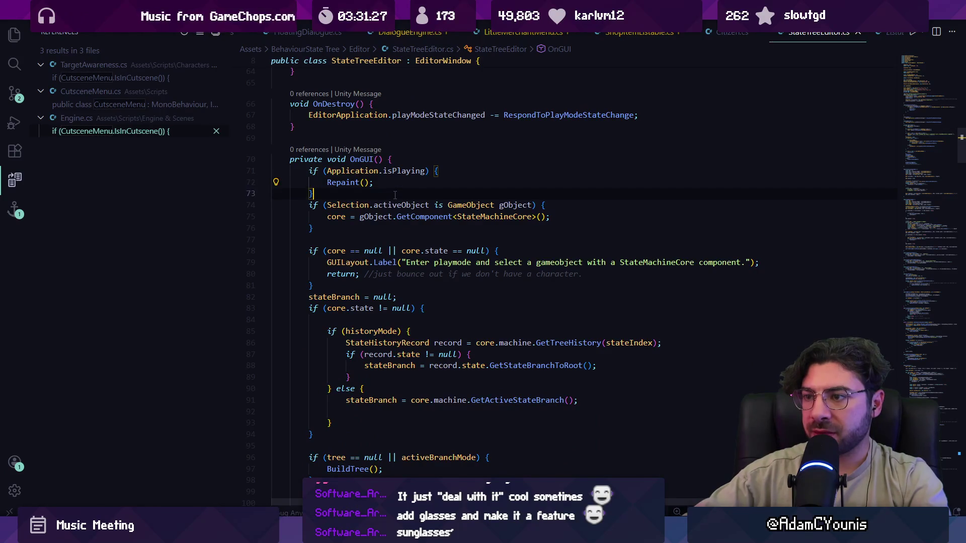
scroll(395, 195, down, 5)
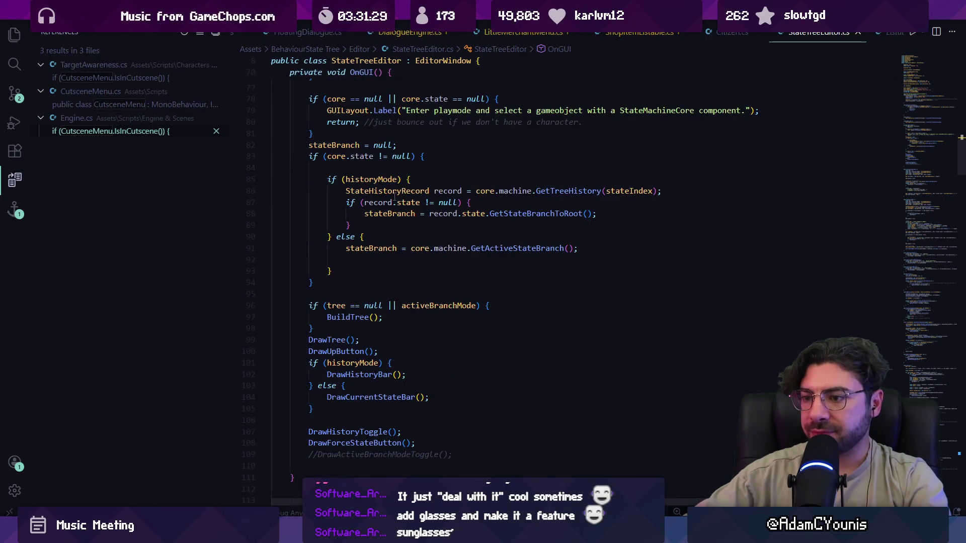
click(339, 341)
key(Return)
key(Return)
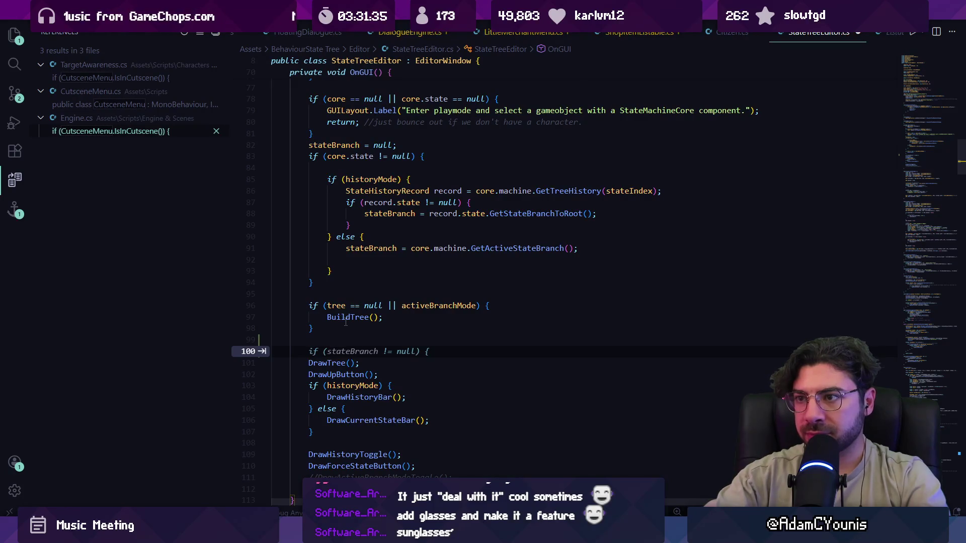
Replace the mistyped GUILayout line with a comment about listing the state branch.
text(GUILAyhout)
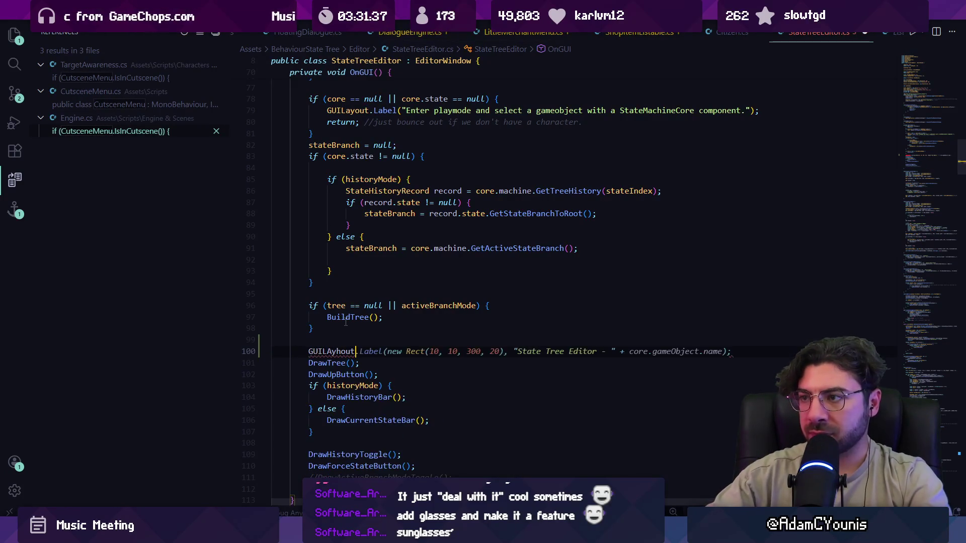
key(shift+Home)
text(//make a )
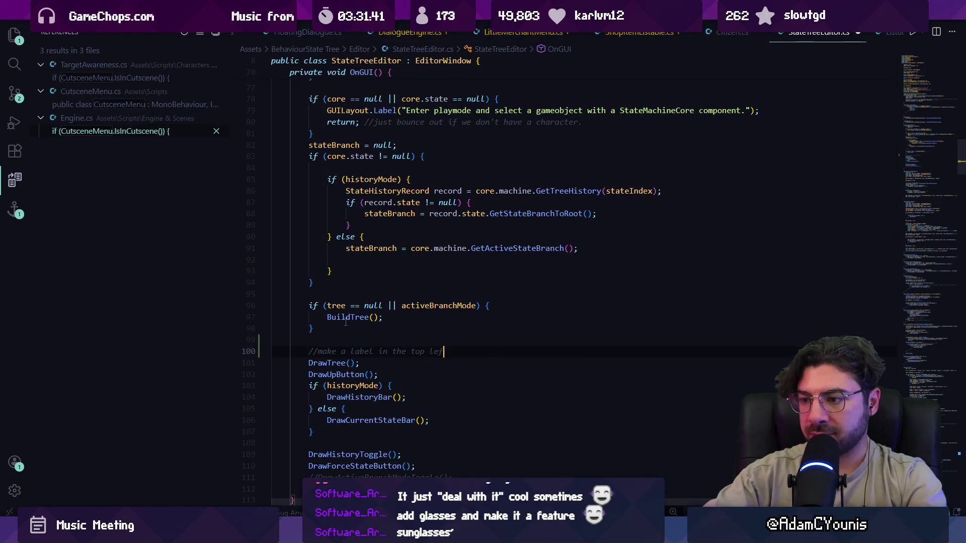
text( li)
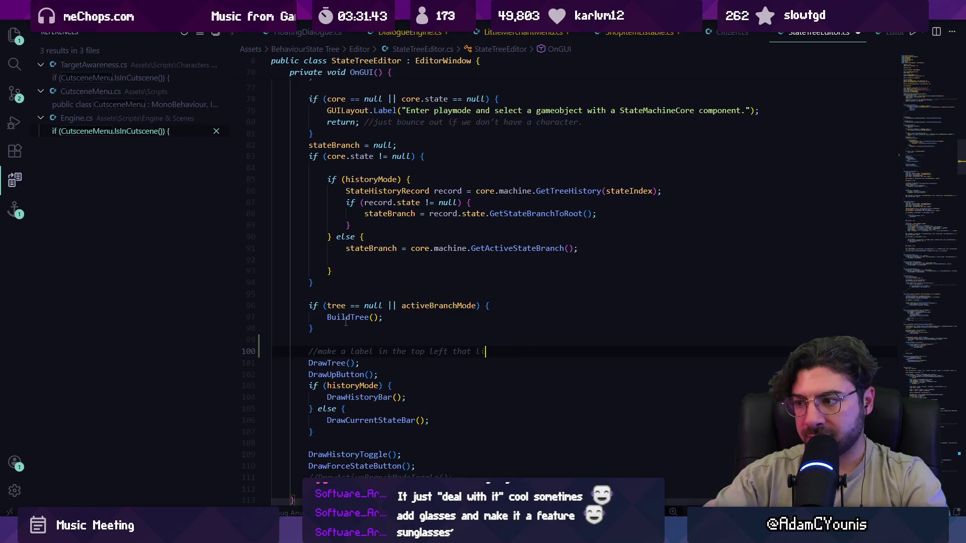
text(urrent)
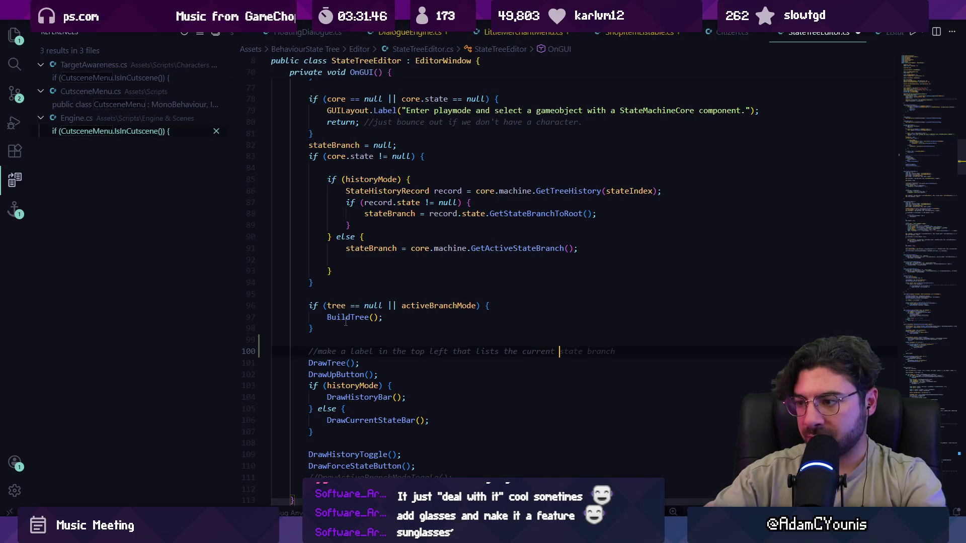
key(Tab)
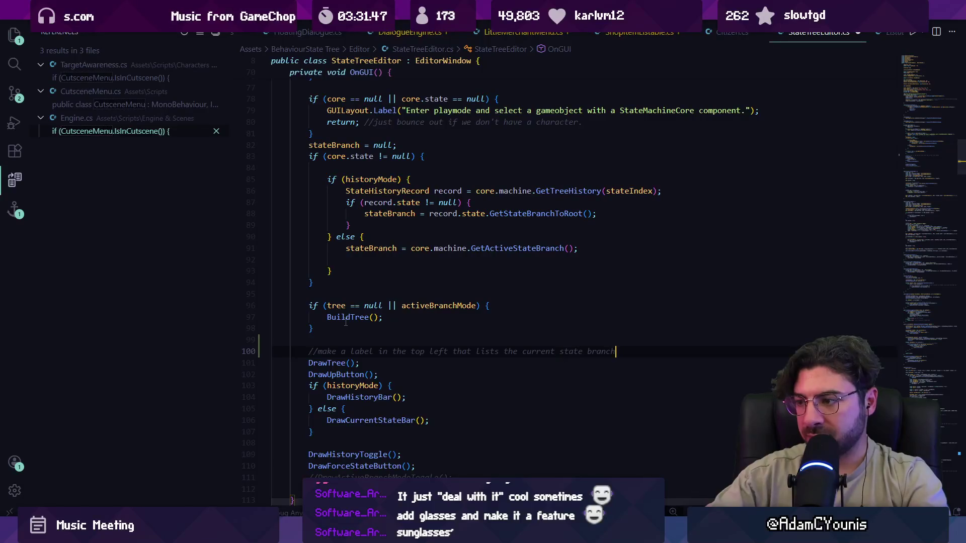
key(Return)
key(Return)
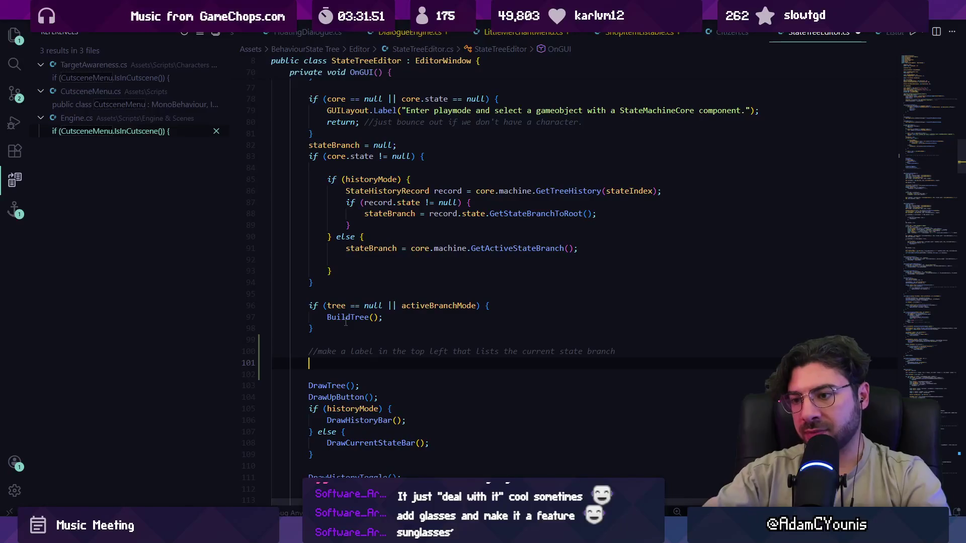
Add a foreach over stateBranch whose body calls GUILayout.Label(s.GetName());.
text(for)
key(Tab)
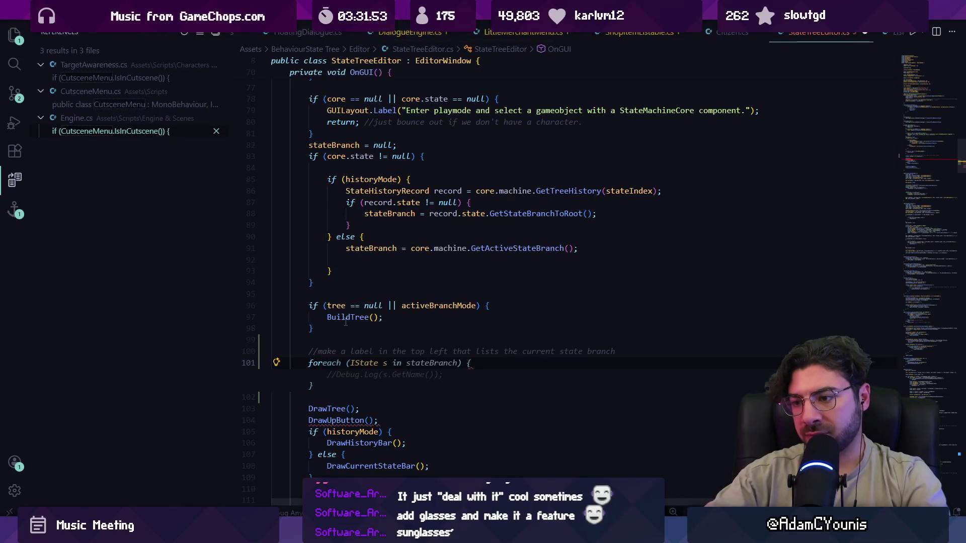
key(Up)
key(Home)
text(GUI)
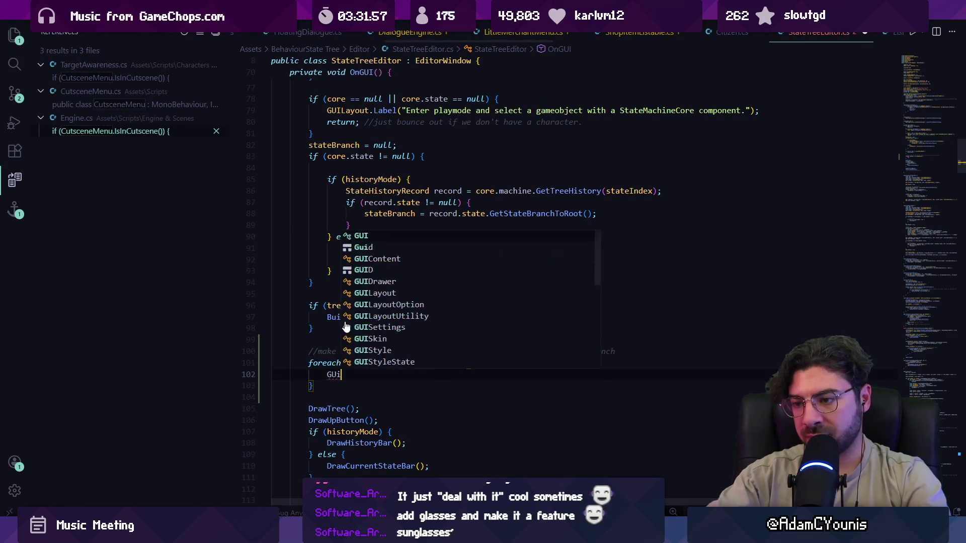
text(Layout.Label(s.GetName());)
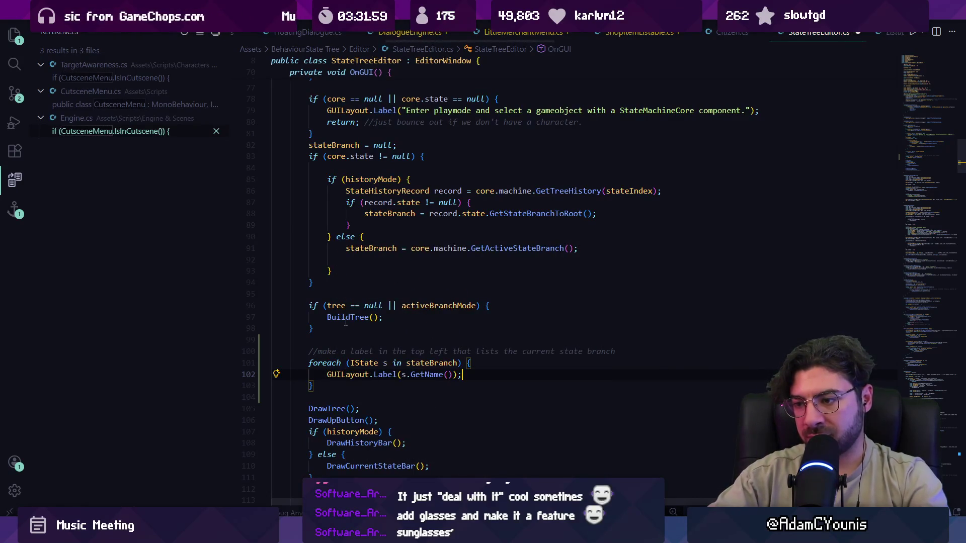
key(ctrl+space)
key(ctrl+shift+space)
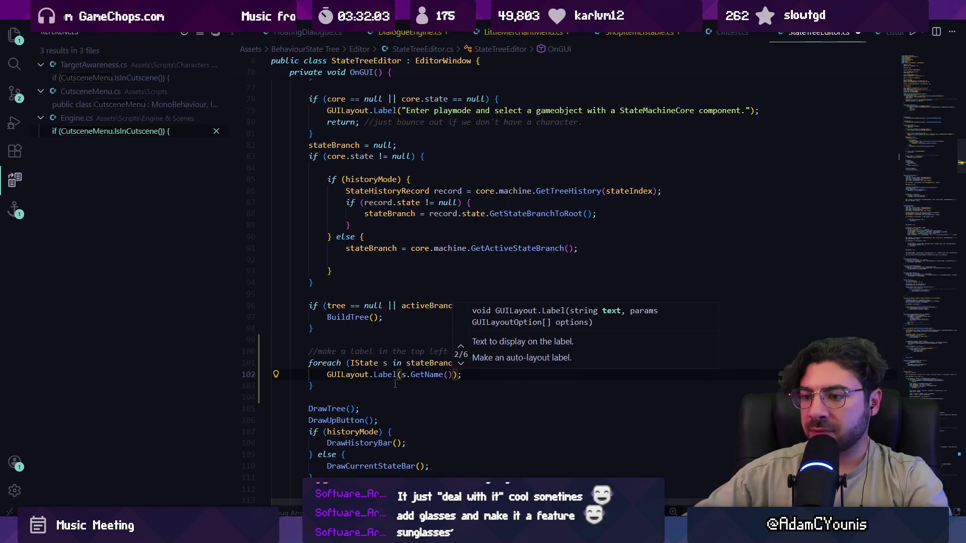
Search the file for GUILayout.
key(ctrl+f)
text(ghui)
key(BackSpace)
key(BackSpace)
key(BackSpace)
text(ui)
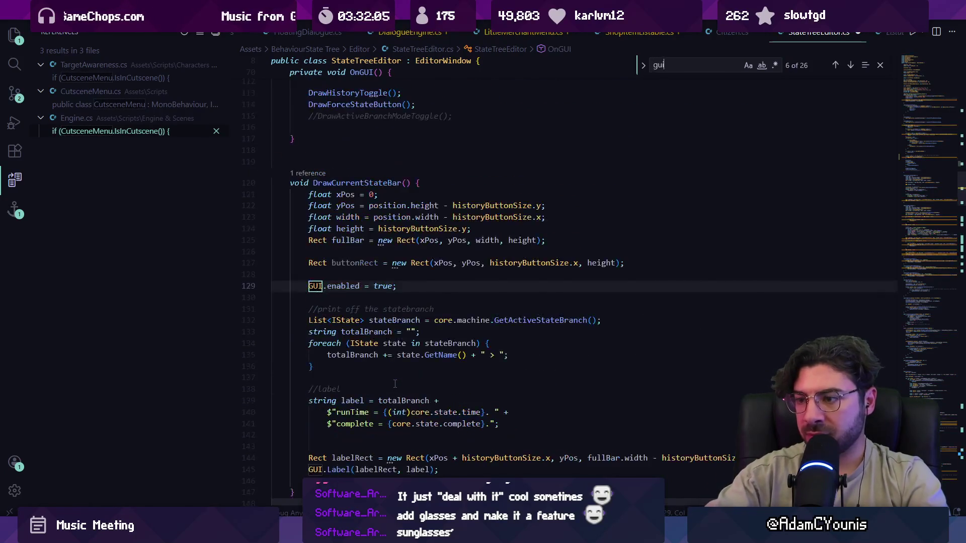
text(ly)
Search for GUIL and check the GUILayout.Label definition from line 79.
key(BackSpace)
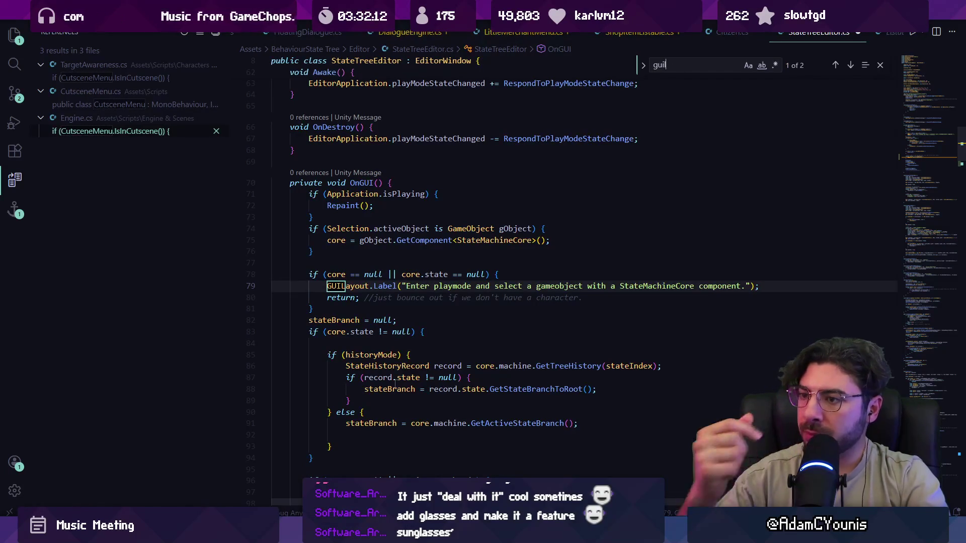
key(ctrl+a)
text(GUIL)
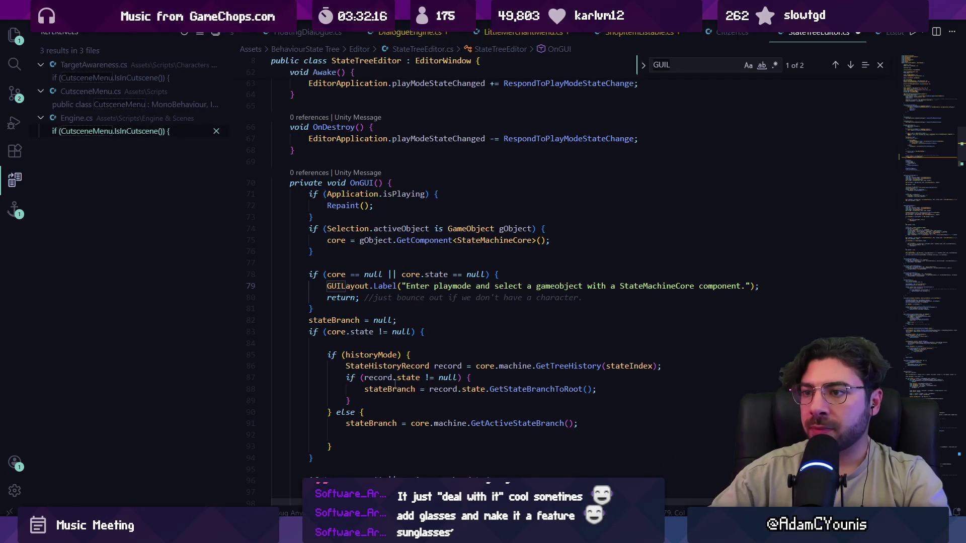
key(Escape)
click(381, 287)
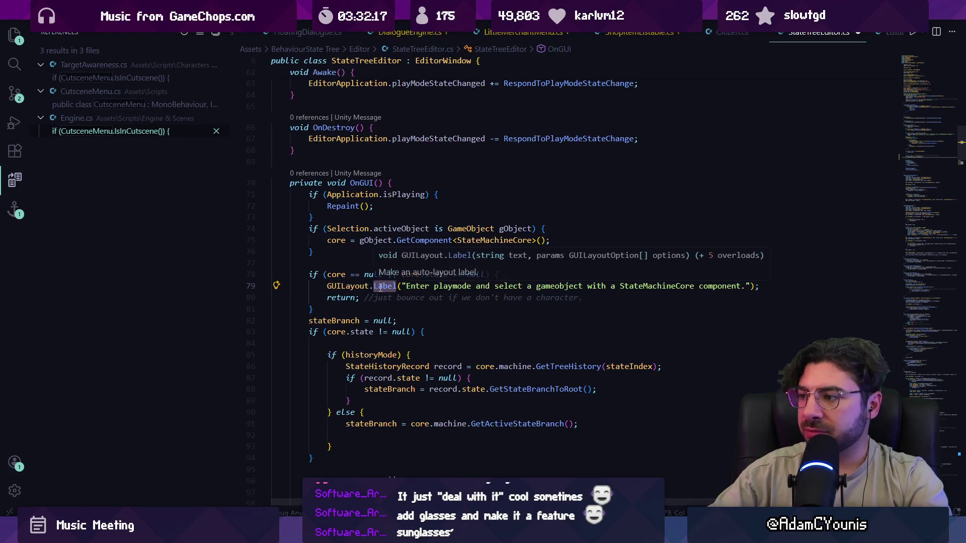
triple_click(380, 287)
click(376, 286)
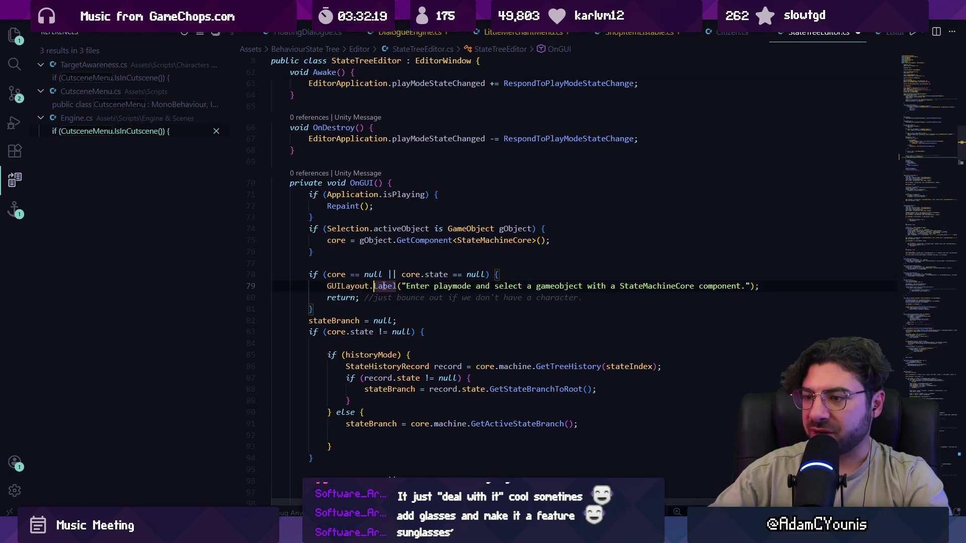
key(F12)
key(alt+Left)
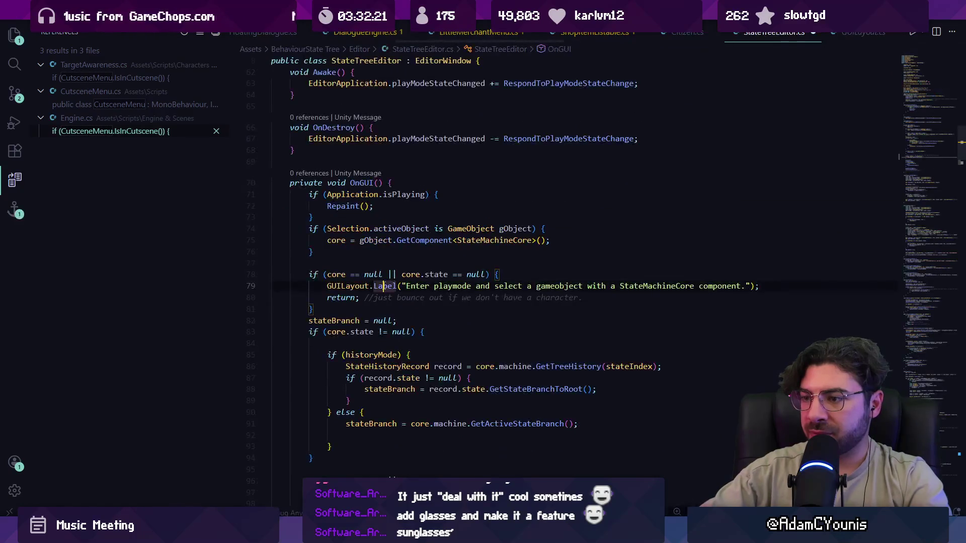
Search the file for EditorGUI label calls and review the code around OnGUI.
key(ctrl+f)
text(edit)
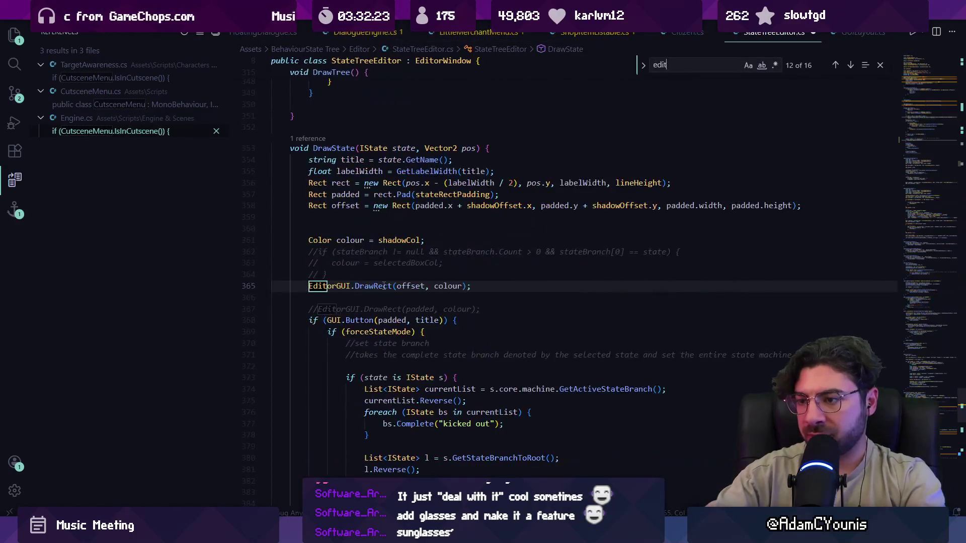
text(orgui.)
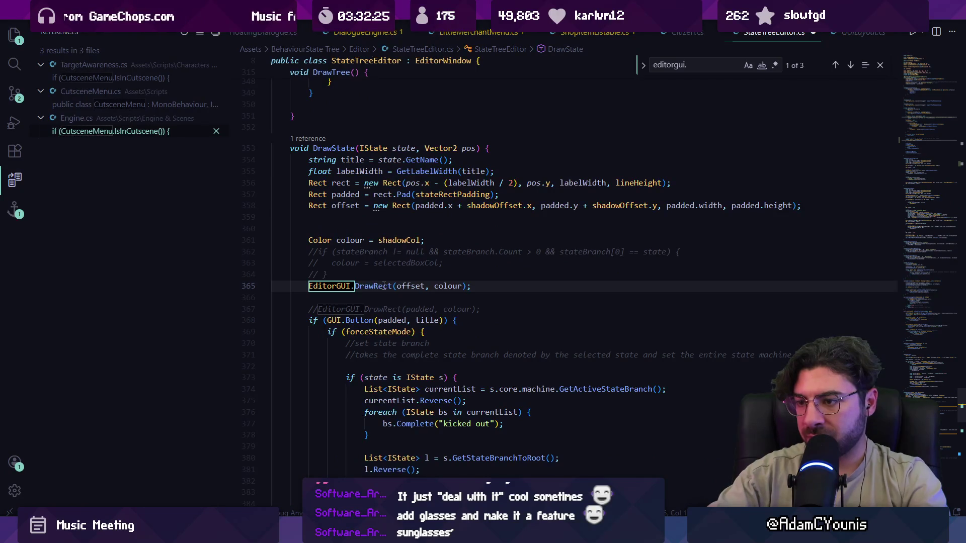
text(label)
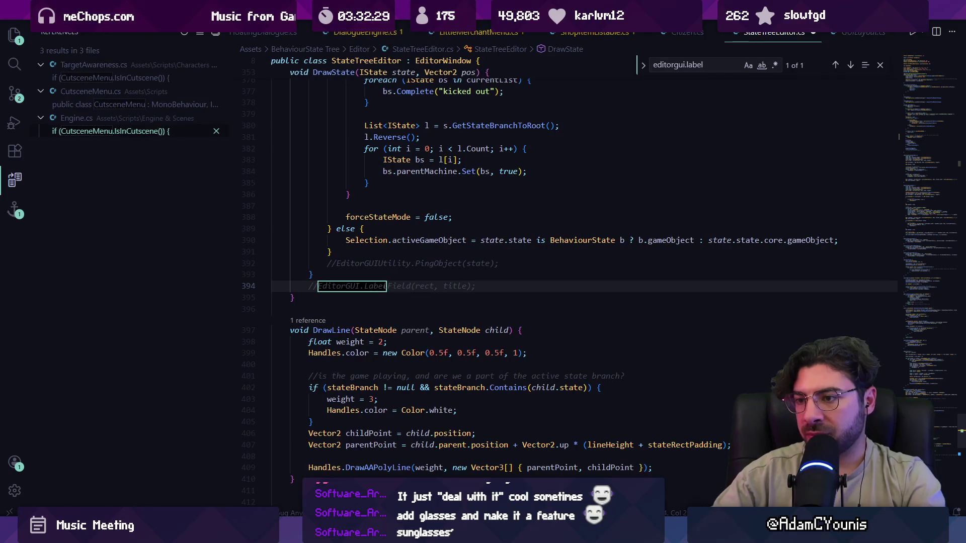
key(Page_Up)
key(Page_Up)
key(Page_Up)
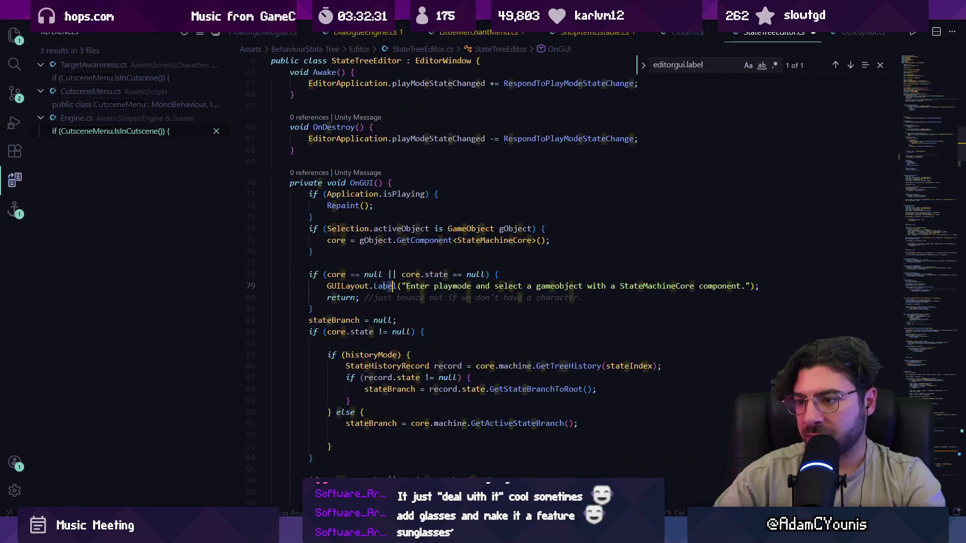
key(Page_Down)
key(Page_Down)
key(Page_Up)
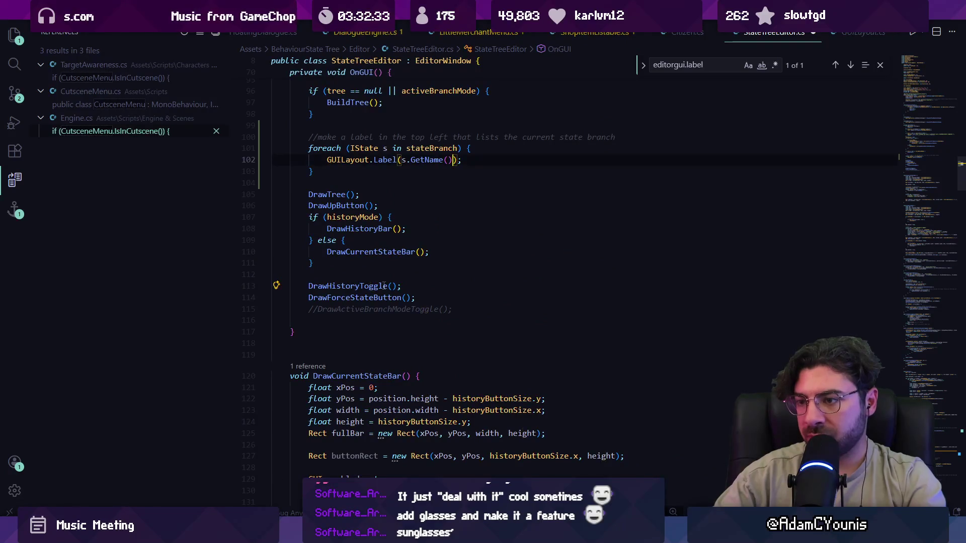
key(Page_Up)
Swap line 102's GUILayout.Label for EditorGUI.LabelField with stacked 20-pixel Rect rows, then save.
key(Page_Down)
key(End)
key(ctrl+shift+Left)
key(ctrl+shift+Left)
key(ctrl+shift+Left)
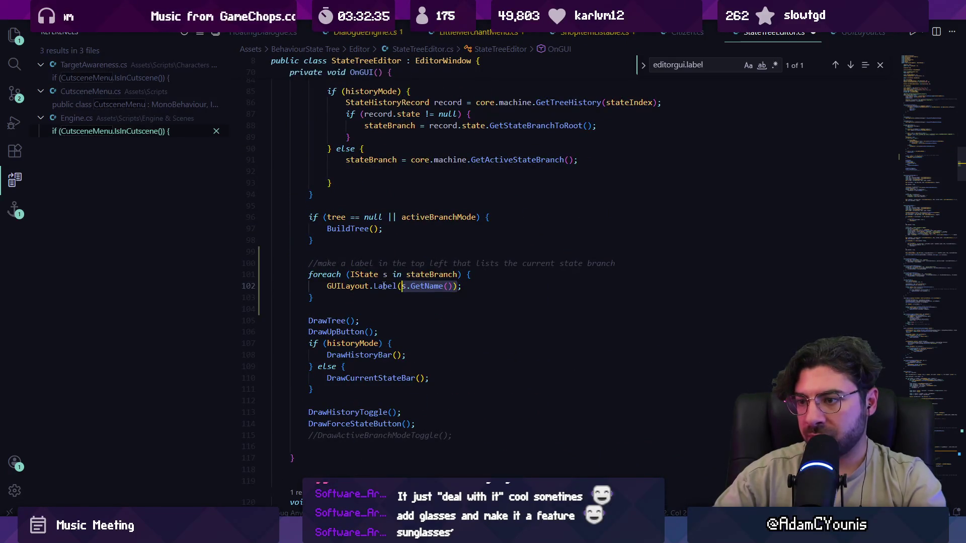
key(BackSpace)
text(edi)
text(torgui)
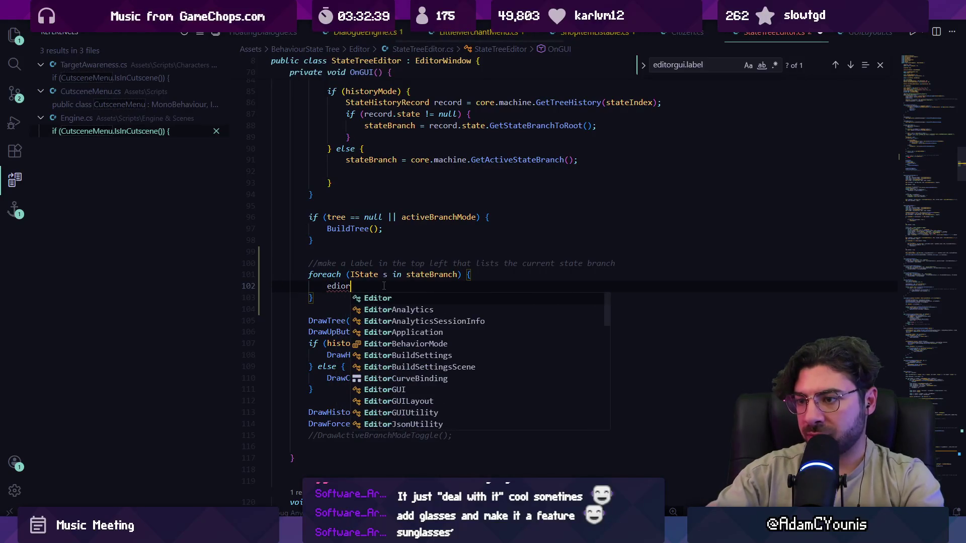
text(.)
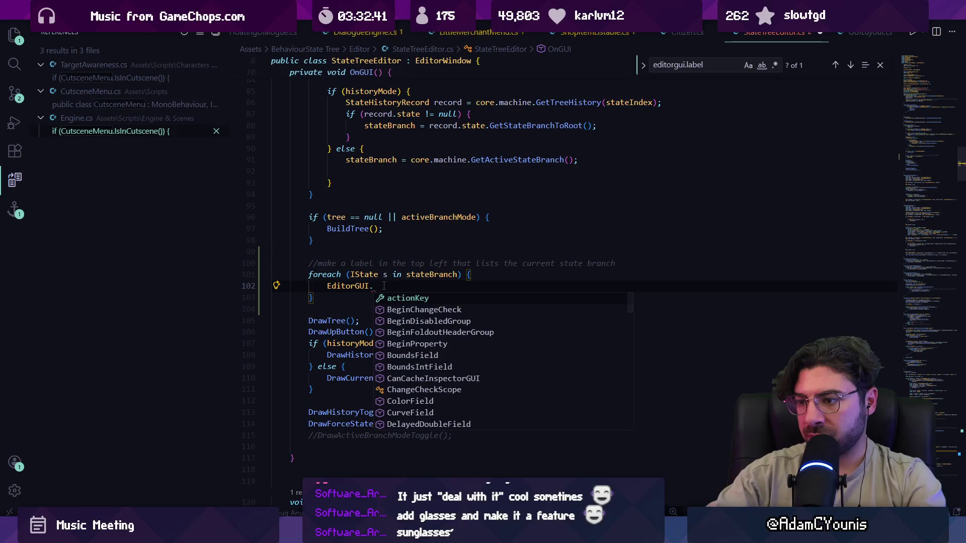
text(label)
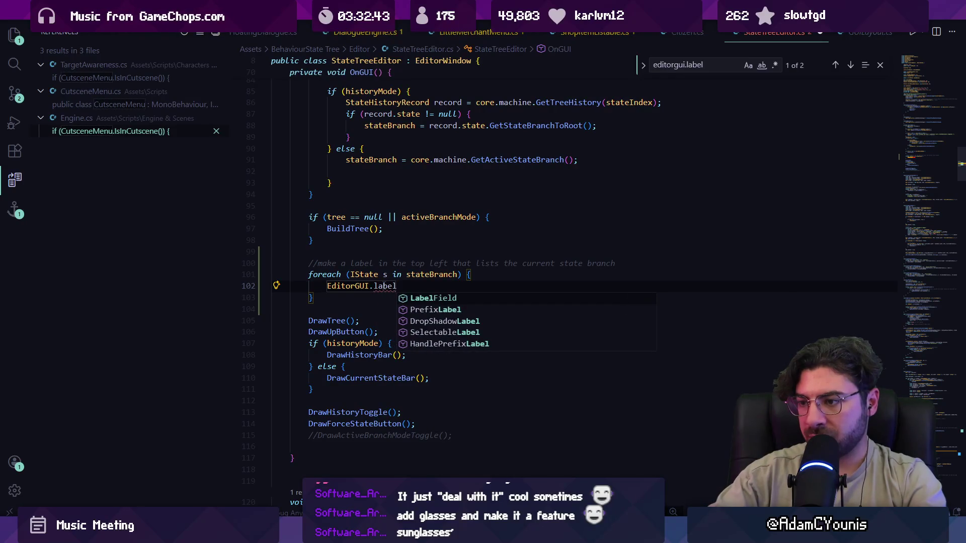
key(Tab)
key(Tab)
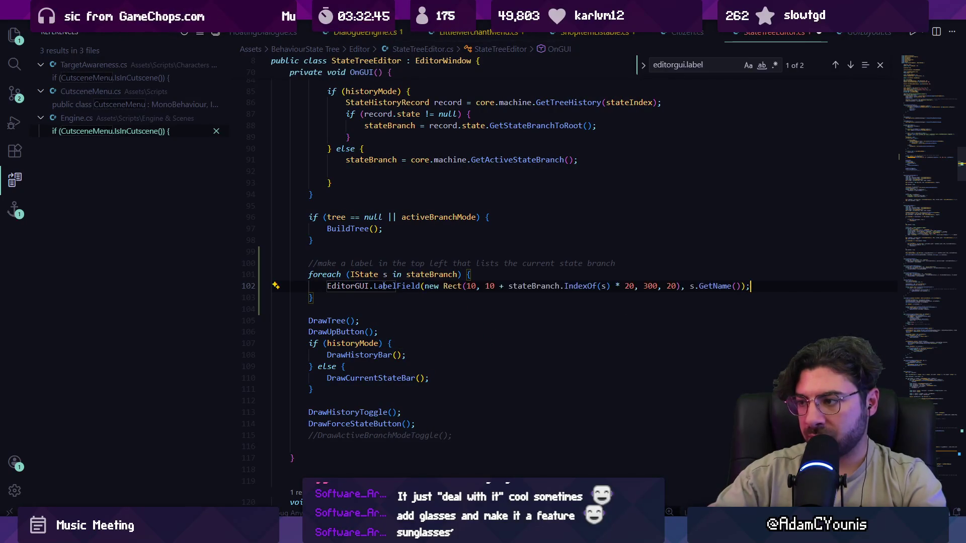
key(ctrl+s)
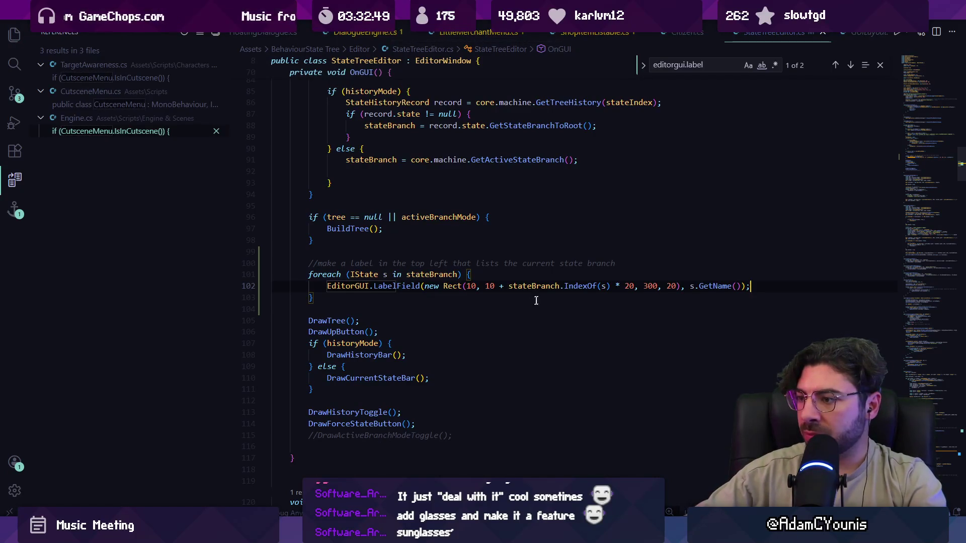
Clear Unity's Console and open the NullReferenceException source at StateTreeEditor.cs line 101.
mouse_move(306, 533)
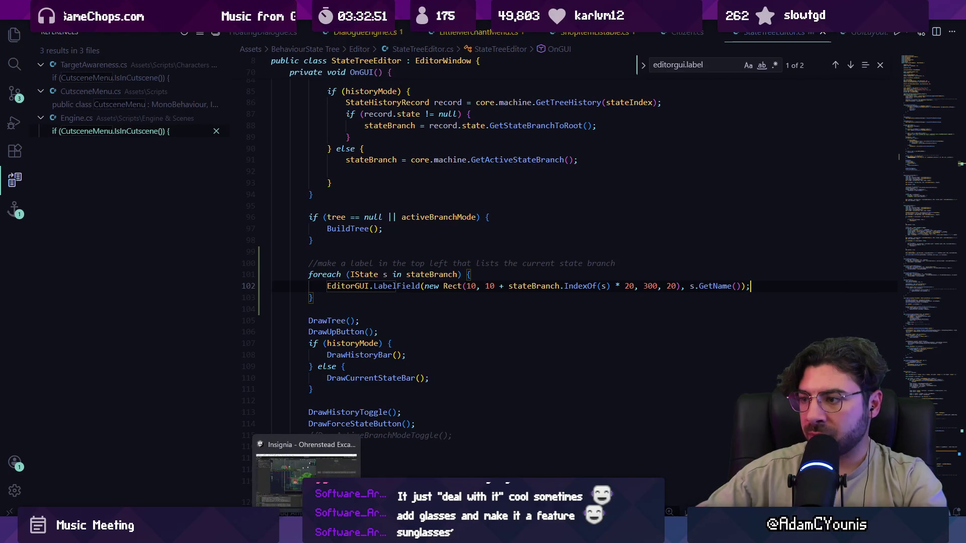
click(307, 478)
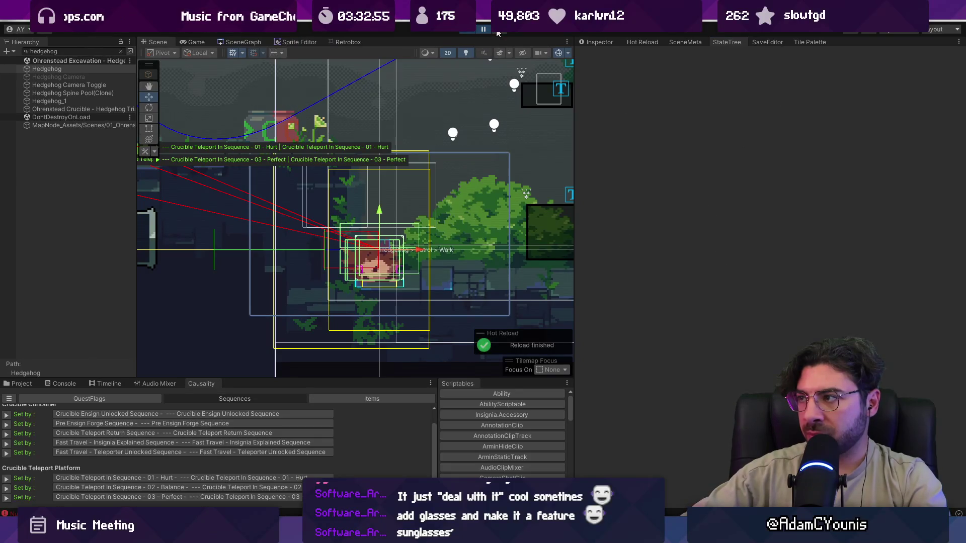
click(151, 513)
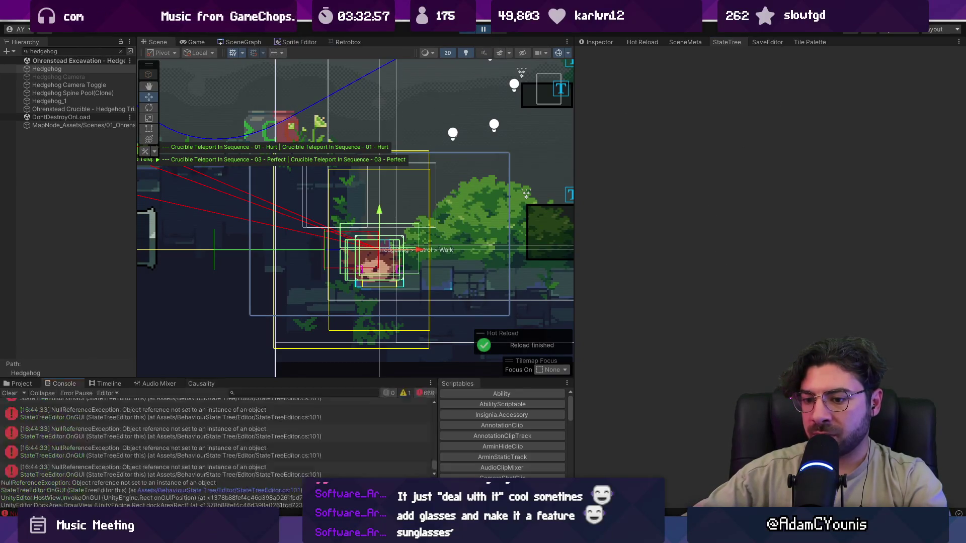
click(11, 394)
double_click(56, 406)
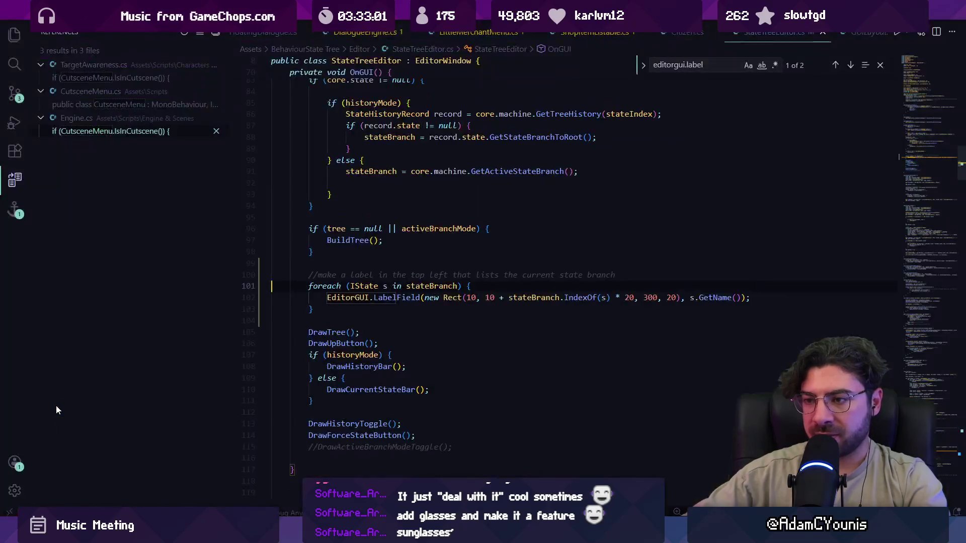
Inspect the IState, stateBranch and LabelField code on lines 101-102, then recheck Unity.
click(362, 285)
click(421, 286)
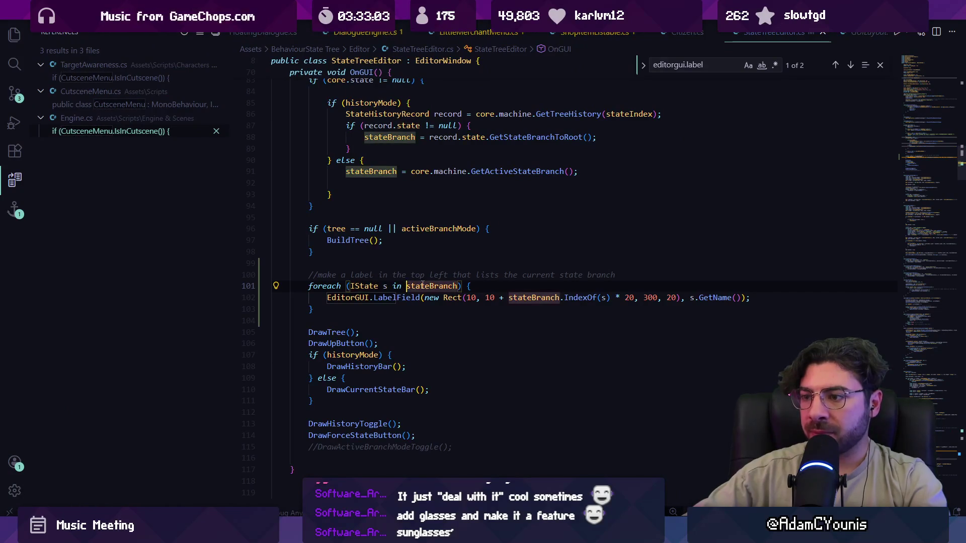
click(387, 298)
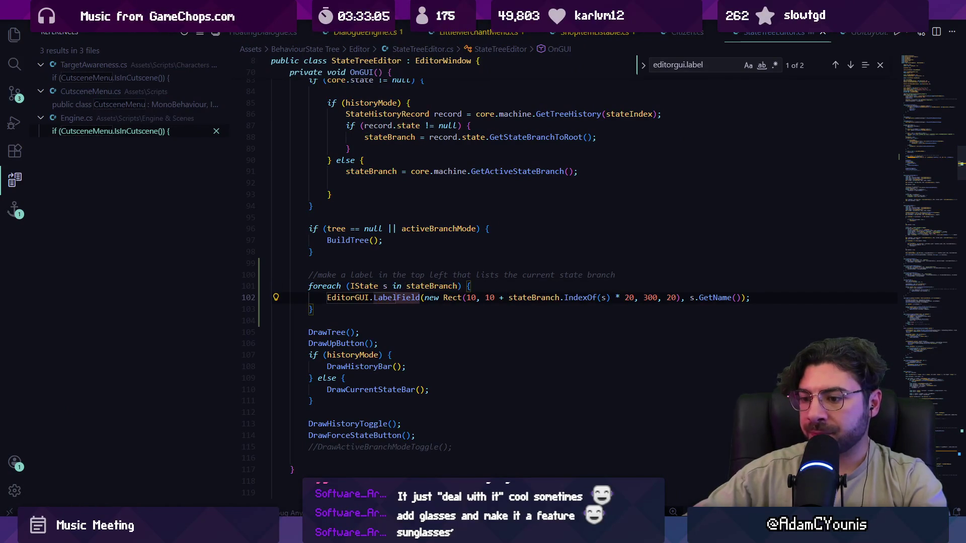
key(alt+Tab)
key(alt+Tab)
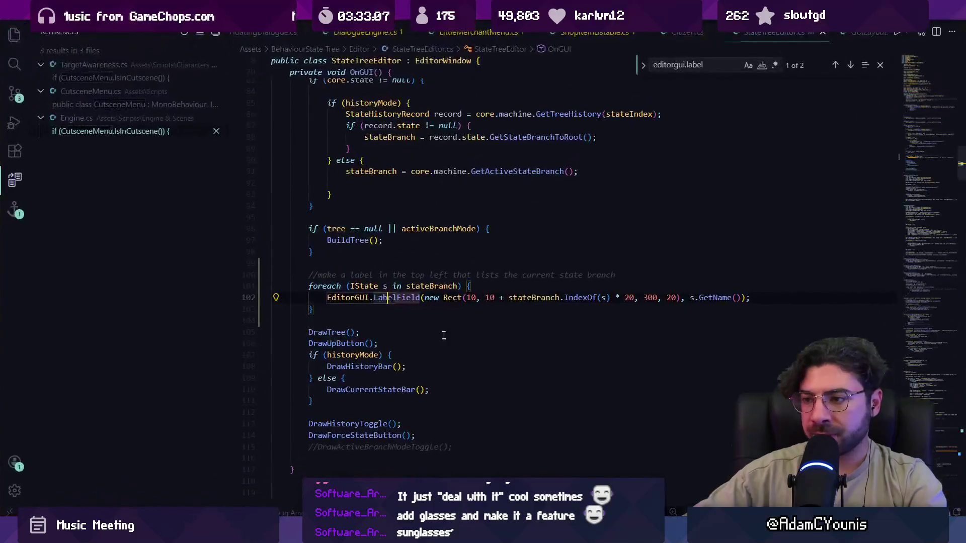
Wrap the foreach in an if (stateBranch != null) block and save.
click(351, 286)
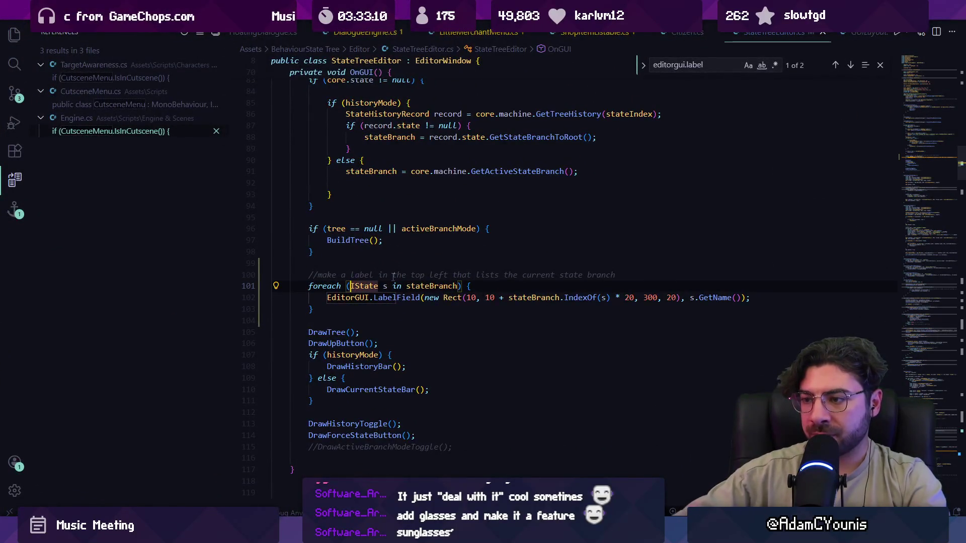
text(if)
key(Tab)
key(ctrl+z)
key(ctrl+z)
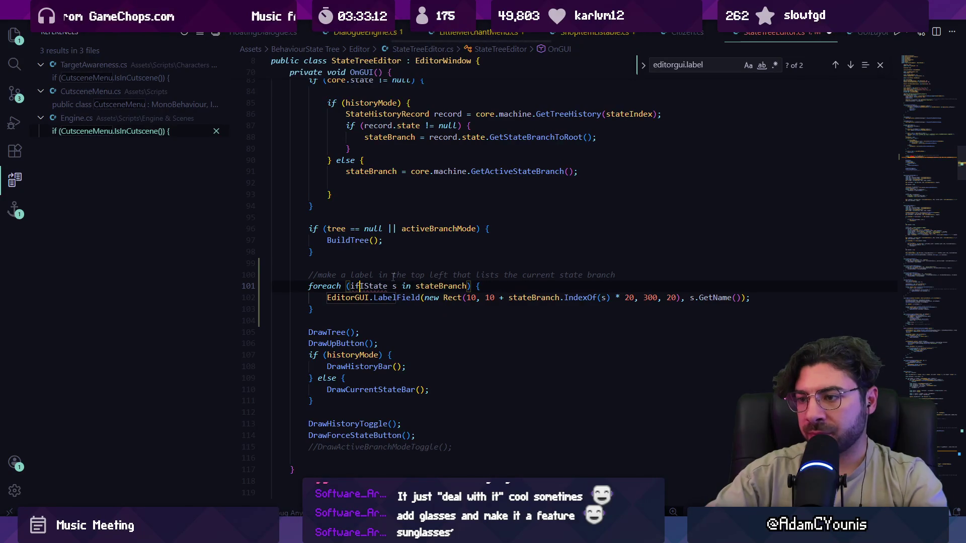
key(ctrl+z)
key(ctrl+z)
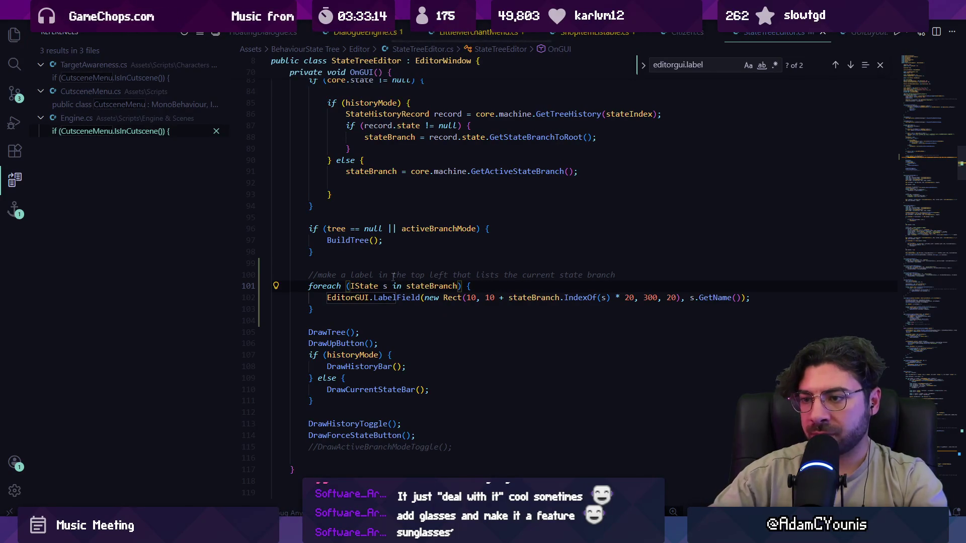
text(if())
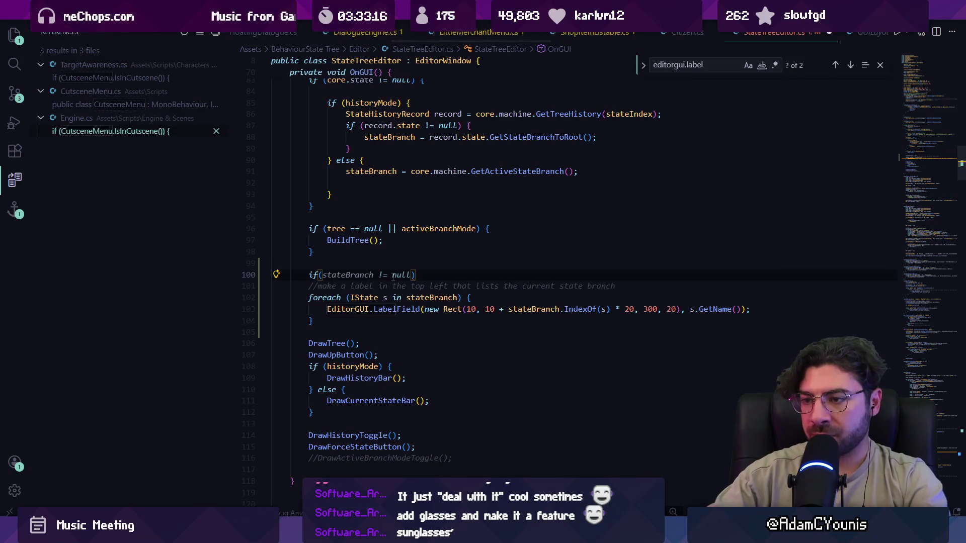
text(stateBranch)
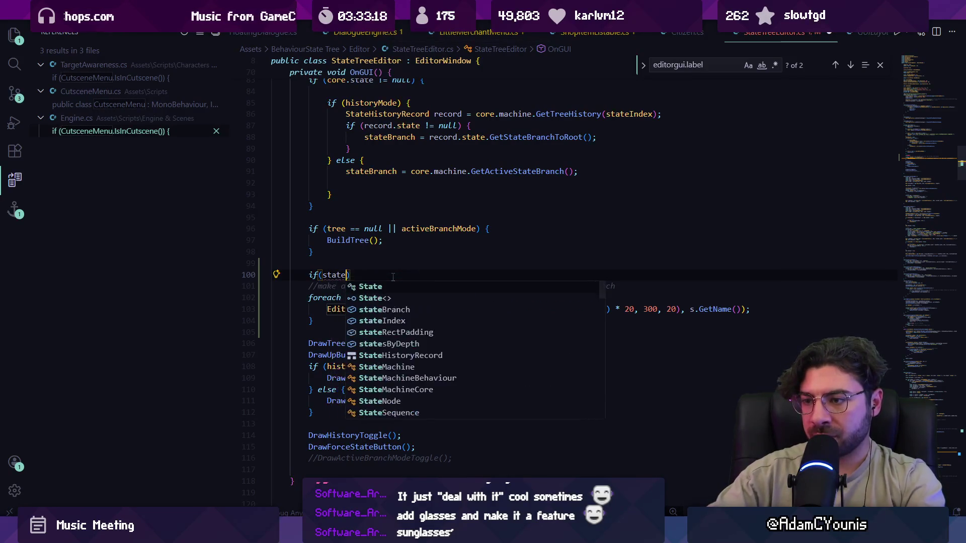
text( != null) {)
key(Return)
key(alt+Down)
key(alt+Down)
key(alt+Down)
key(ctrl+s)
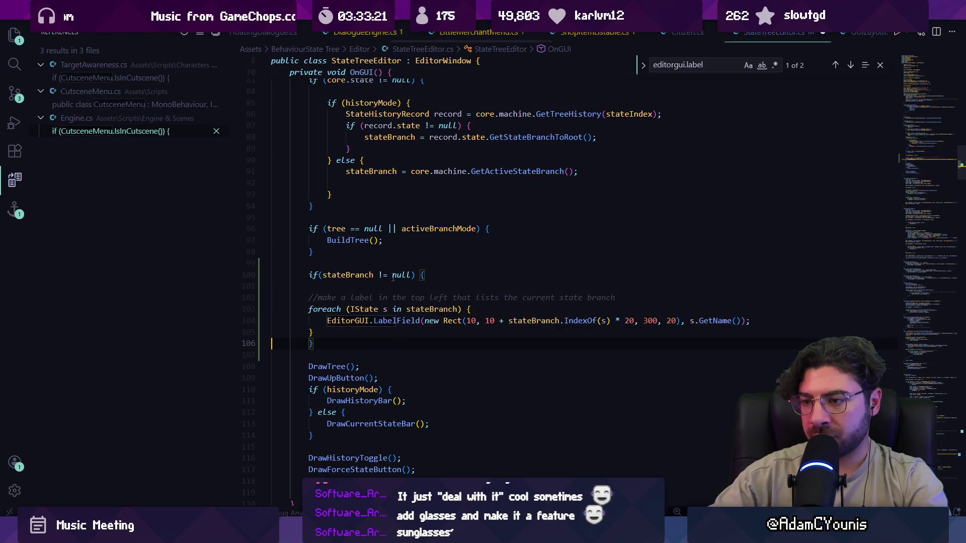
key(Up)
key(Up)
key(Up)
key(BackSpace)
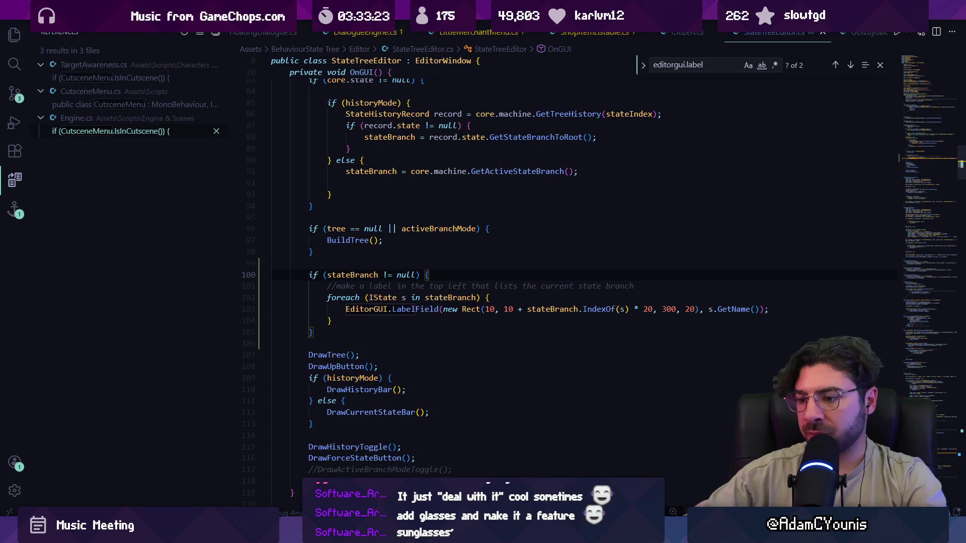
key(alt+Tab)
key(alt+Tab)
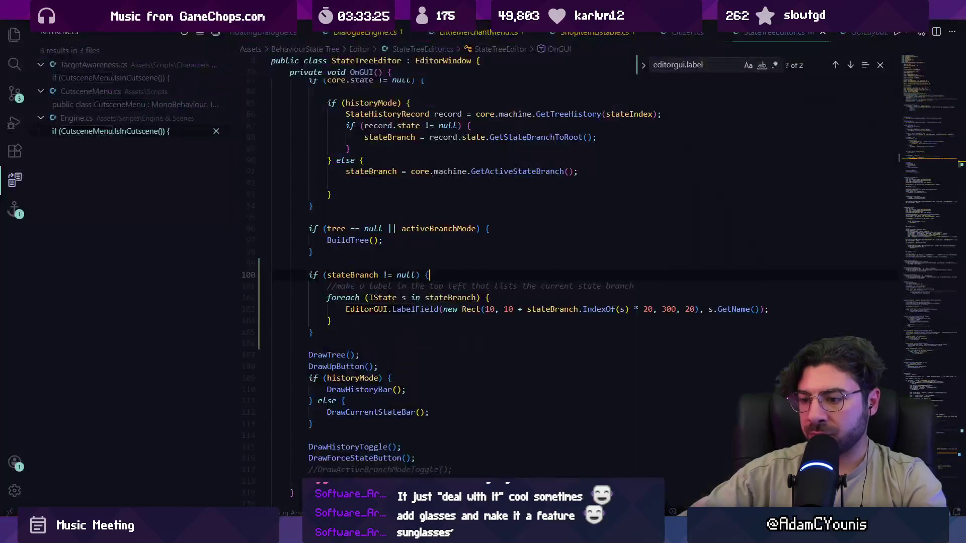
Try extending the null check with extra conditions such as stateBranch.Count > 0.
key(Left)
key(Left)
text(&& s)
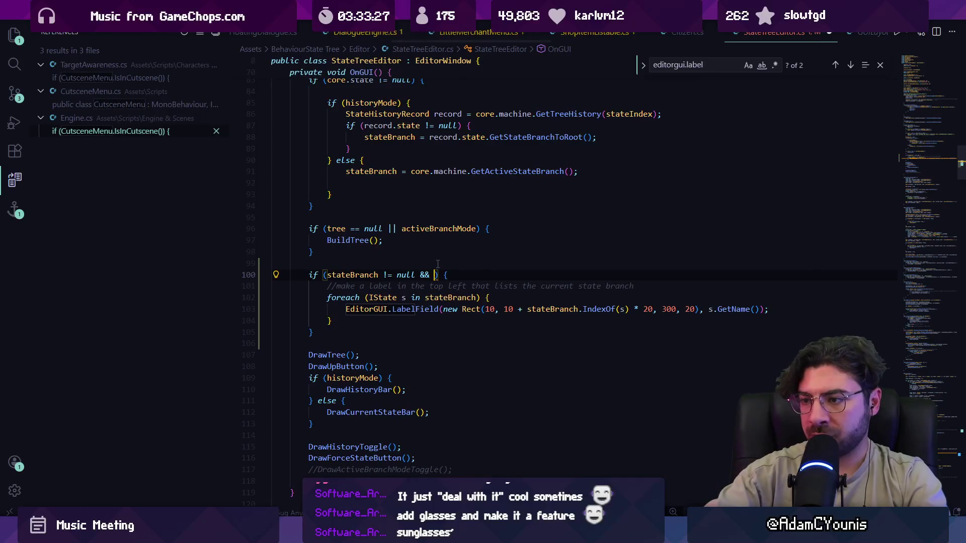
key(Escape)
text(tateBranch.Count > 0)
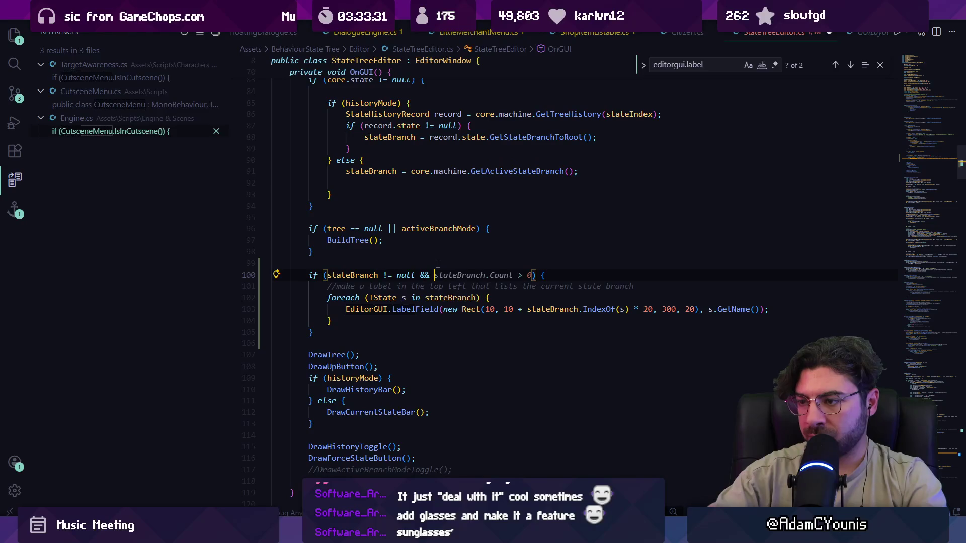
key(BackSpace)
text(&& state)
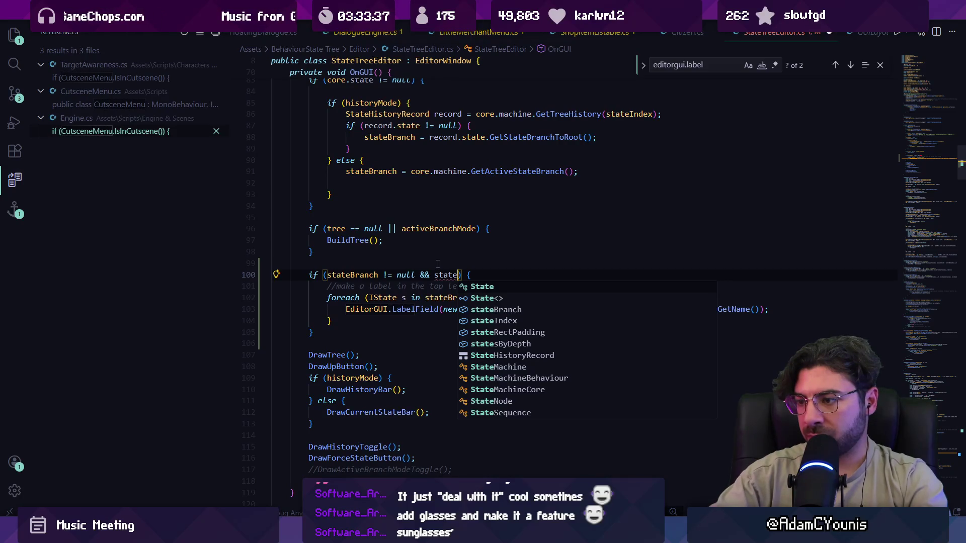
key(BackSpace)
key(BackSpace)
key(BackSpace)
text(current)
key(ctrl+Left)
key(ctrl+Delete)
text(stateBranch.Count > 0)
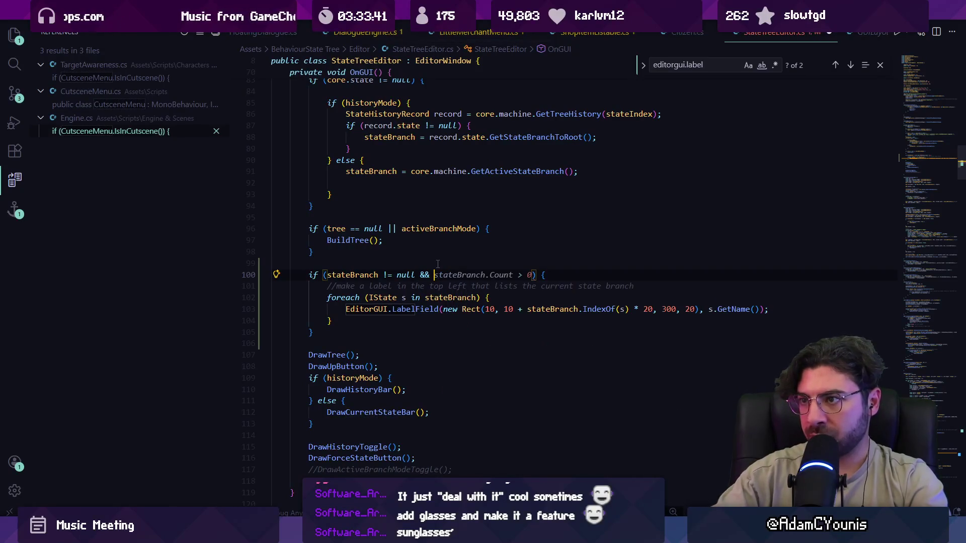
Make line 100's condition also require core.state != null and save.
scroll(493, 247, up, 15)
scroll(553, 227, up, 10)
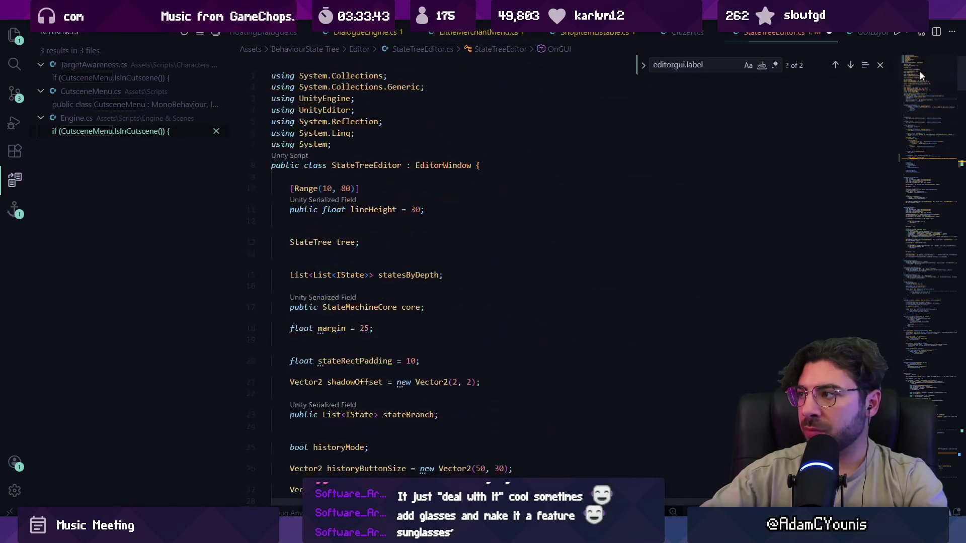
scroll(429, 225, down, 3)
scroll(430, 224, down, 1)
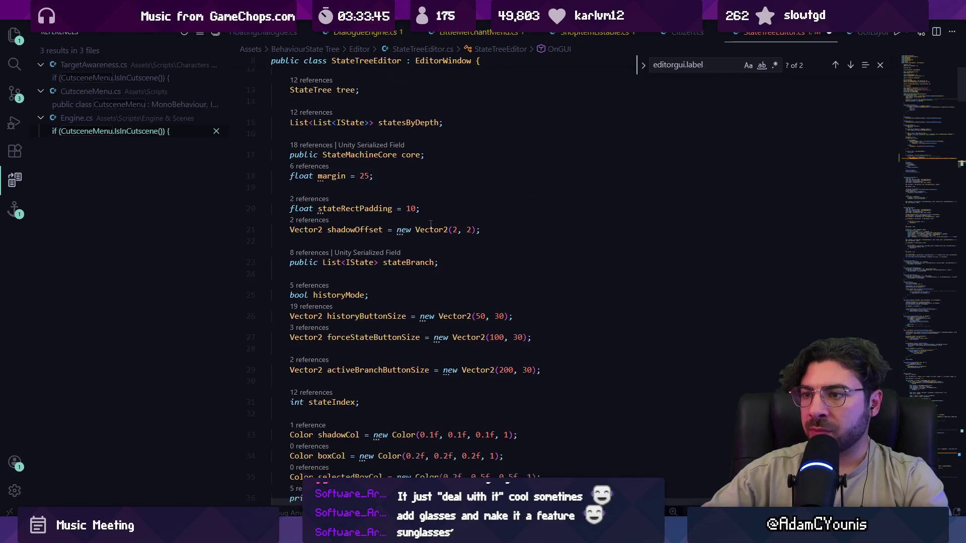
scroll(431, 225, down, 20)
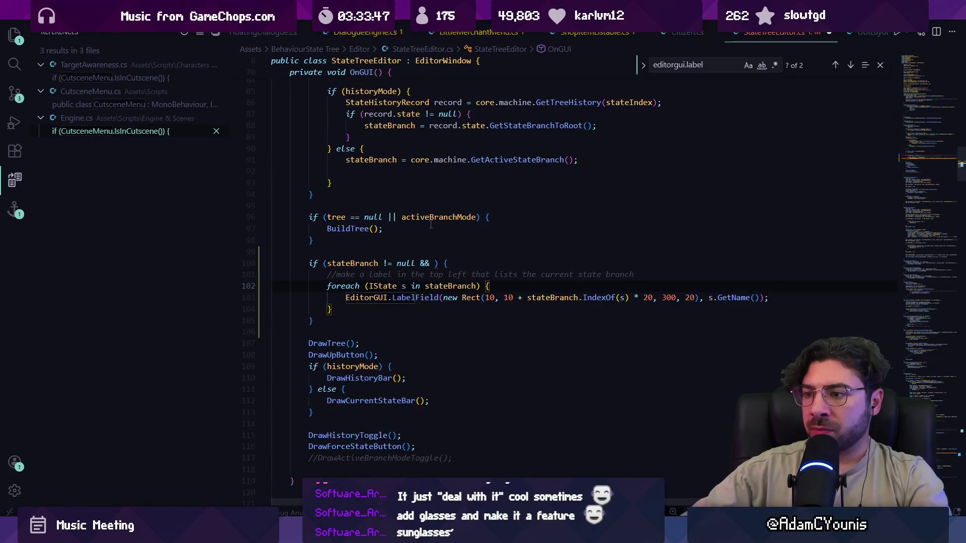
key(Up)
key(Up)
key(Left)
key(Left)
key(Left)
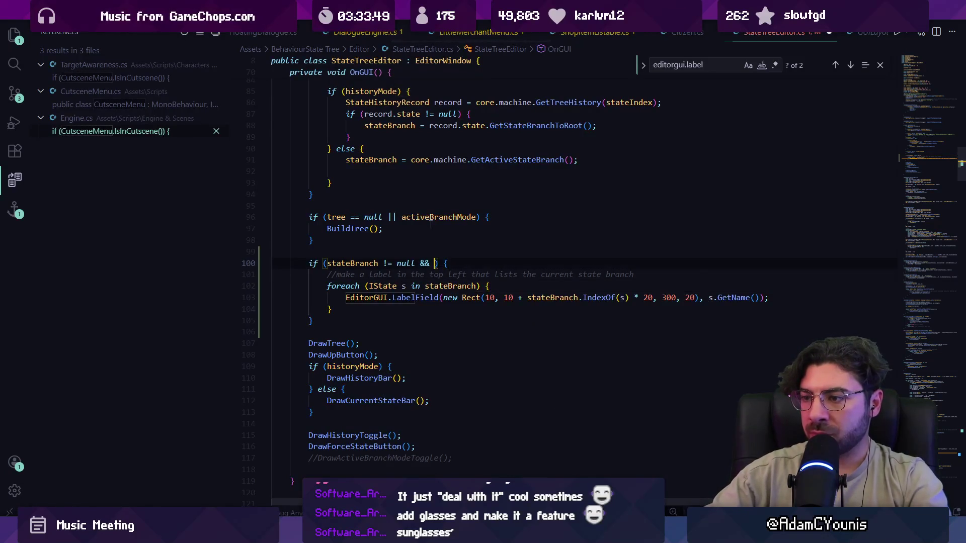
text(core.state != null)
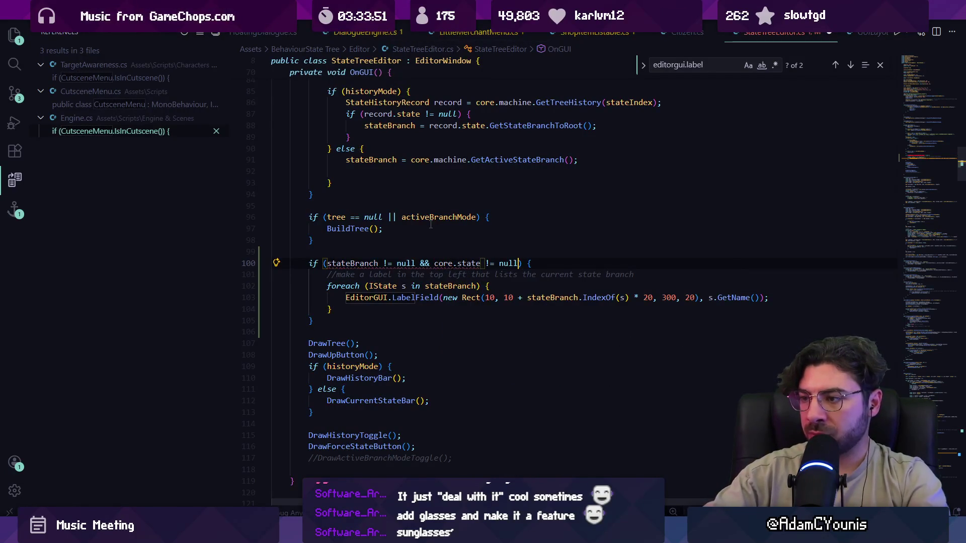
key(ctrl+s)
key(alt+Tab)
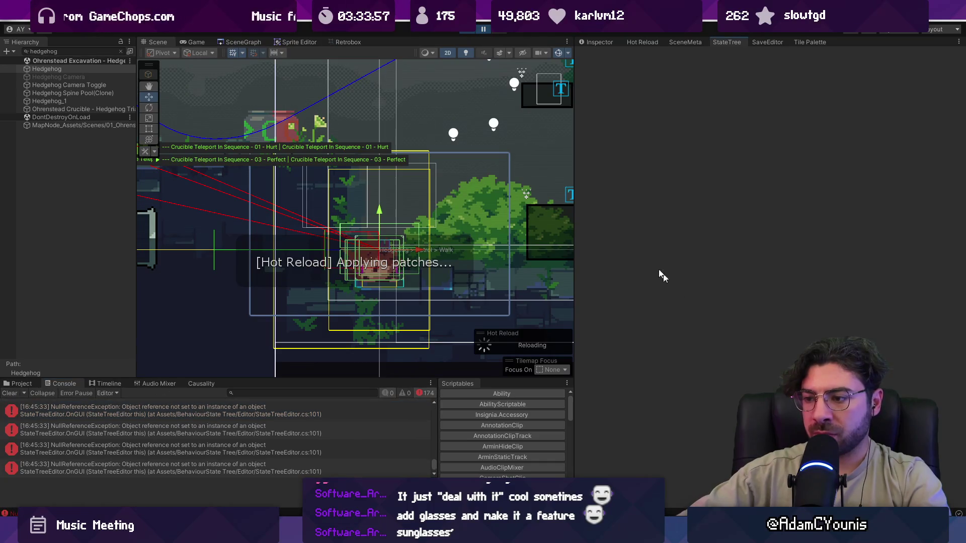
Play and pause the game, clear the Console errors, and step forward two frames.
click(476, 32)
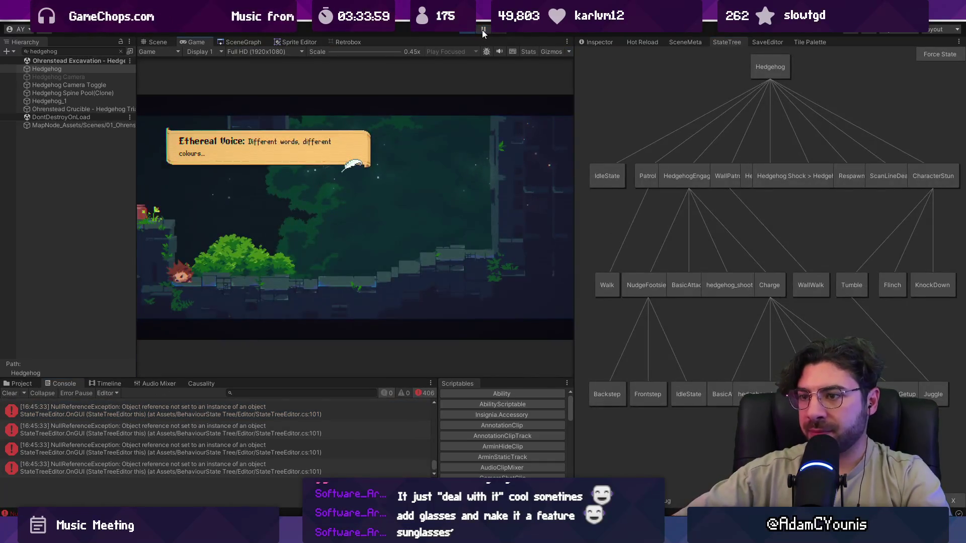
click(484, 29)
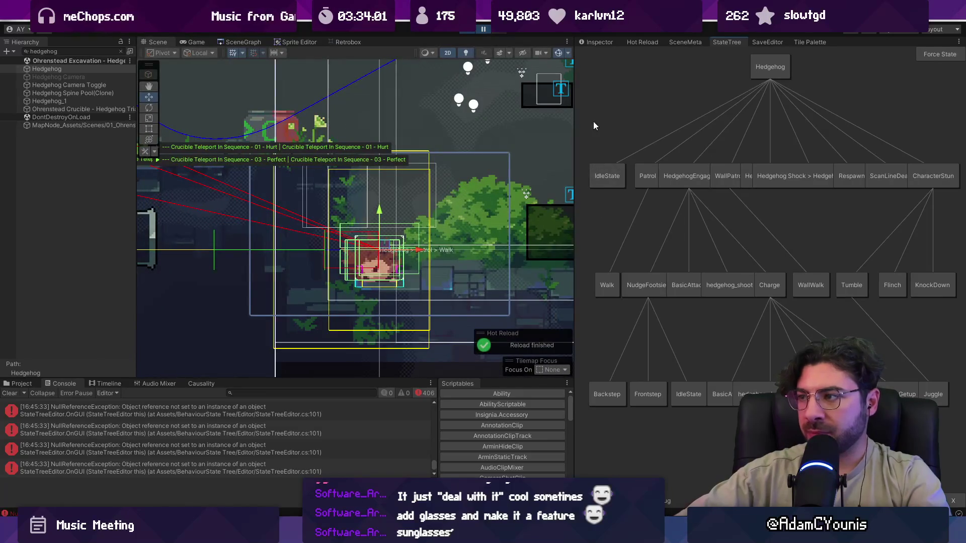
click(10, 393)
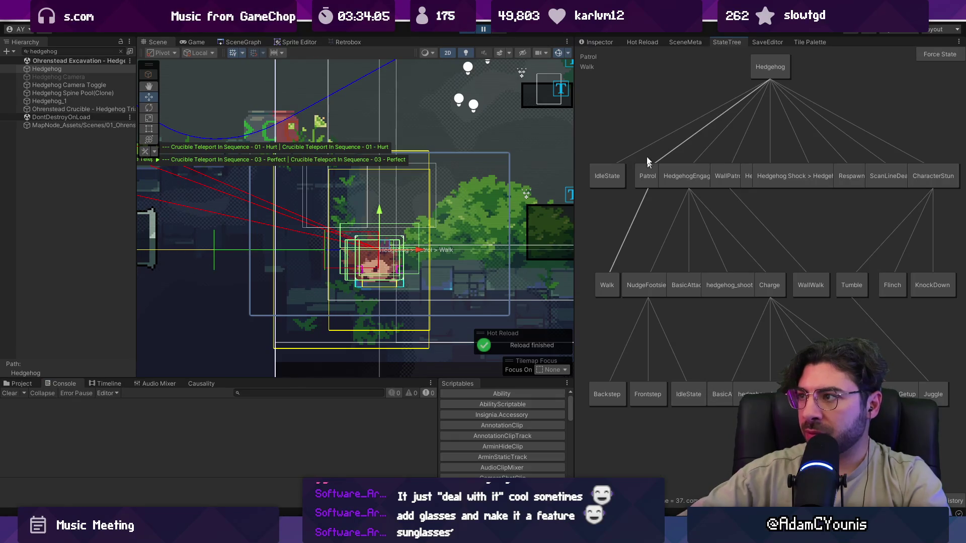
click(484, 29)
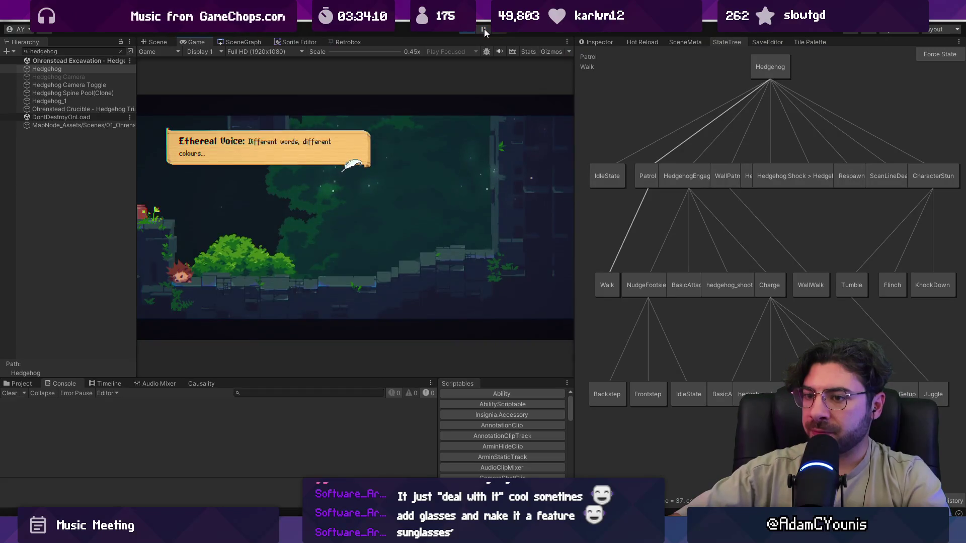
click(484, 29)
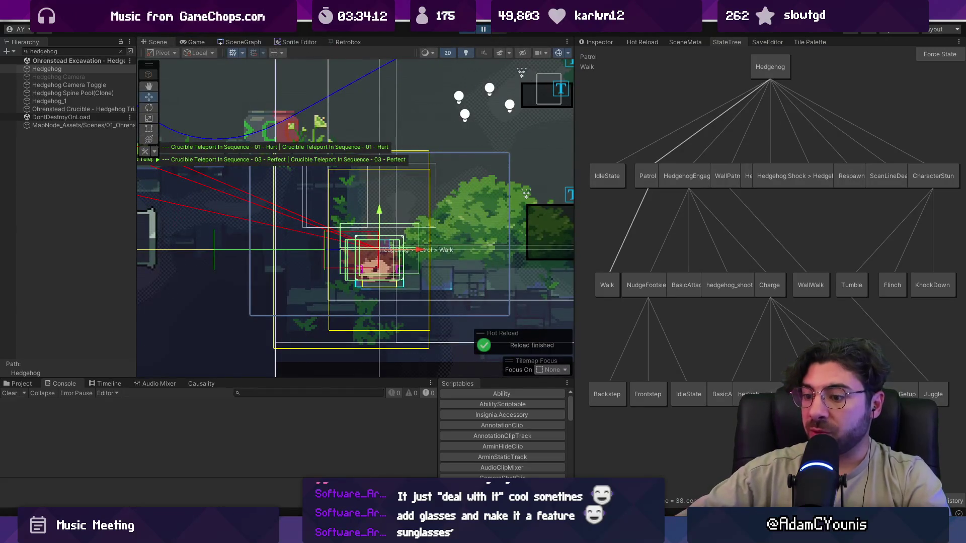
key(alt+Tab)
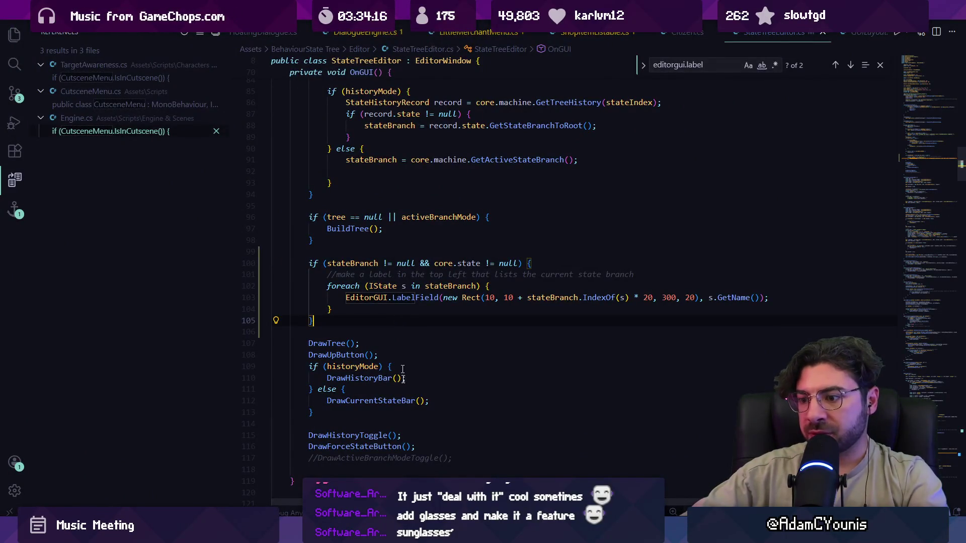
Open Walk.cs, jump to its GroundNavigate base class, and search it for debug calls.
key(ctrl+p)
text(walk)
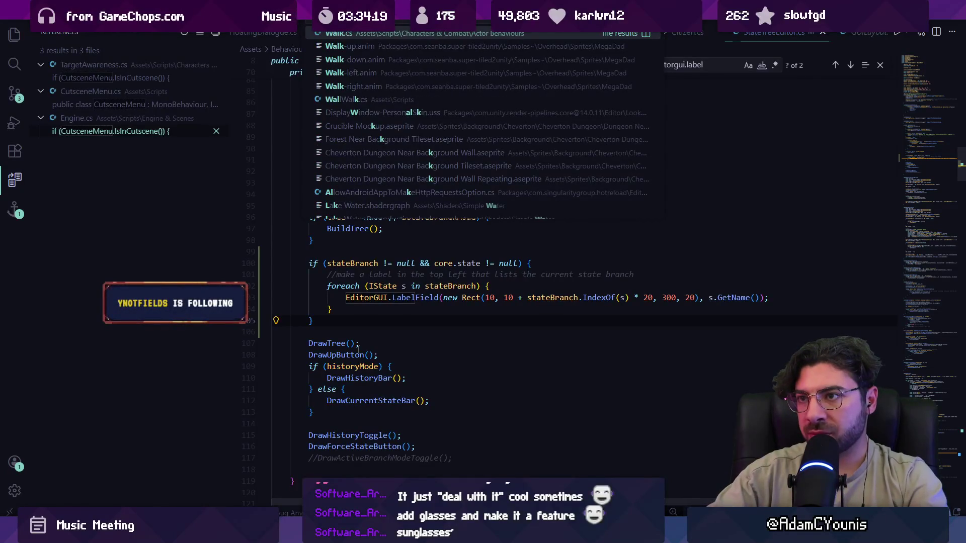
key(Return)
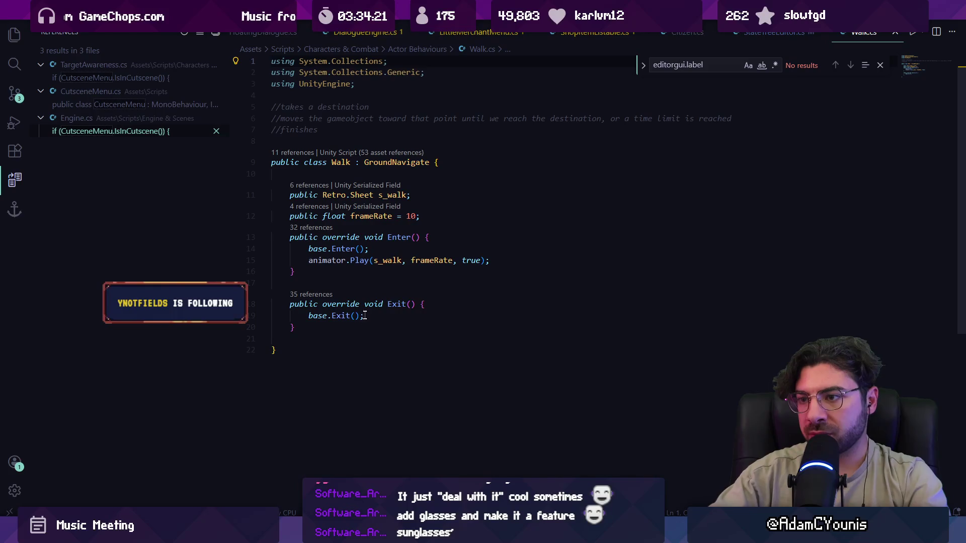
ctrl+click(393, 166)
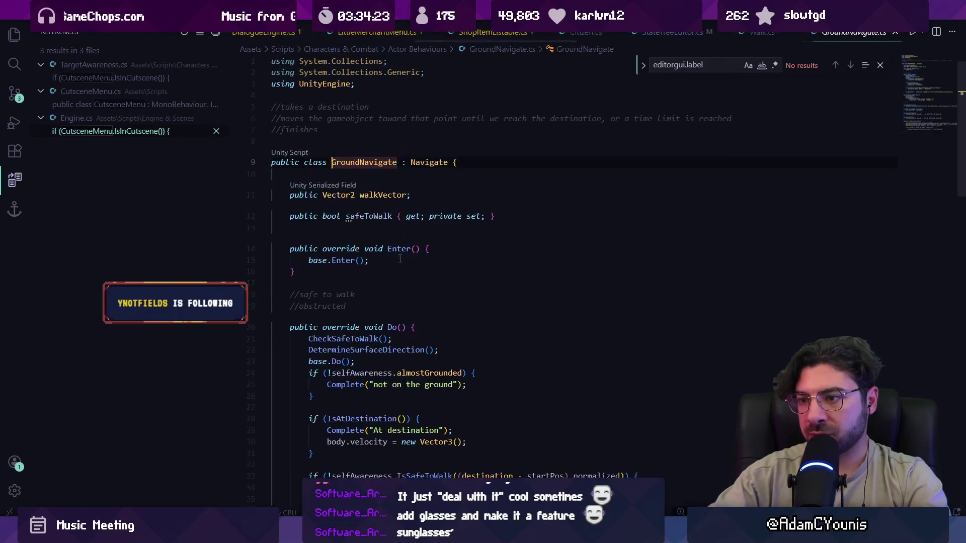
click(696, 65)
text(debu)
key(ctrl+f)
text(degbu)
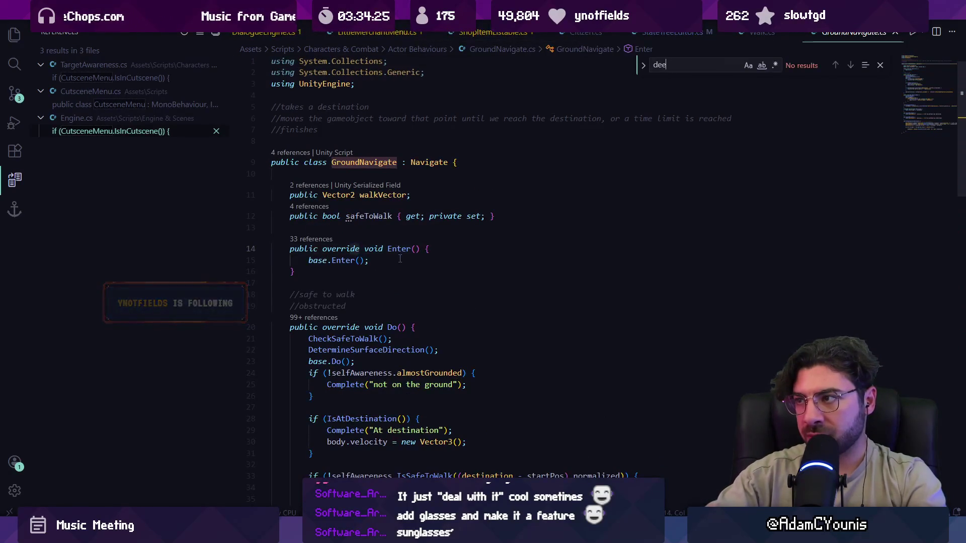
key(BackSpace)
key(BackSpace)
text(bnuig)
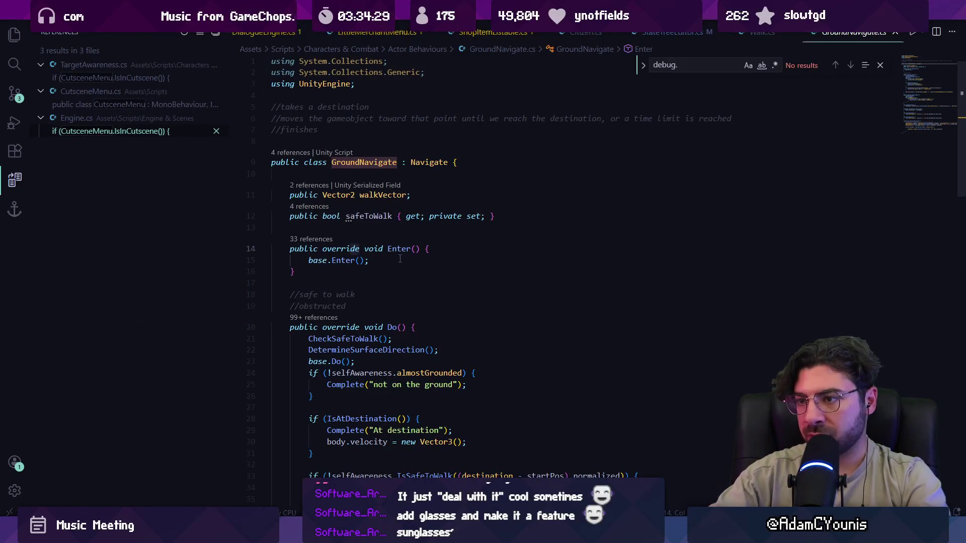
key(Escape)
scroll(400, 259, down, 3)
Insert Debug.Log(core.name + " walking"); as Do()'s first line and save.
click(440, 201)
key(Return)
text(Debuig)
key(BackSpace)
key(BackSpace)
key(BackSpace)
text(ug.Logh()
key(BackSpace)
key(BackSpace)
text((core.name + " GroundNavigate Do()
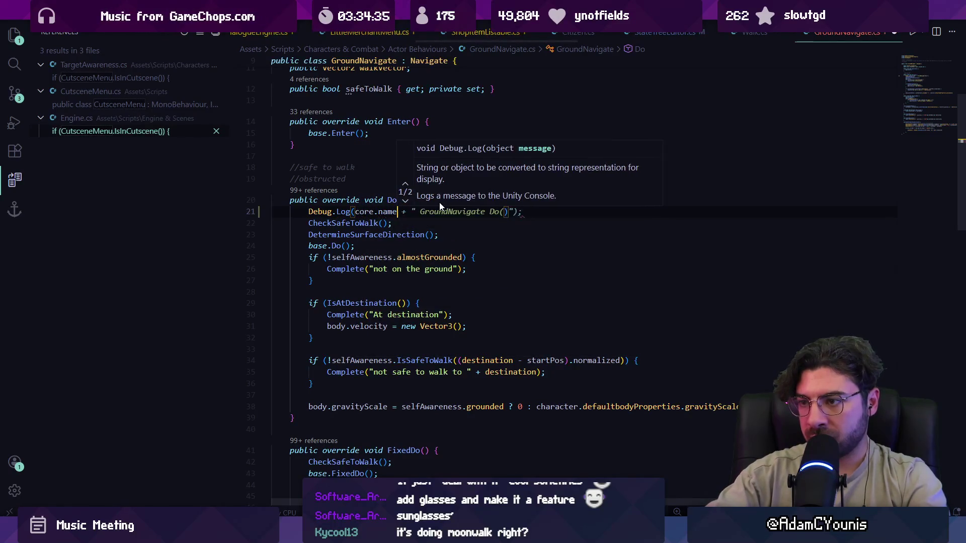
text(+)
key(BackSpace)
key(BackSpace)
text(+ " walking"))
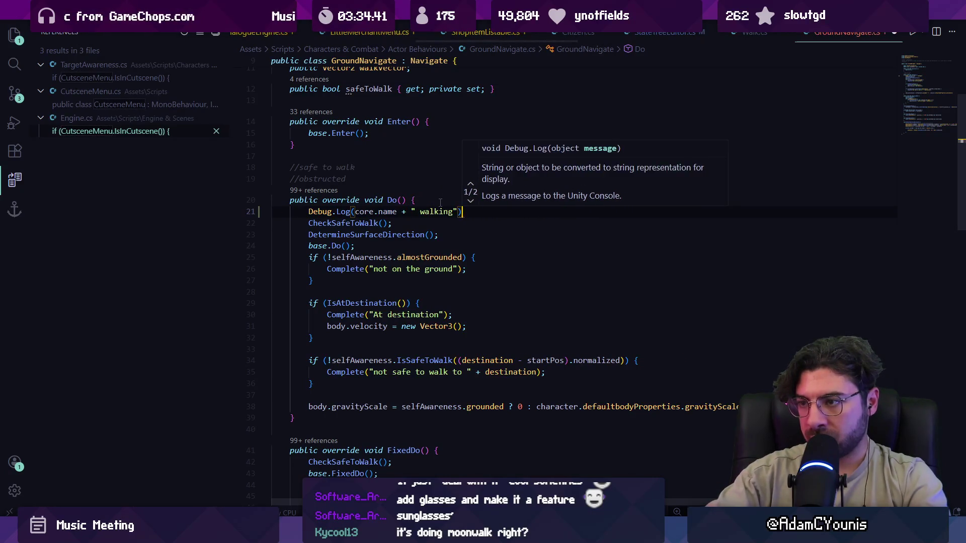
text(;)
key(ctrl+s)
key(alt+Tab)
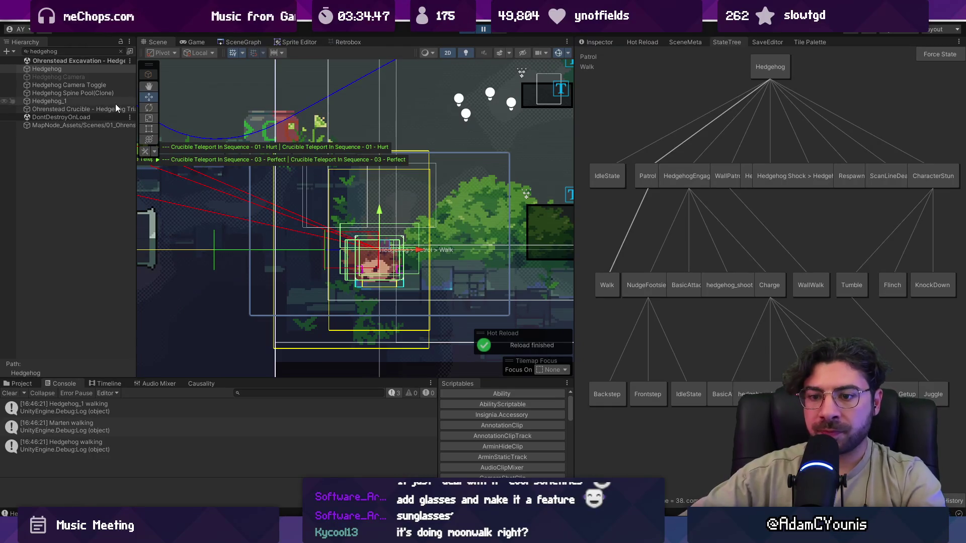
Open the 'Hedgehog walking' Console entry's source and delete that Debug.Log line.
click(165, 446)
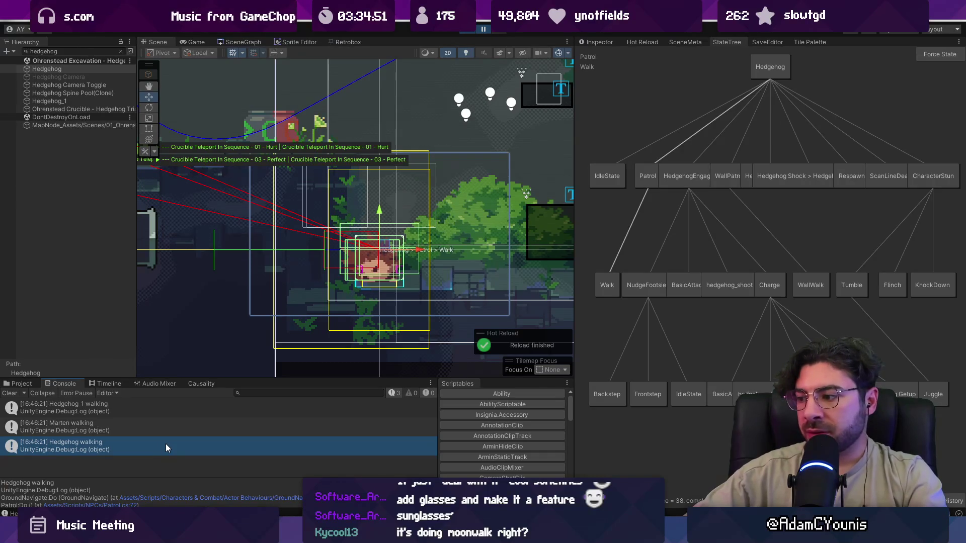
double_click(167, 445)
triple_click(445, 283)
key(BackSpace)
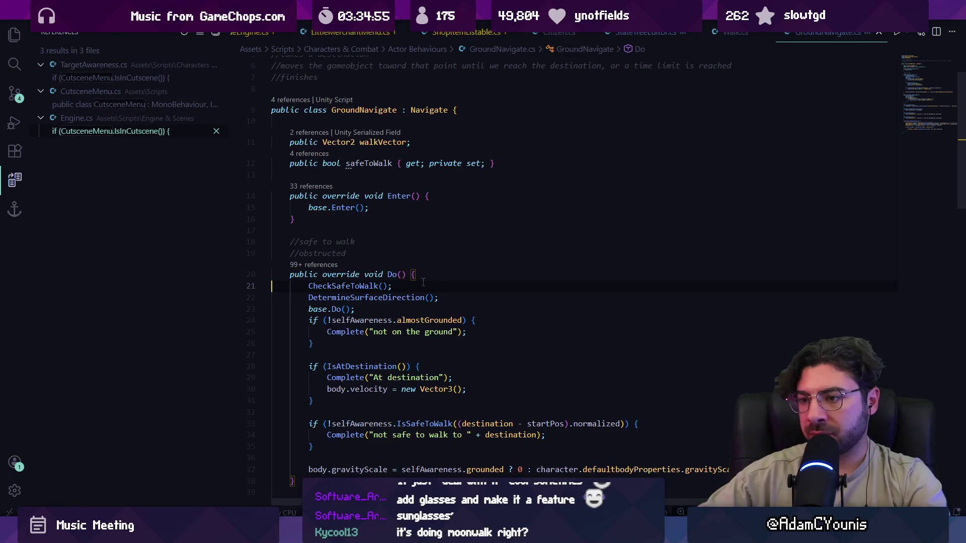
Restore the log line, append + complete, save, and clear Unity's Console to watch output.
scroll(422, 283, down, 2)
key(ctrl+z)
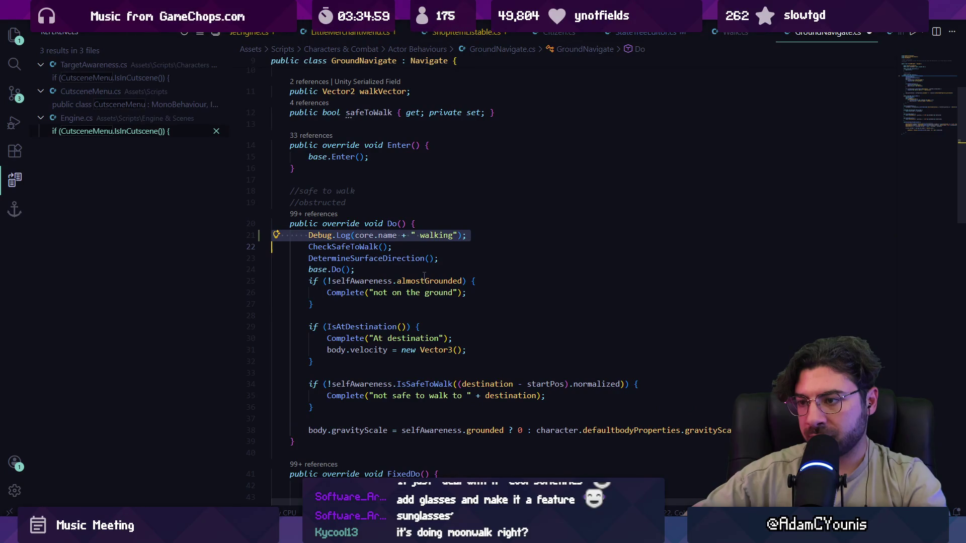
key(End)
key(Left)
key(Left)
text(+ complet)
key(Tab)
key(ctrl+s)
key(alt+Tab)
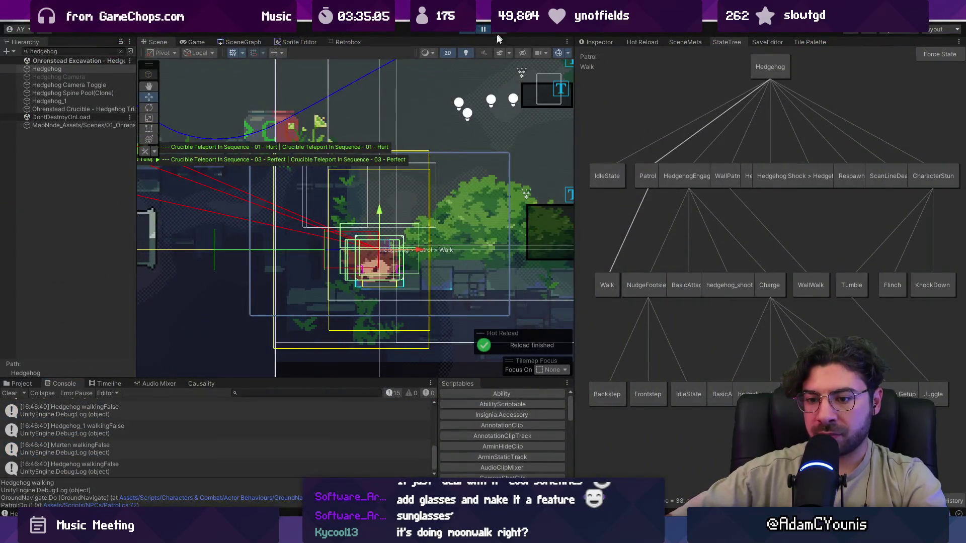
click(10, 393)
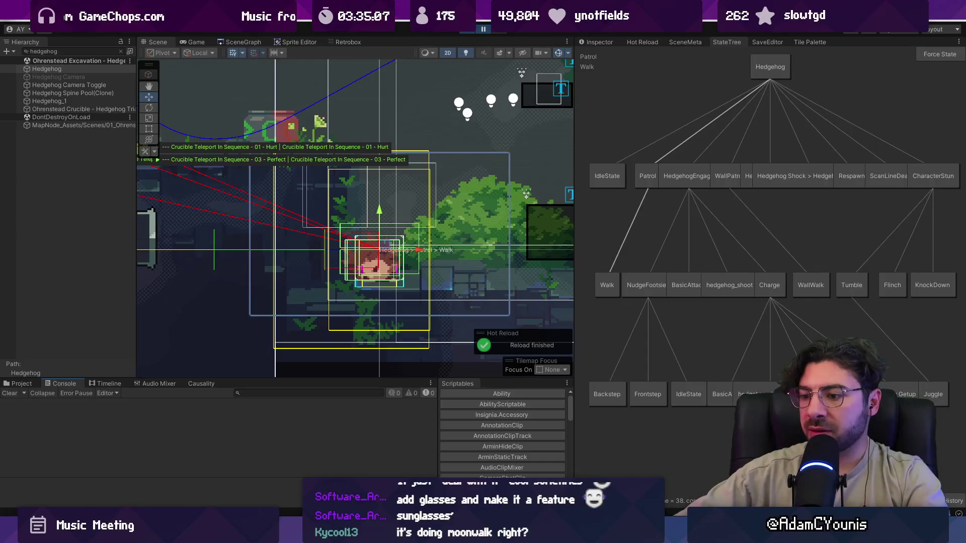
key(alt+Tab)
Delete the debug log line from GroundNavigate's Do() and save.
triple_click(494, 235)
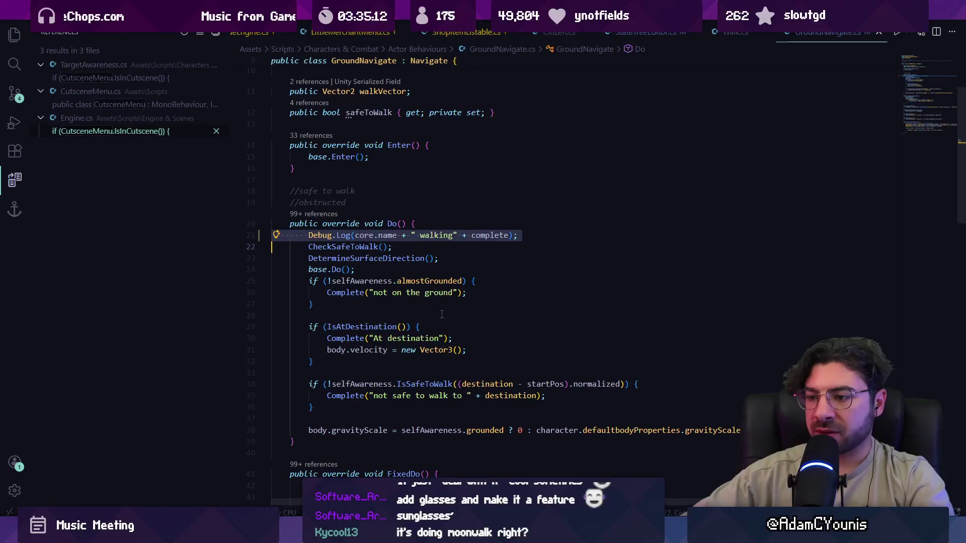
scroll(442, 321, up, 2)
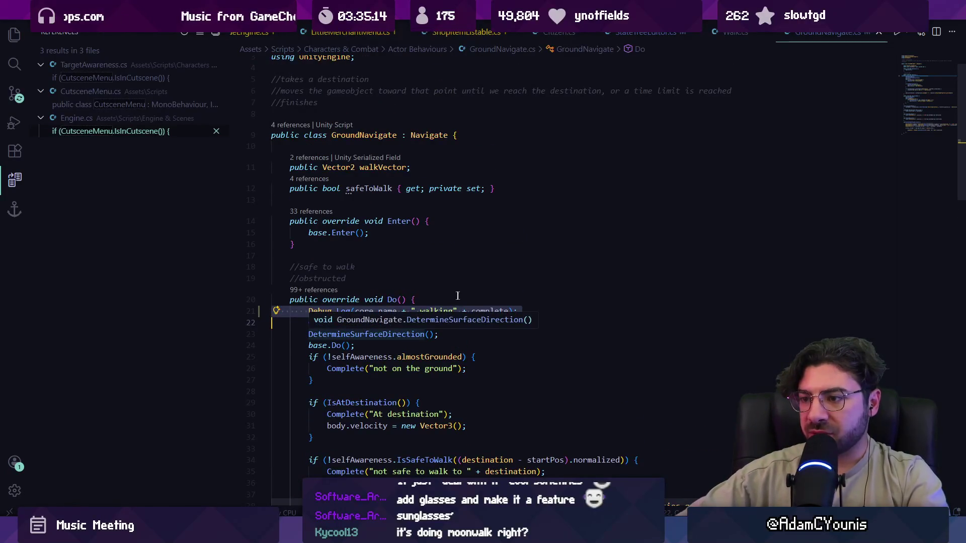
key(Delete)
key(ctrl+s)
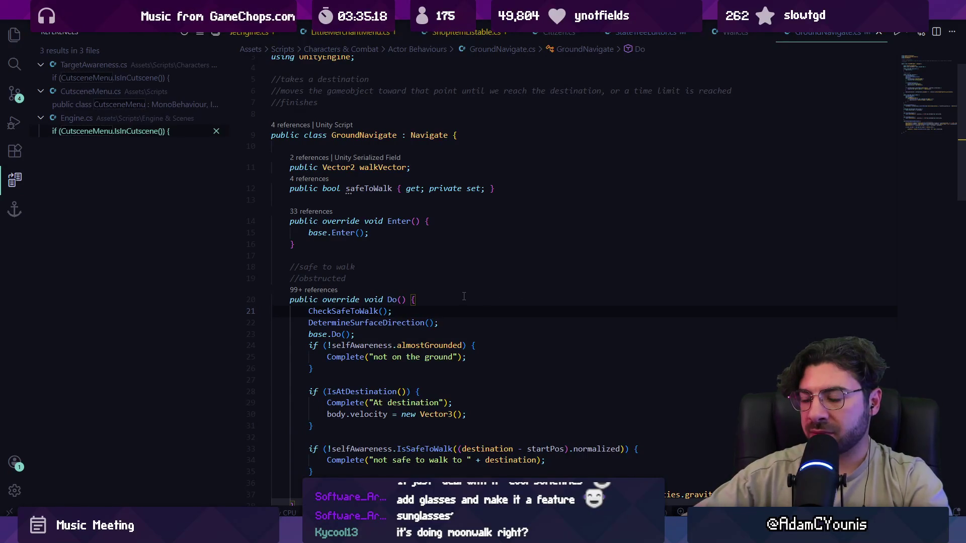
click(322, 453)
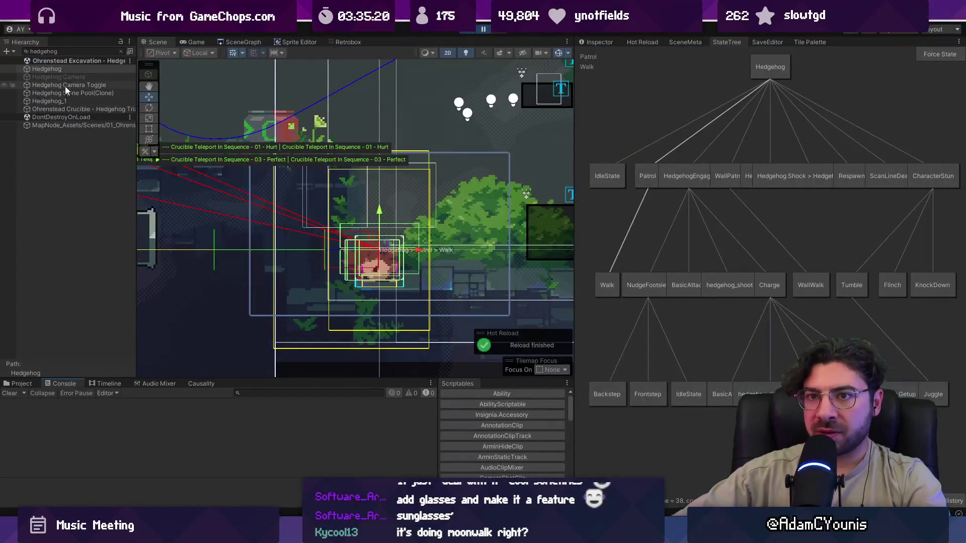
click(64, 69)
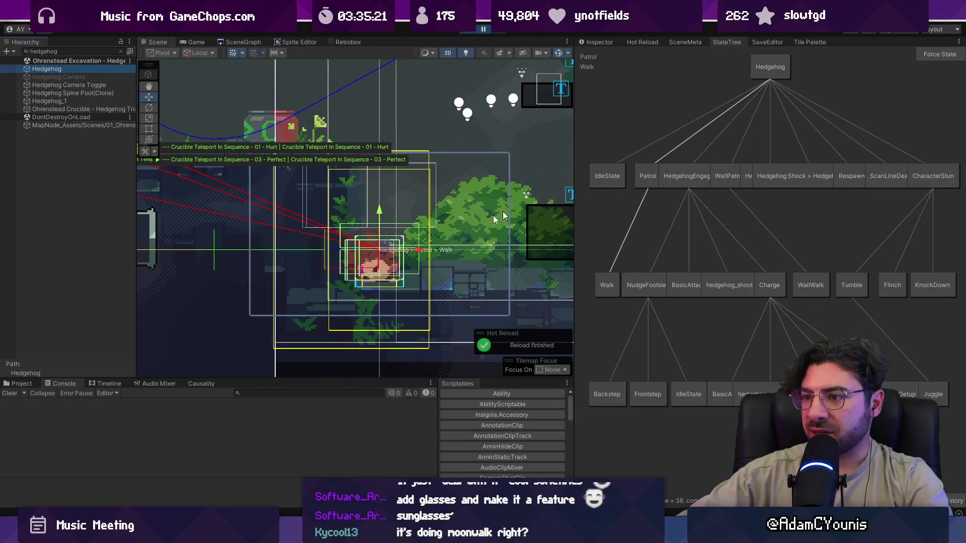
click(485, 31)
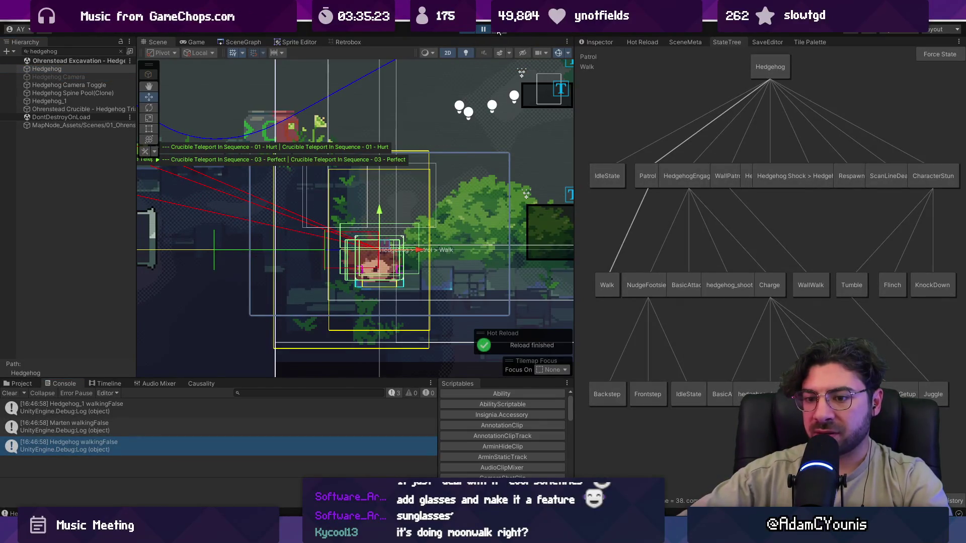
click(596, 42)
click(55, 76)
click(46, 69)
click(121, 50)
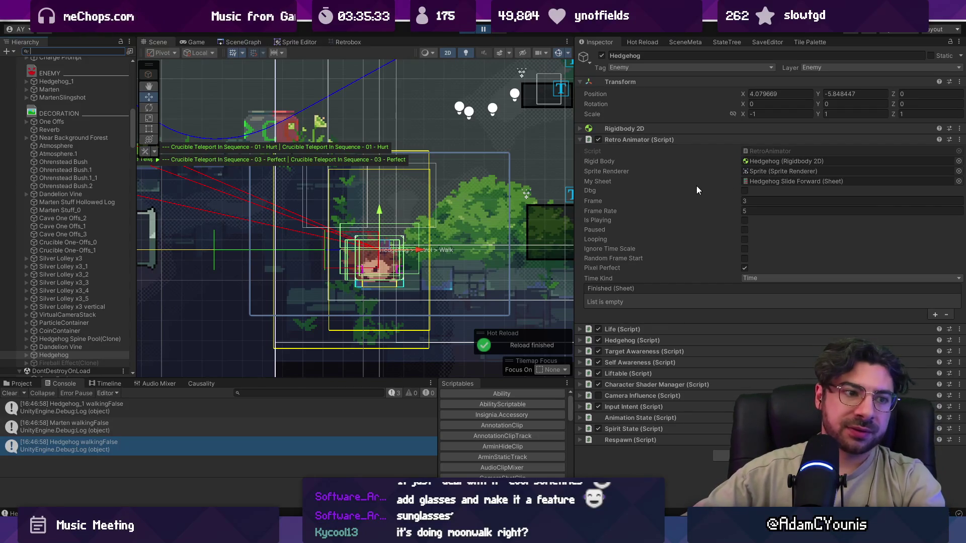
scroll(455, 214, down, 3)
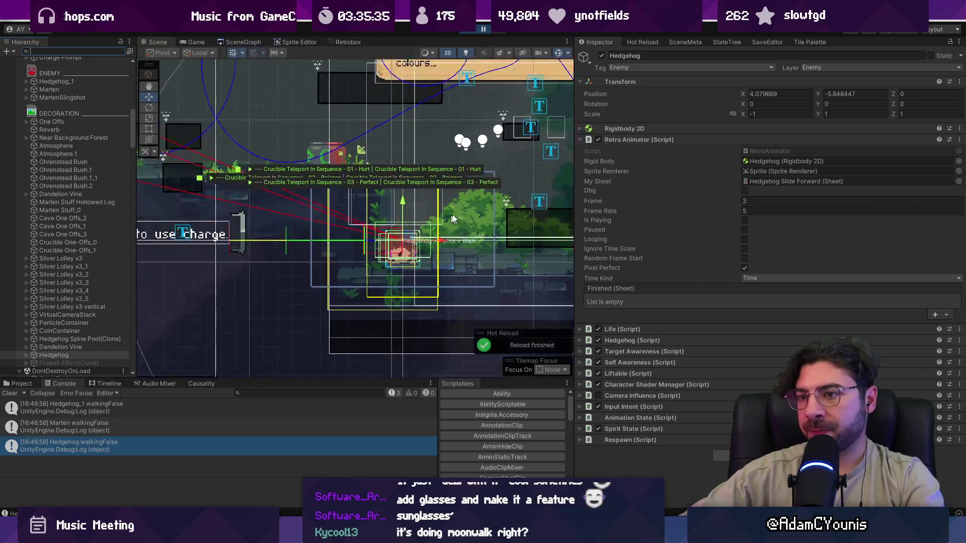
scroll(456, 215, down, 3)
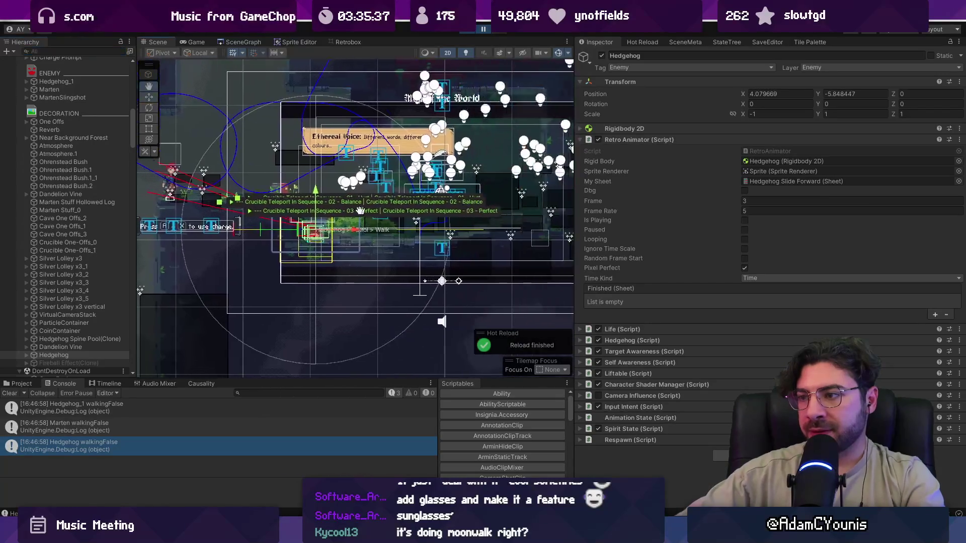
scroll(398, 204, up, 2)
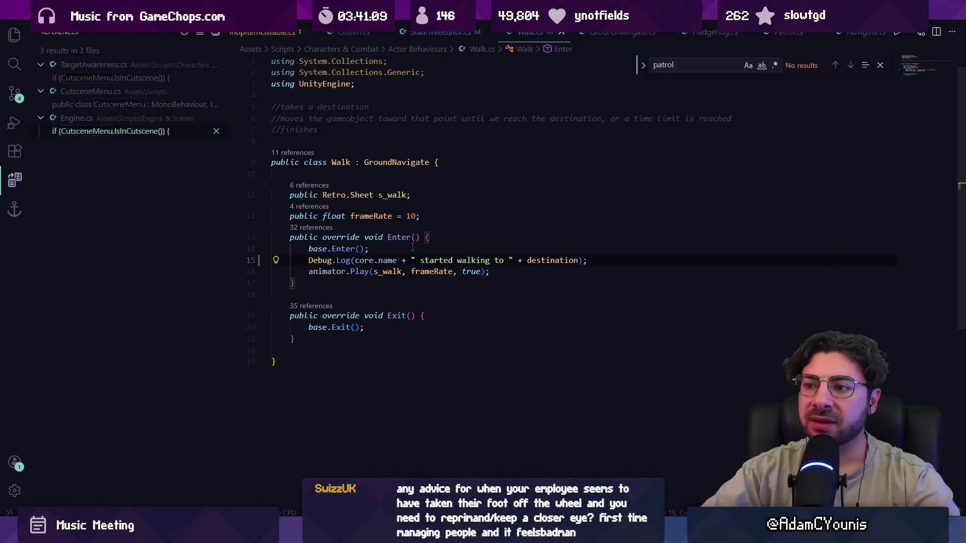
Delete the blank line in the Walk class, let Unity hot-reload, and enlarge the state tree graph.
key(Up)
key(Up)
key(Up)
key(Up)
key(Up)
key(BackSpace)
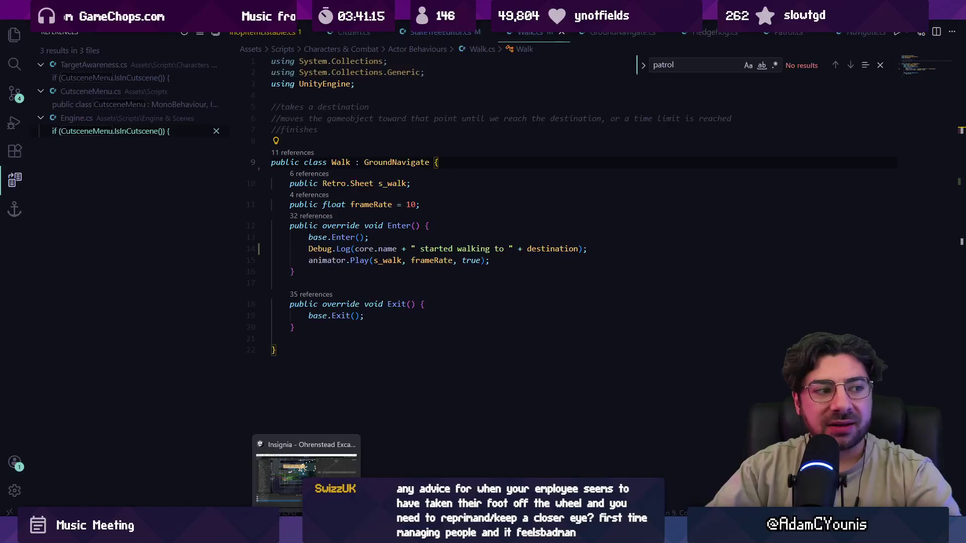
click(306, 534)
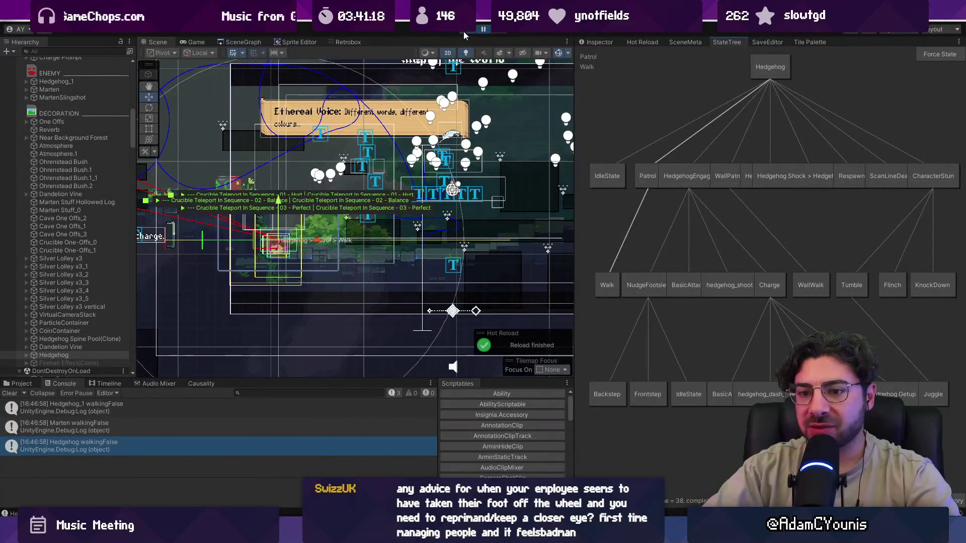
key(alt+Tab)
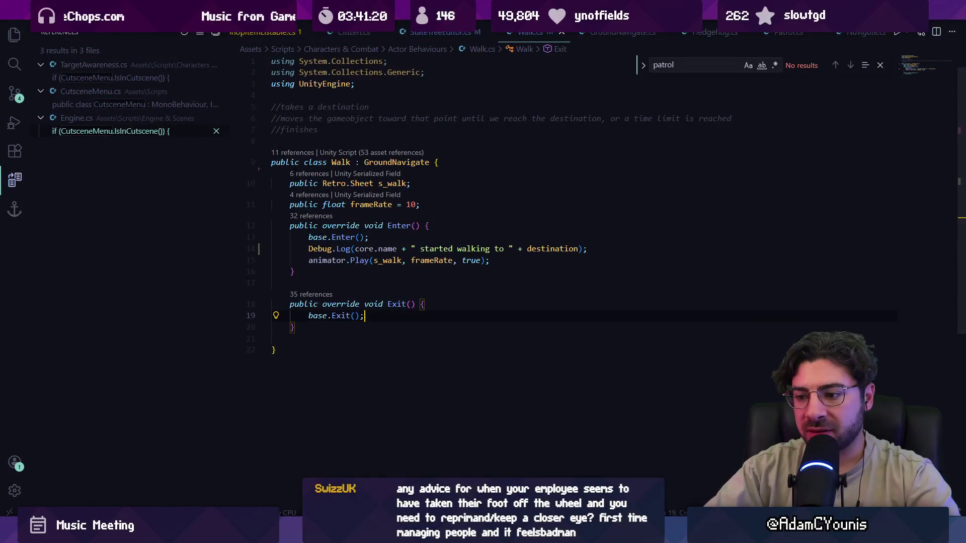
key(alt+Tab)
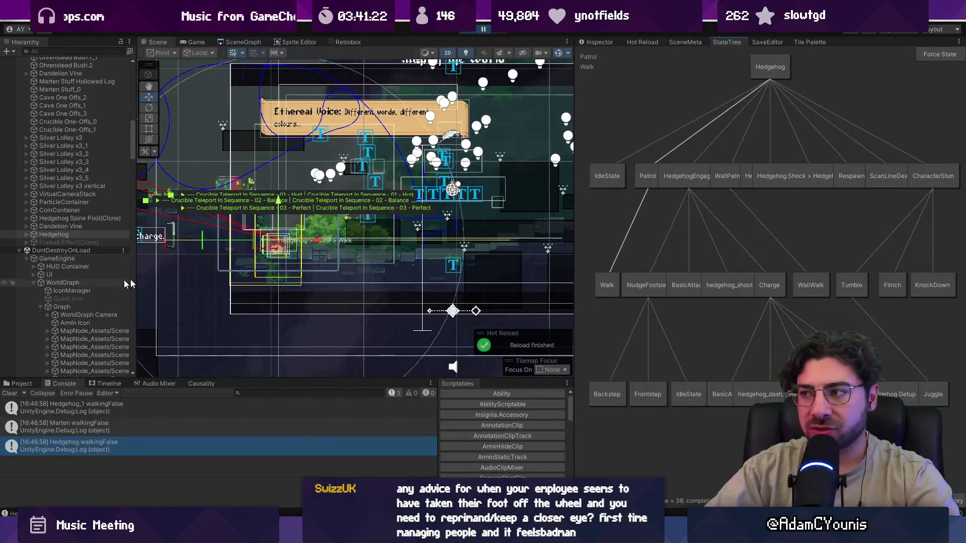
drag(575, 196, 326, 173)
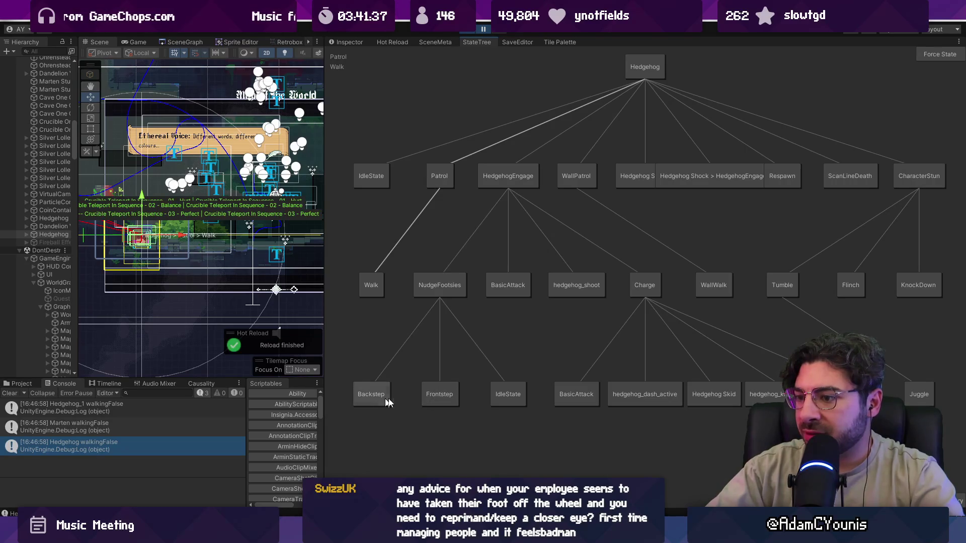
Expand Hedgehog > Behaviours > Combat Behaviours in the hierarchy and select Combat Behaviours.
click(353, 42)
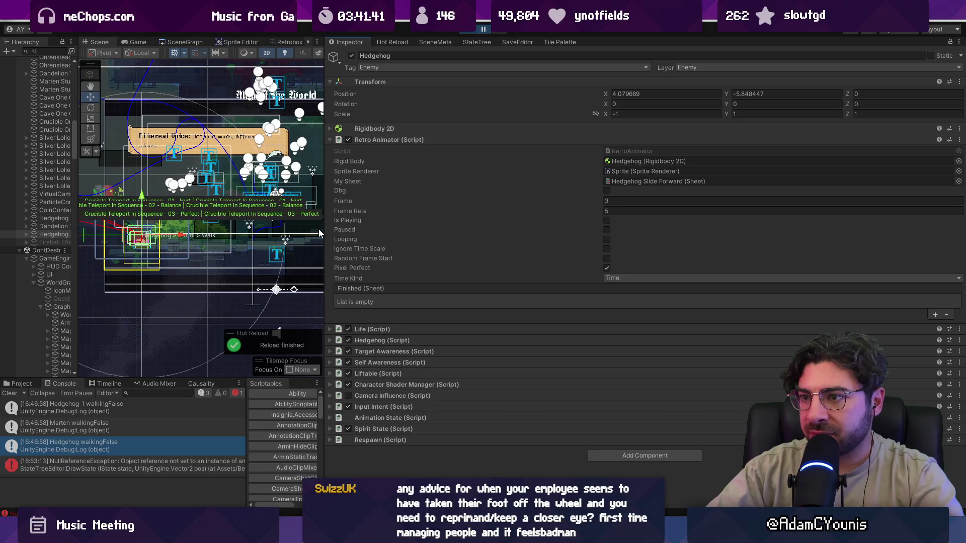
mouse_move(77, 232)
mouse_down()
mouse_move(204, 232)
mouse_move(189, 232)
mouse_up()
click(26, 233)
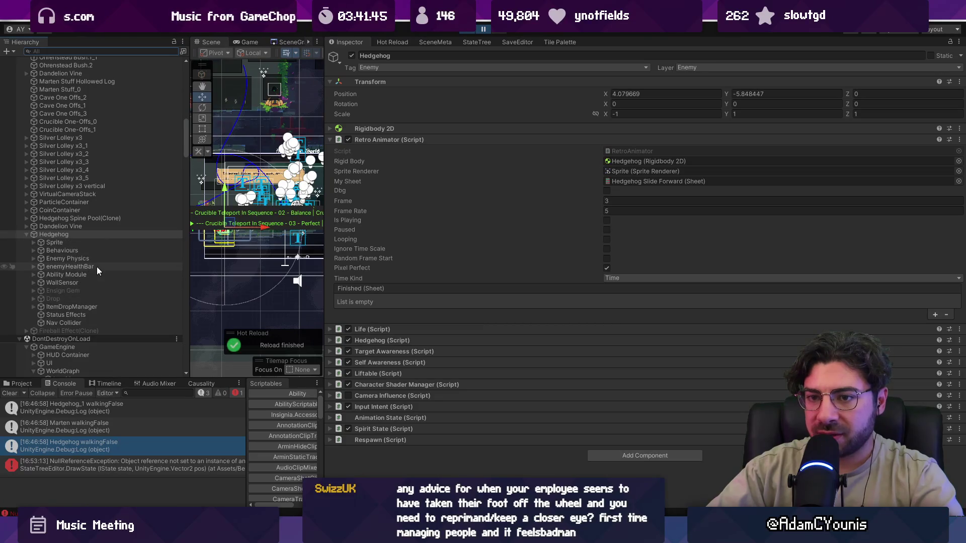
click(34, 250)
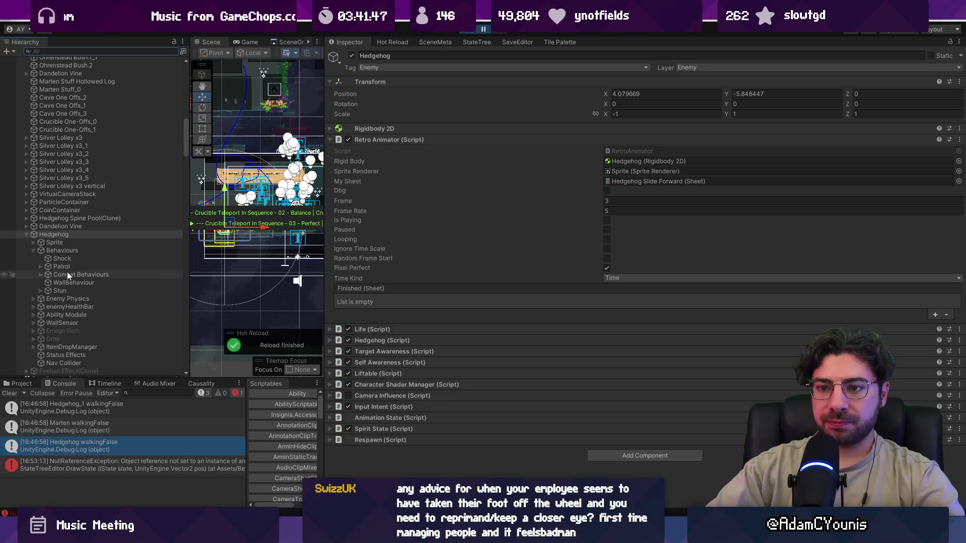
click(40, 274)
click(56, 284)
click(56, 274)
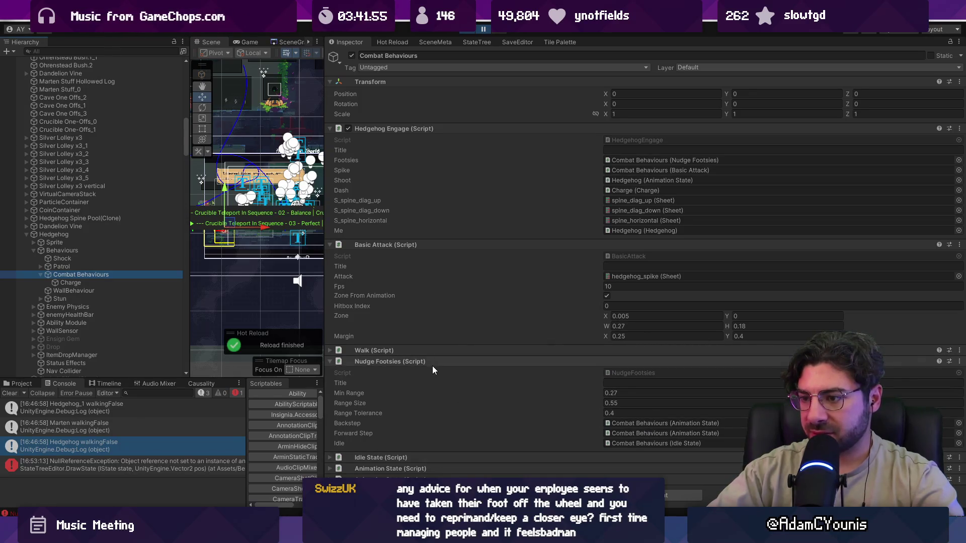
Collapse Basic Attack and Hedgehog Engage, expand Backstep and Frontstep, and open their AnimationState script.
click(407, 245)
click(406, 245)
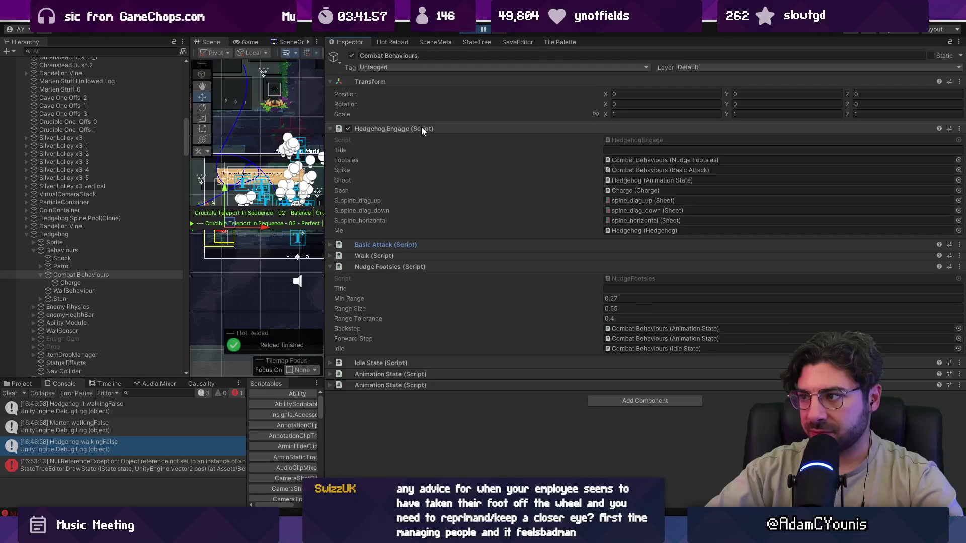
click(421, 128)
click(524, 269)
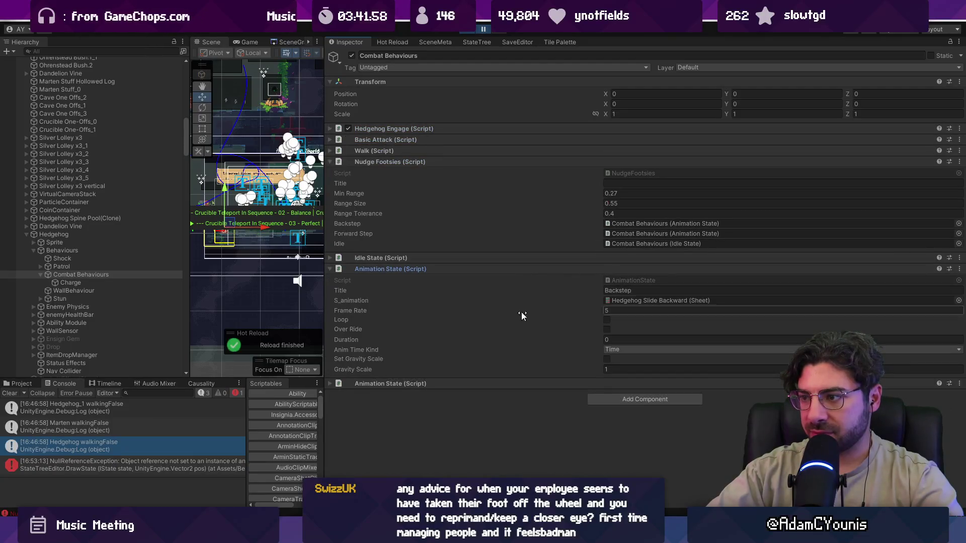
click(517, 384)
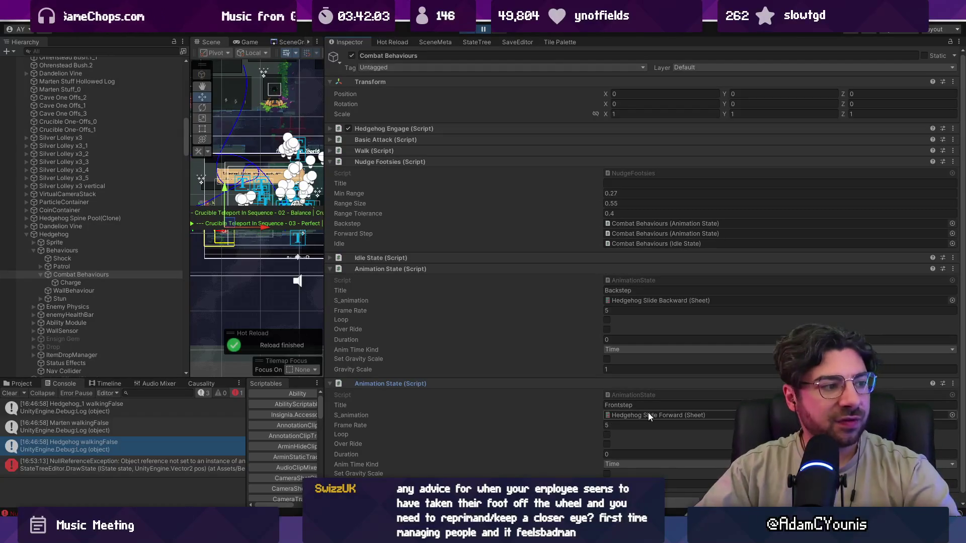
double_click(620, 395)
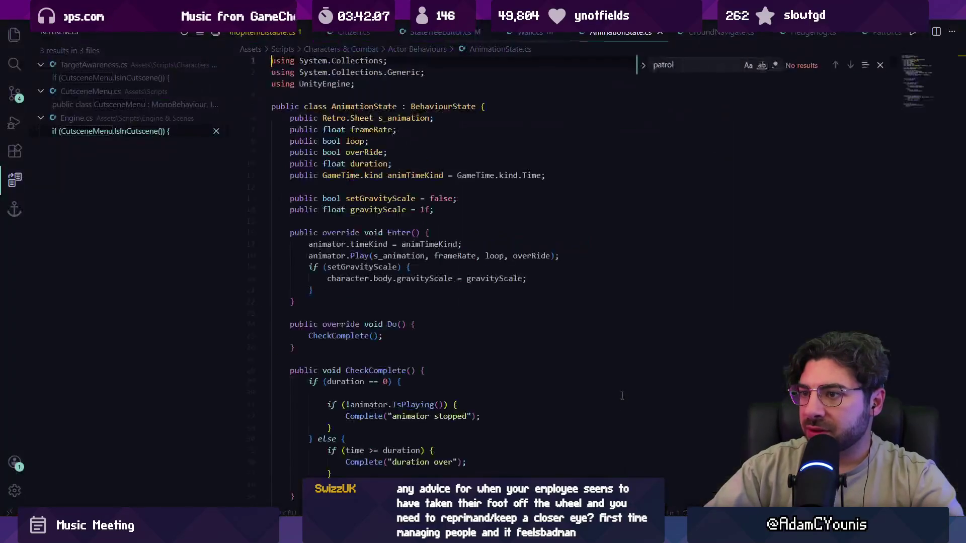
Insert Debug.Log(core.name + " playing animation " + s_animation.name) atop Enter and save.
scroll(448, 292, down, 3)
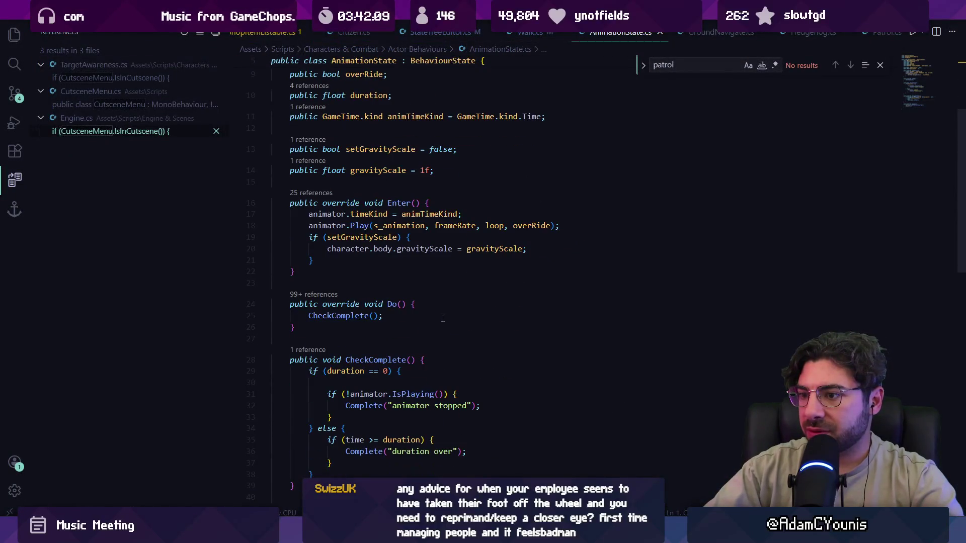
click(445, 204)
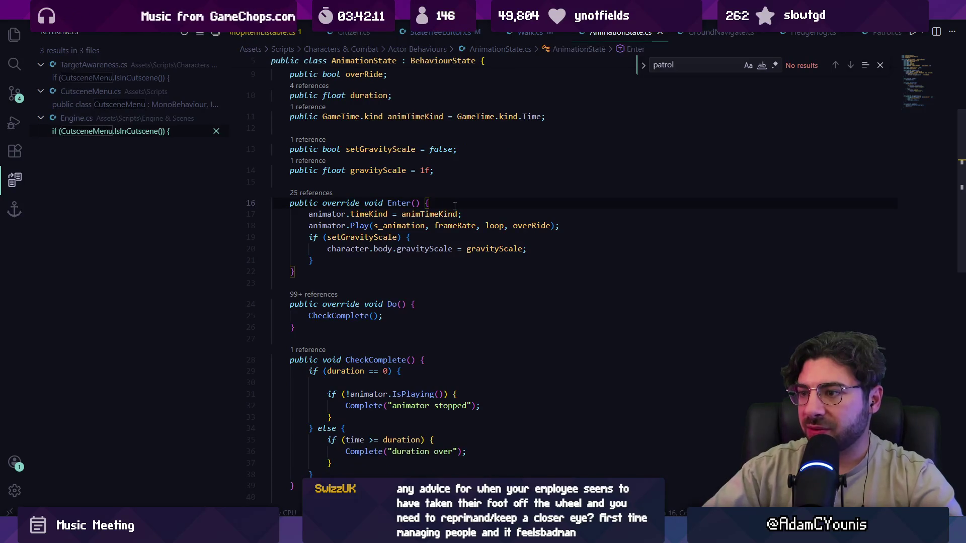
key(Return)
text(Debug.)
key(Tab)
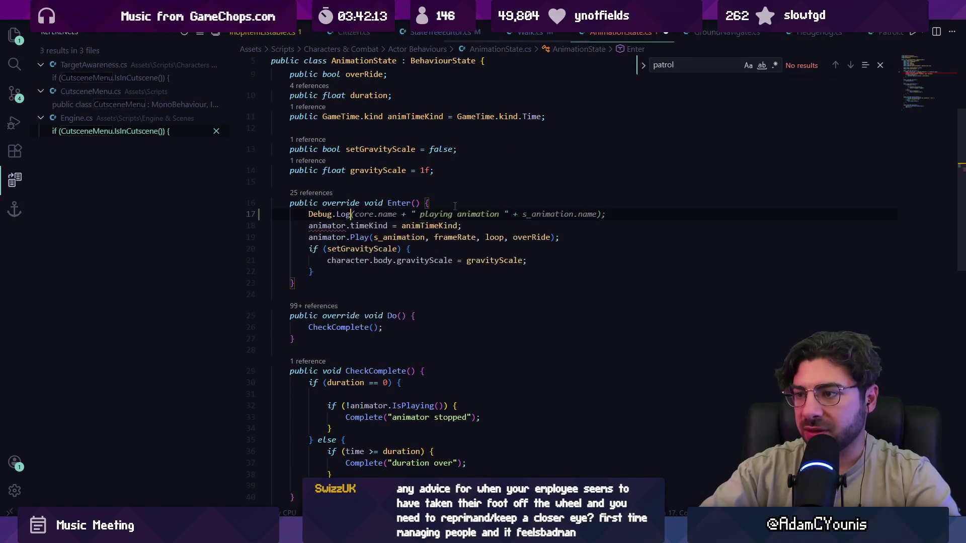
key(ctrl+s)
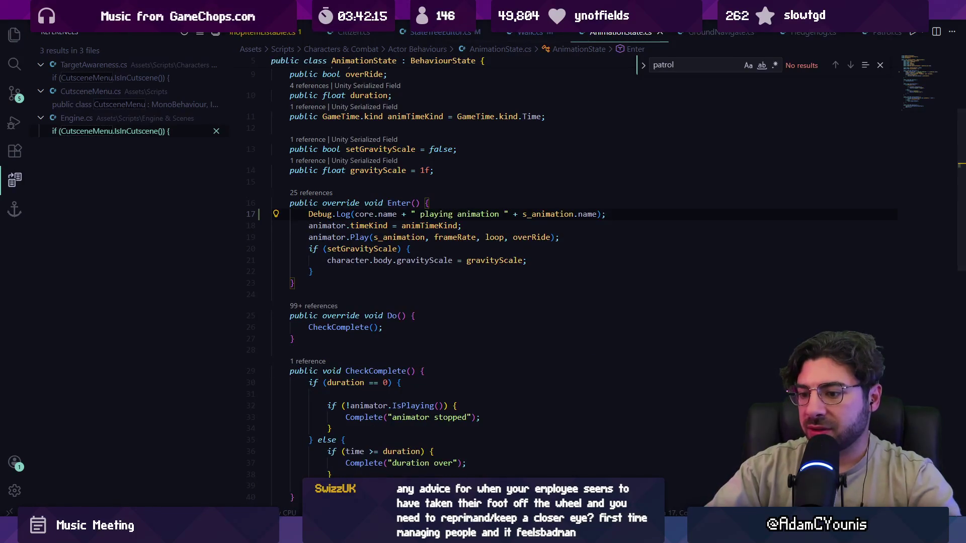
key(alt+Tab)
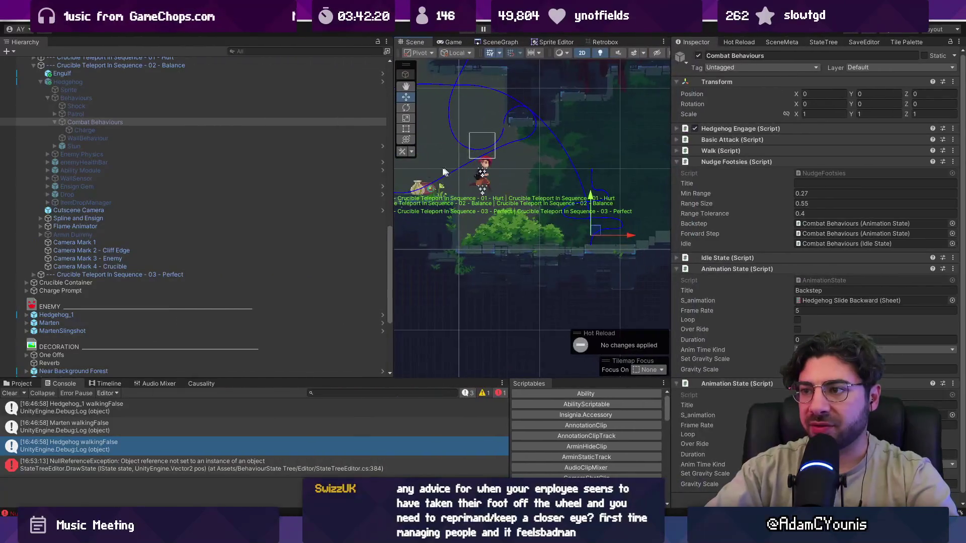
Enter Play mode and play the 02 - Balance teleport sequence from the Causality list.
drag(388, 164, 228, 164)
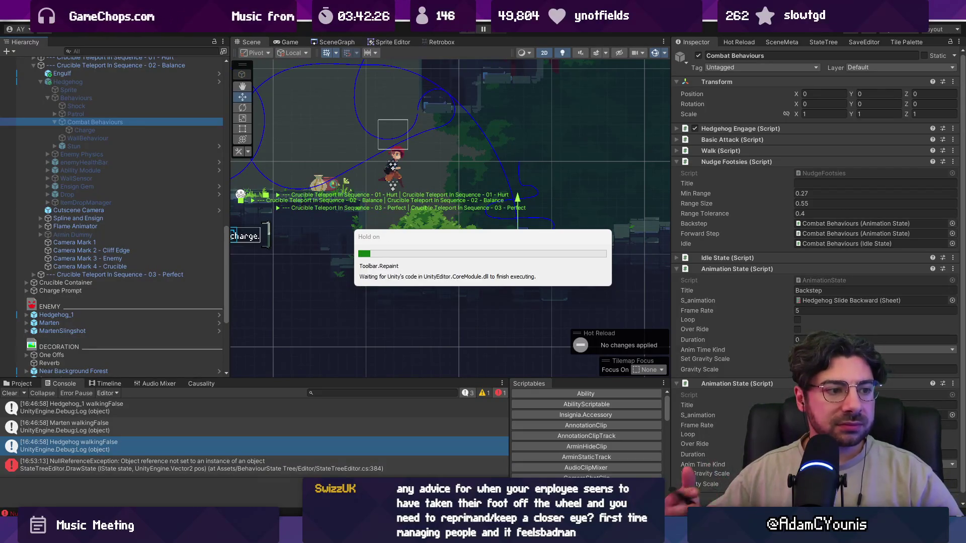
click(464, 31)
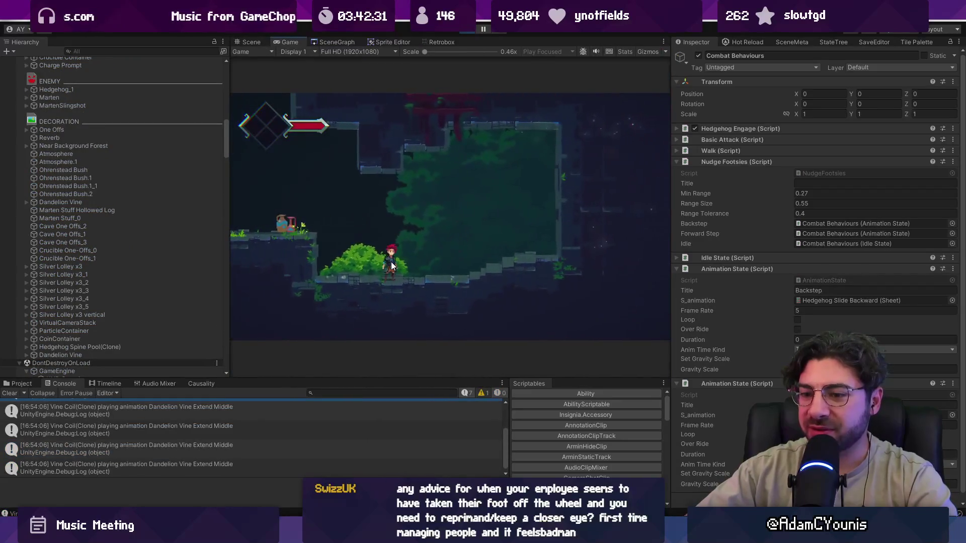
click(211, 385)
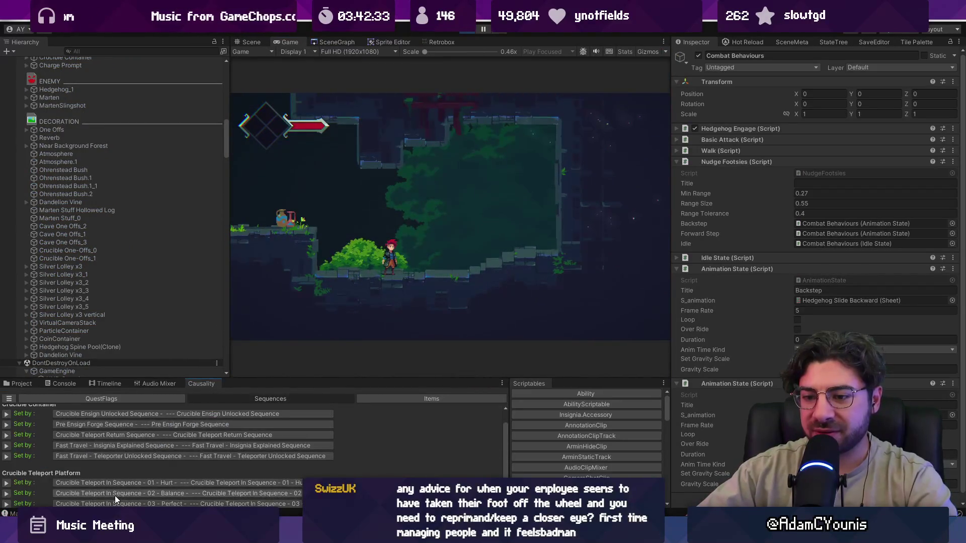
click(98, 494)
click(7, 493)
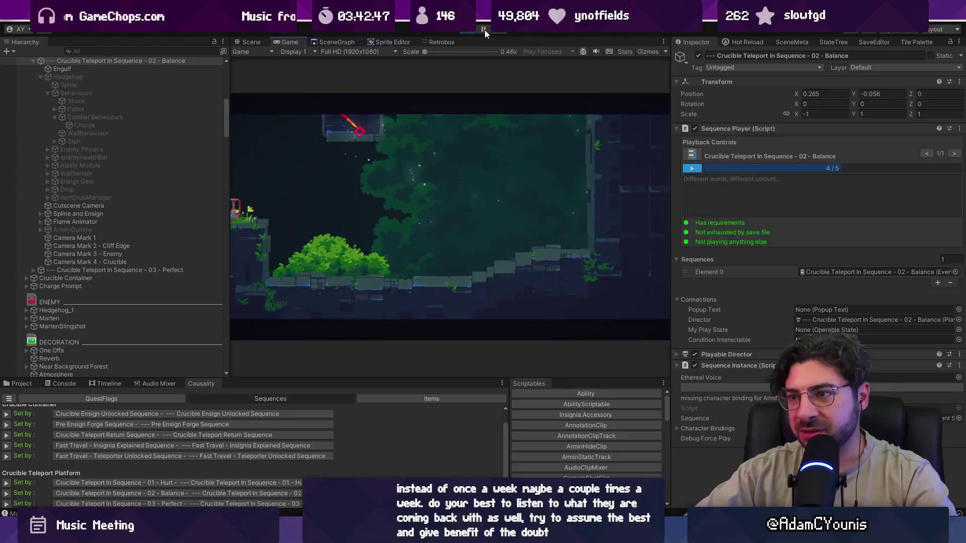
Pause, stop and restart the play-test, pause it partway through, and show the console log.
click(484, 29)
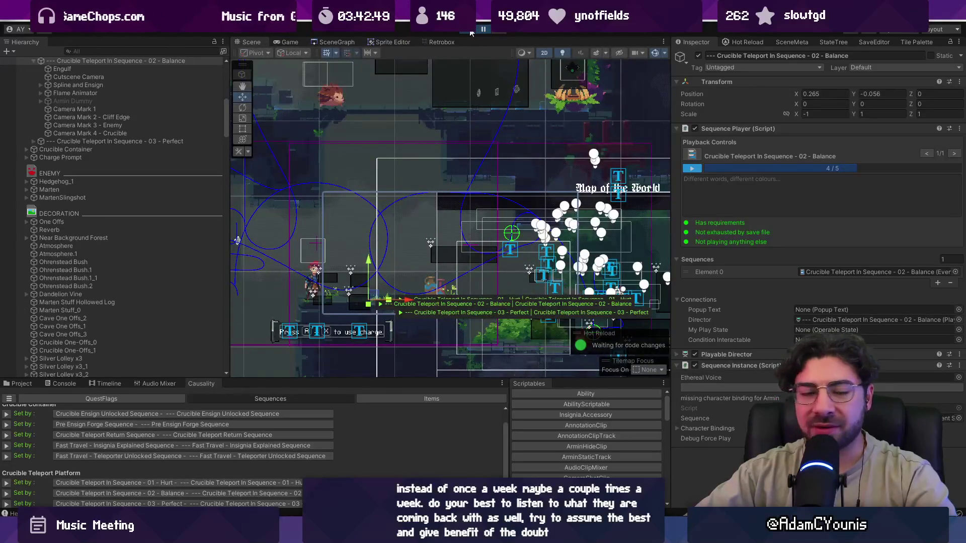
click(470, 31)
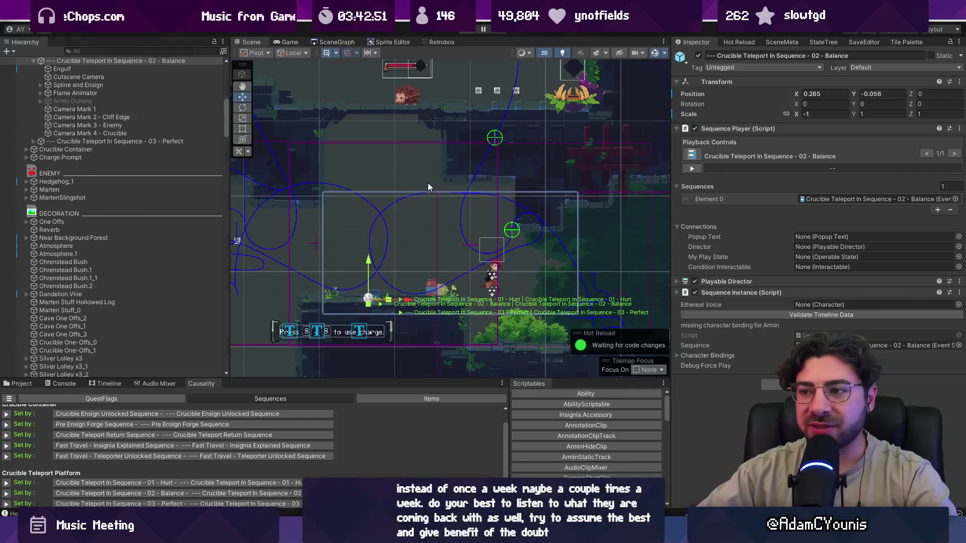
key(ctrl+p)
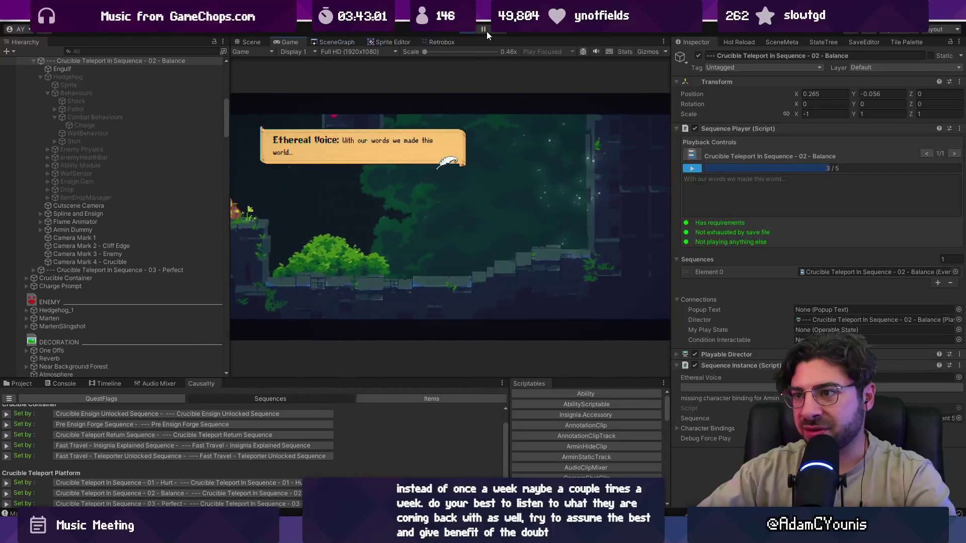
click(484, 29)
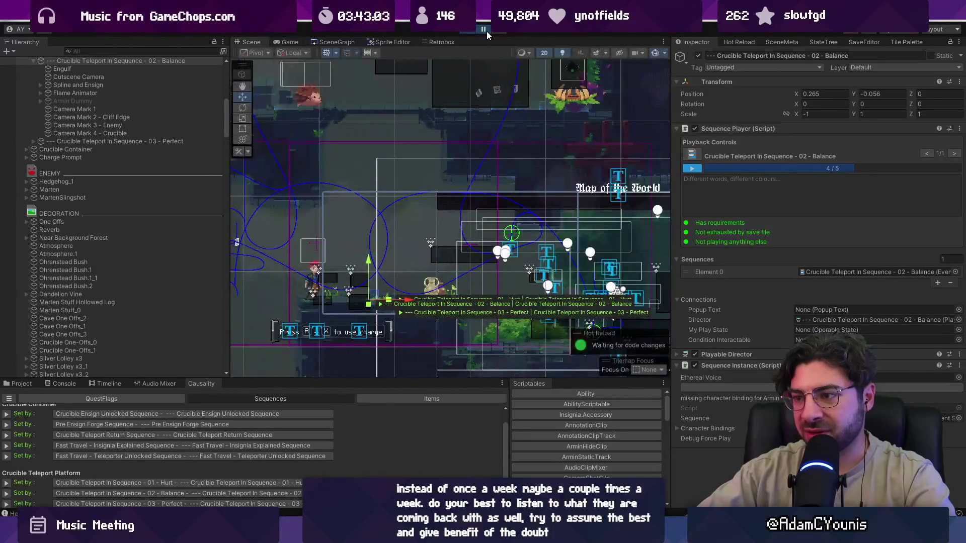
click(62, 385)
Enlarge the Console and inspect the earlier animation, Hedgehog_1 walking and Vine Coil Top entries.
drag(263, 378, 263, 276)
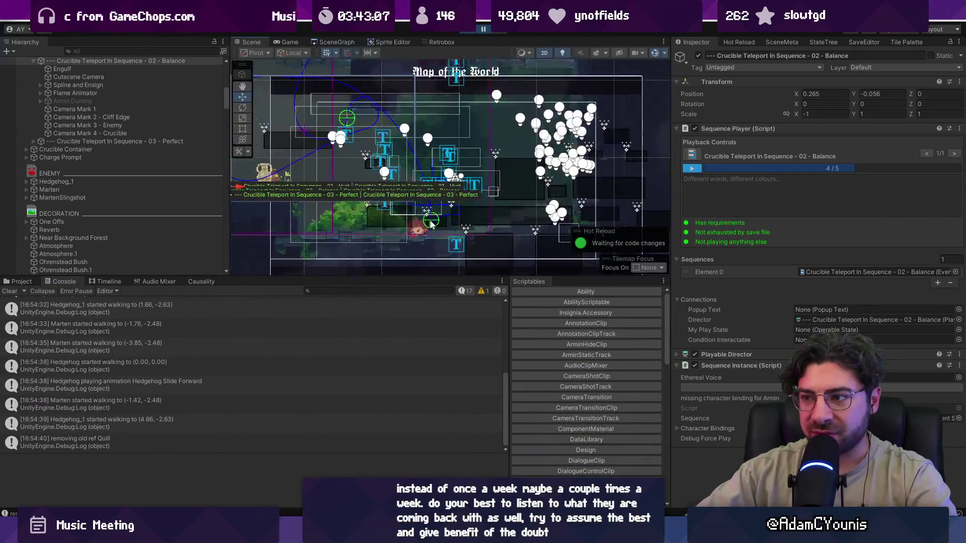
scroll(431, 225, up, 2)
scroll(229, 353, up, 2)
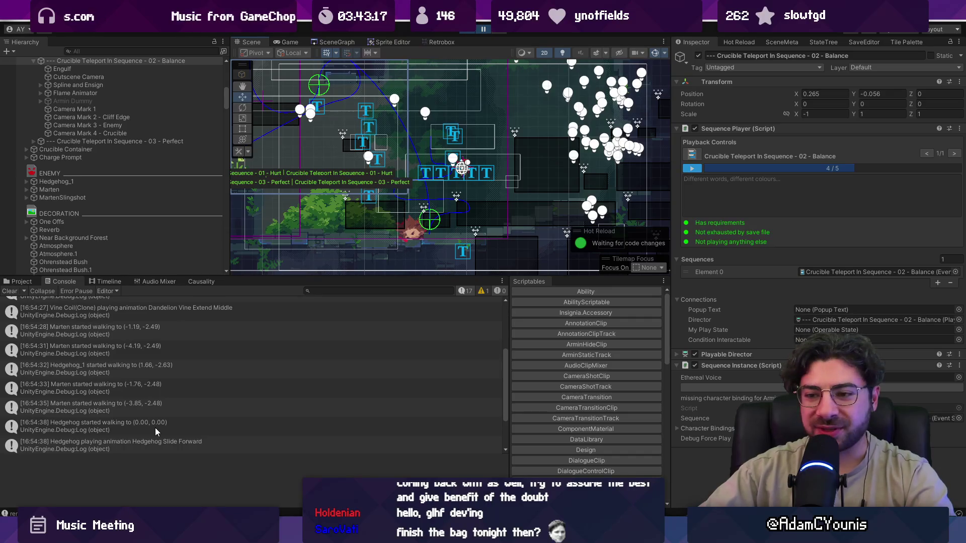
scroll(153, 345, up, 5)
click(150, 345)
drag(186, 274, 187, 208)
click(82, 245)
click(84, 257)
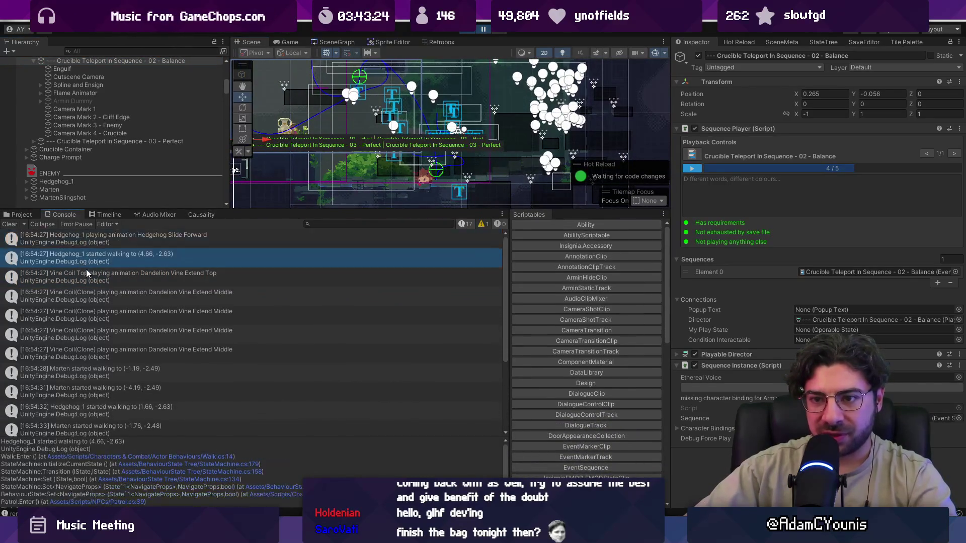
click(89, 278)
Step between the 'Hedgehog started walking (0.00, 0.00)' and 'Hedgehog playing animation' entries.
key(Down)
key(Down)
key(Down)
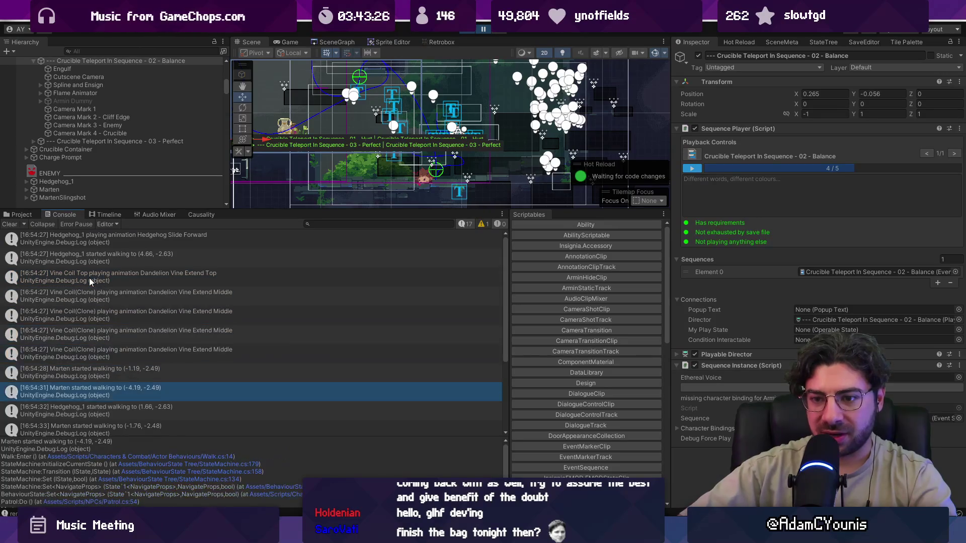
key(Down)
key(Down)
key(Down)
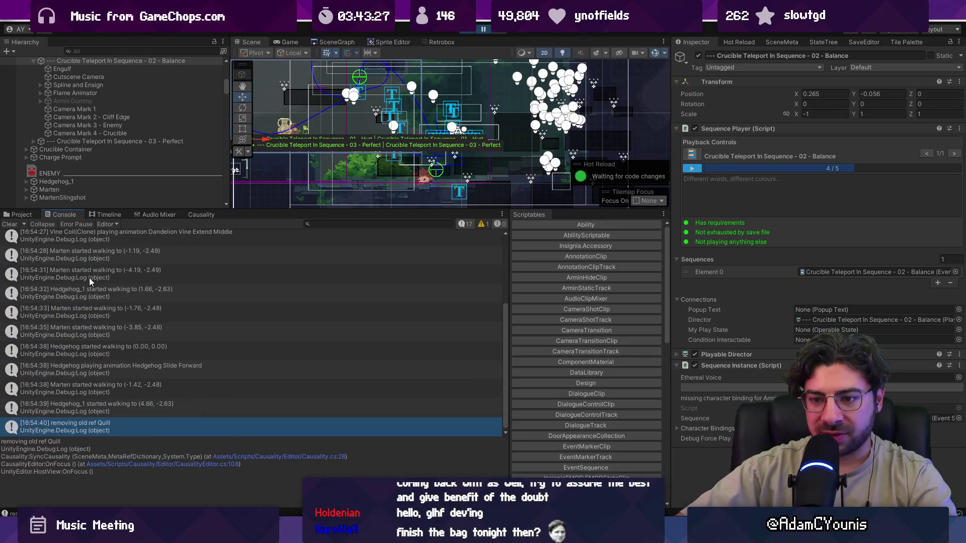
key(Up)
key(Up)
key(Up)
key(Up)
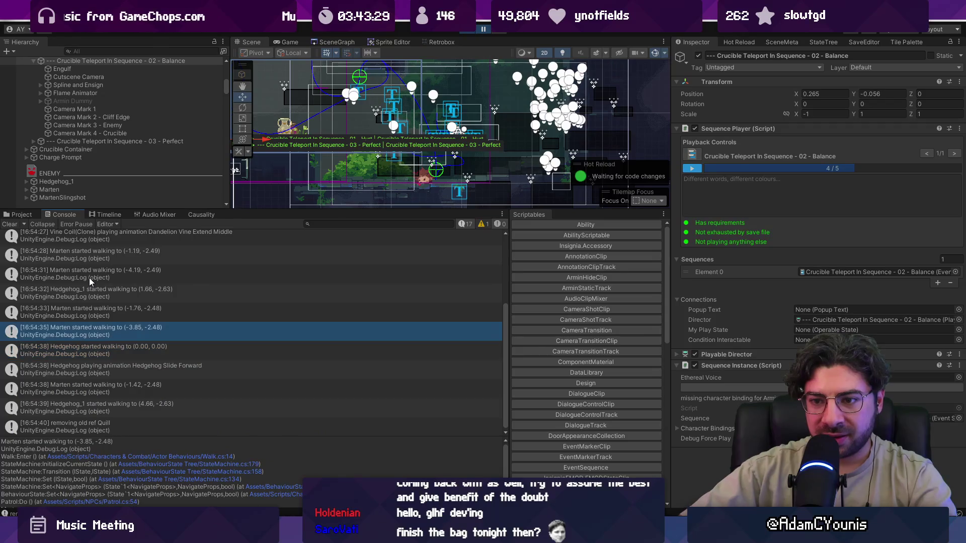
key(Down)
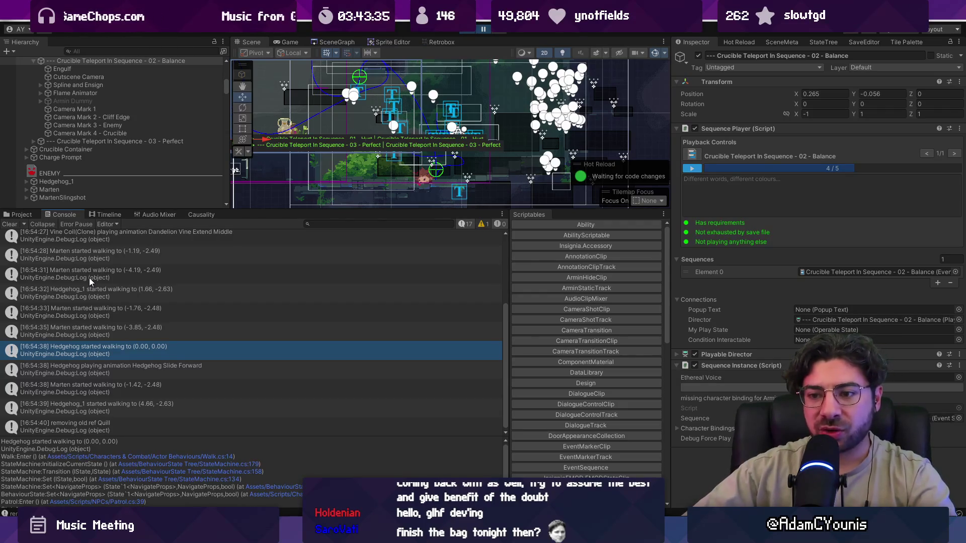
key(Down)
key(Up)
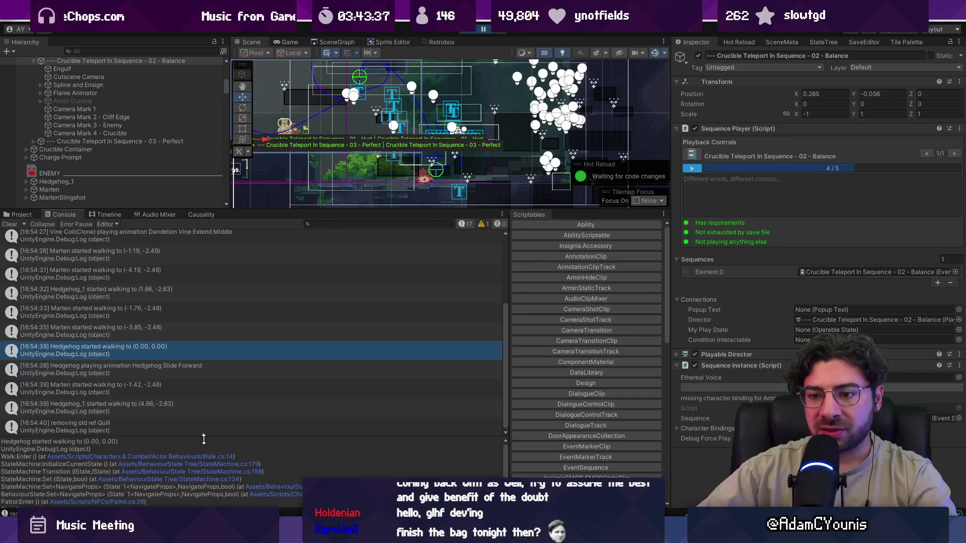
Show the Hedgehog Slide Forward stack trace and follow it to NudgeFootsies.cs line 78.
drag(204, 436, 205, 384)
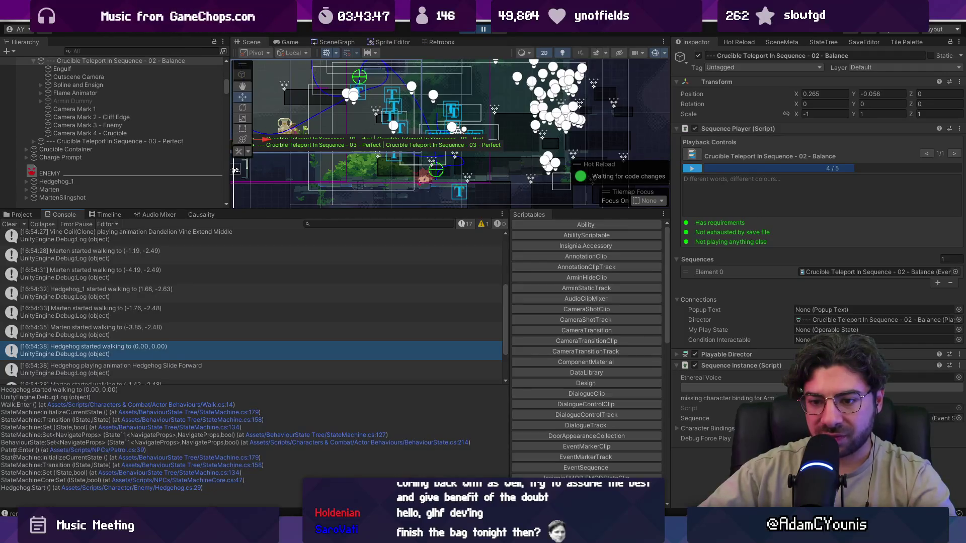
click(79, 377)
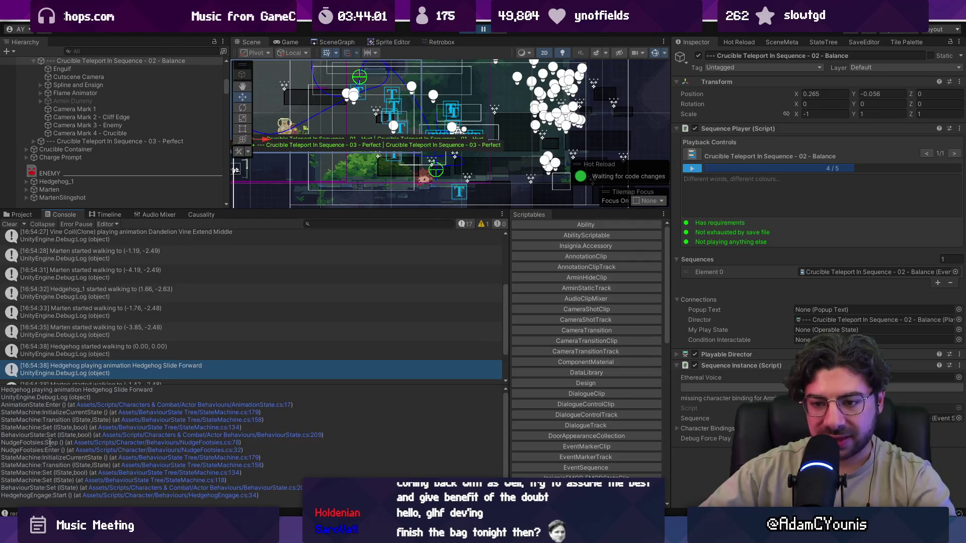
click(105, 447)
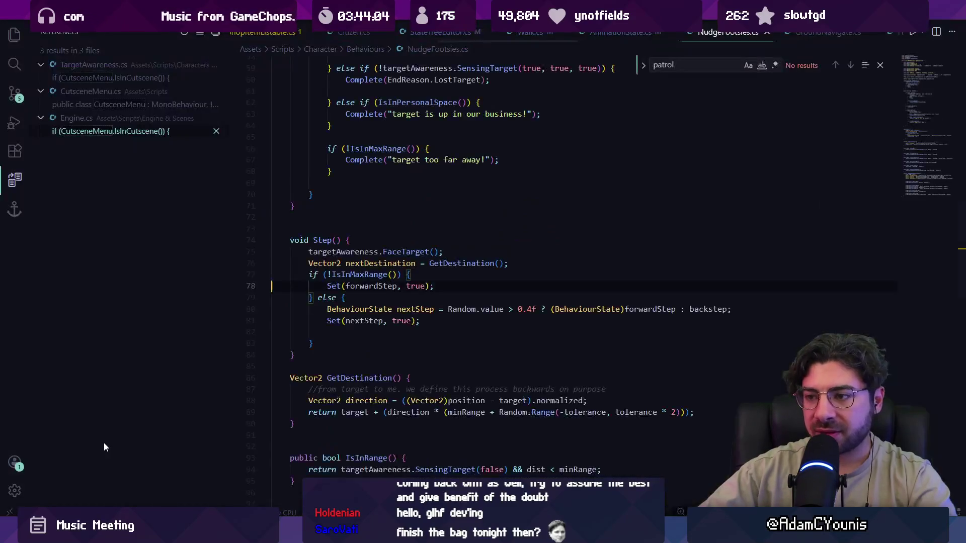
ctrl+click(370, 295)
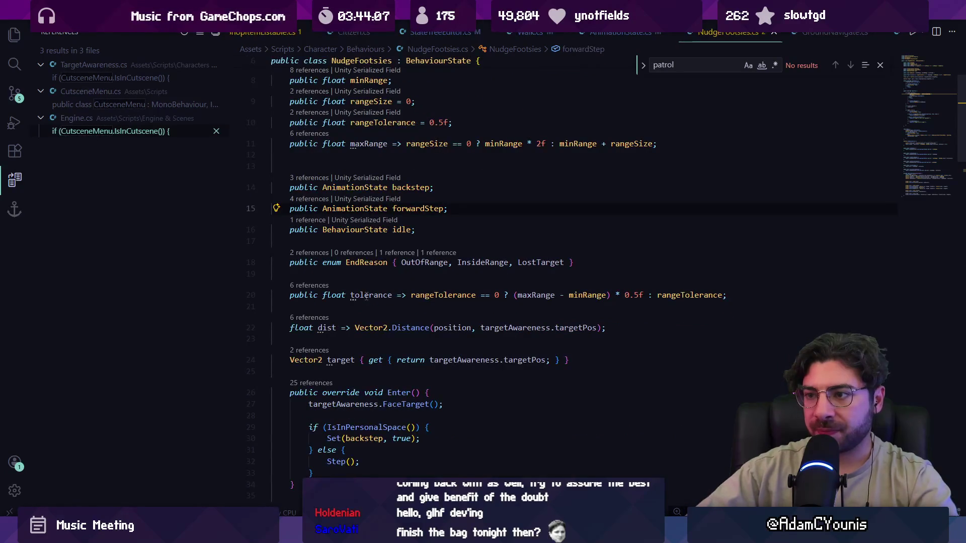
key(alt+Left)
key(alt+Left)
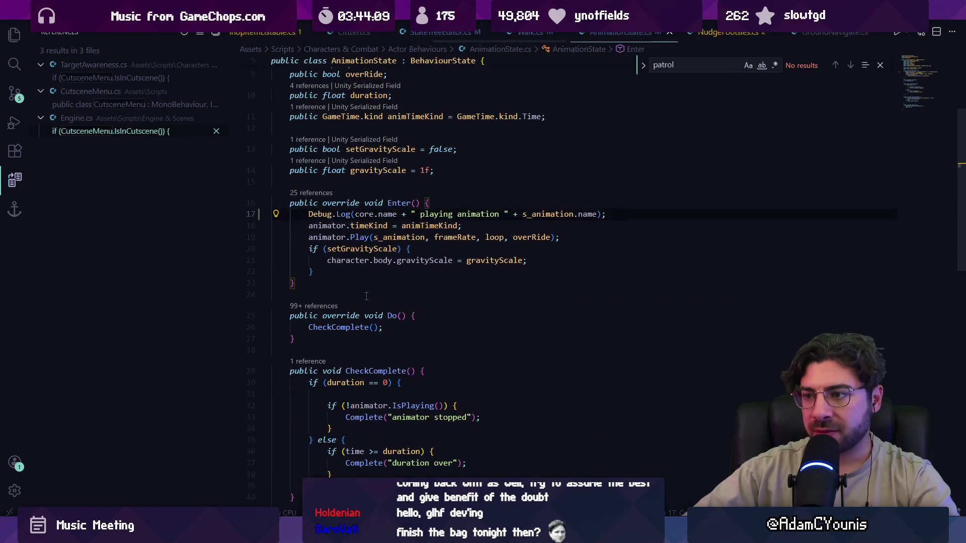
key(alt+Tab)
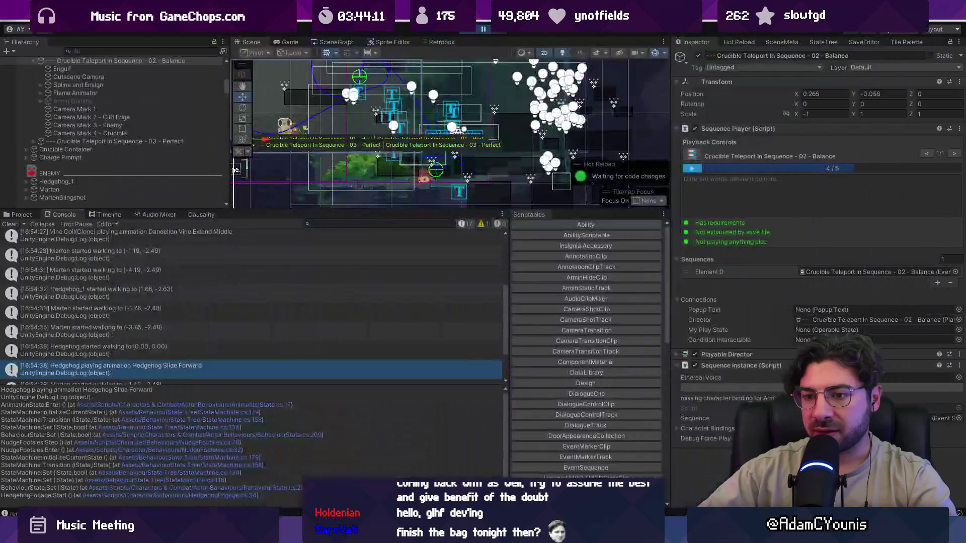
Drag the Console splitter down and zoom the Scene view onto the hedgehog.
drag(204, 390, 207, 396)
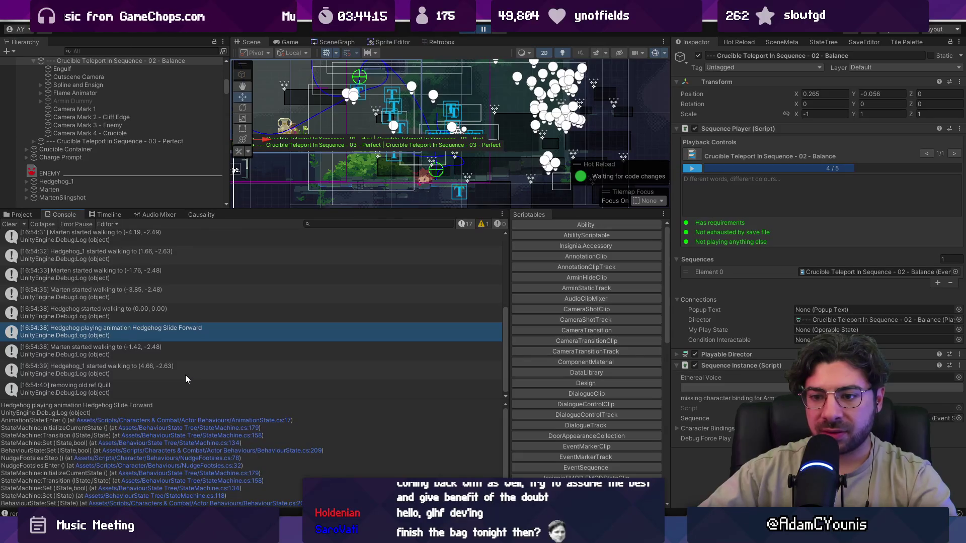
scroll(437, 196, up, 5)
drag(423, 211, 421, 243)
scroll(403, 149, down, 2)
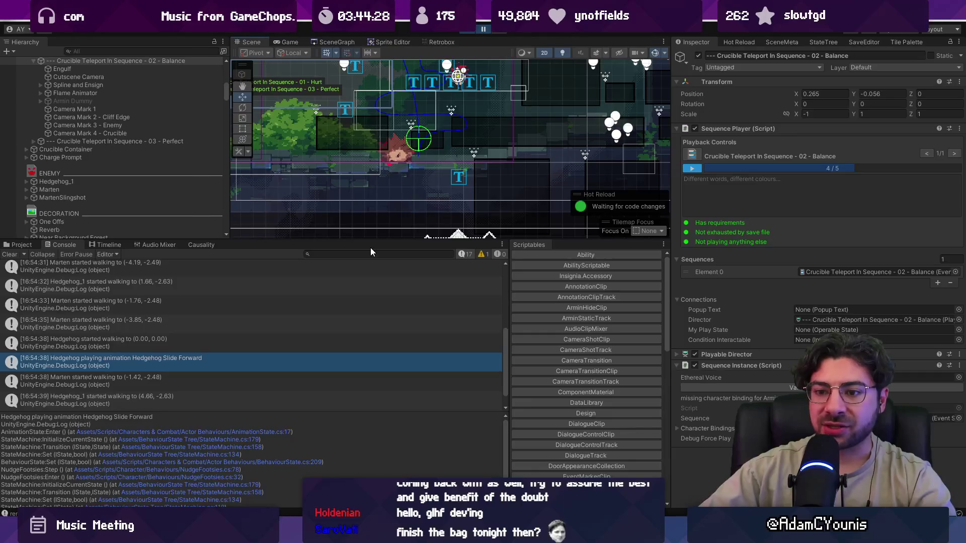
Open HedgehogEngage.cs and delete the Set(footsies); line from Start.
double_click(352, 361)
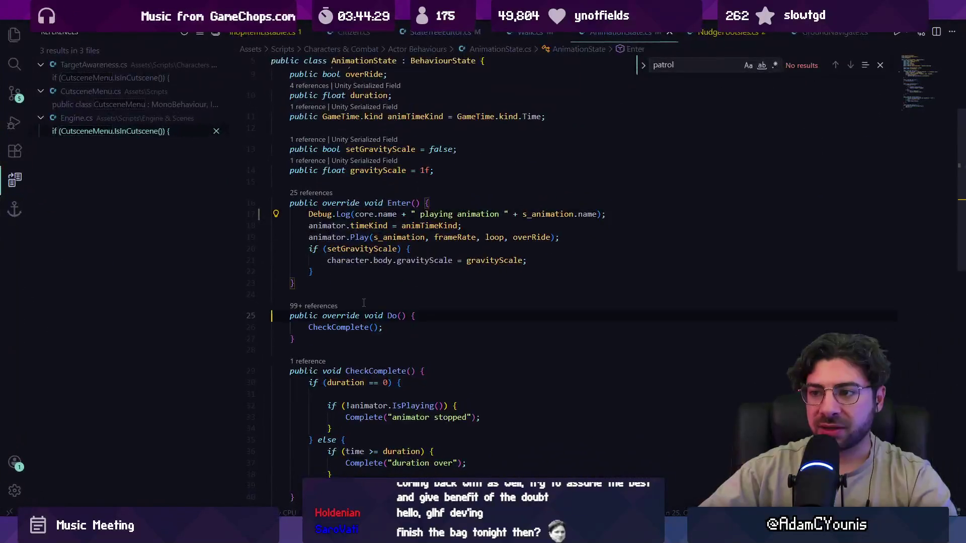
key(ctrl+p)
text(chedungeon)
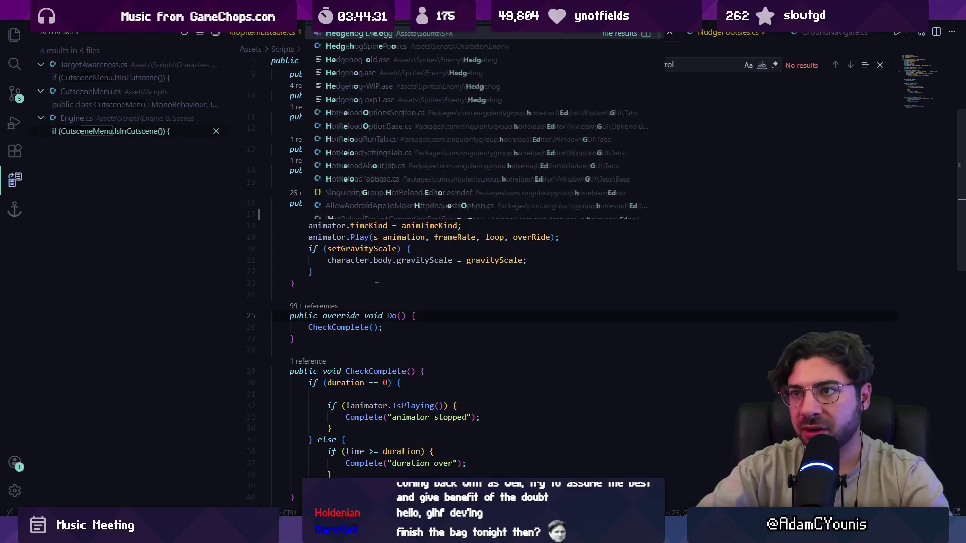
key(ctrl+a)
text(hedgehog)
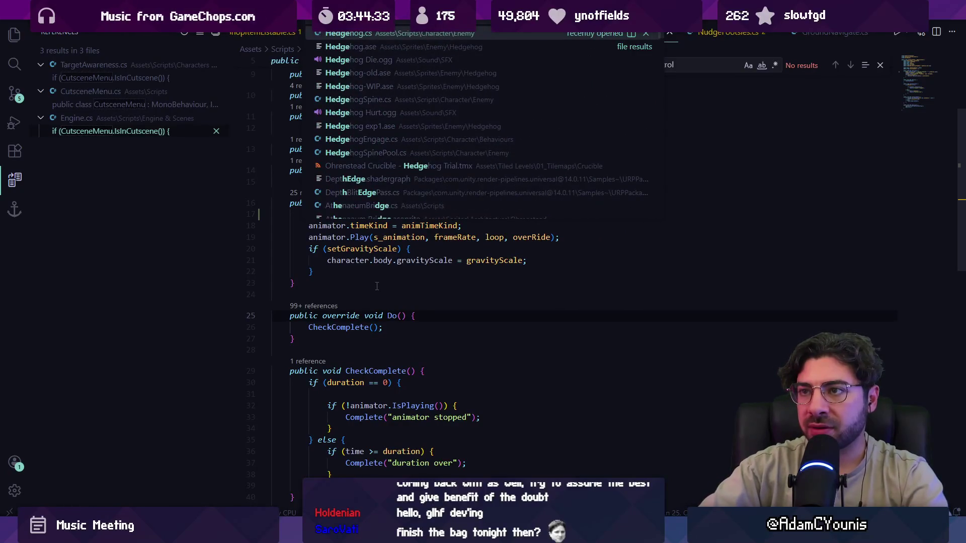
text(engage)
key(Return)
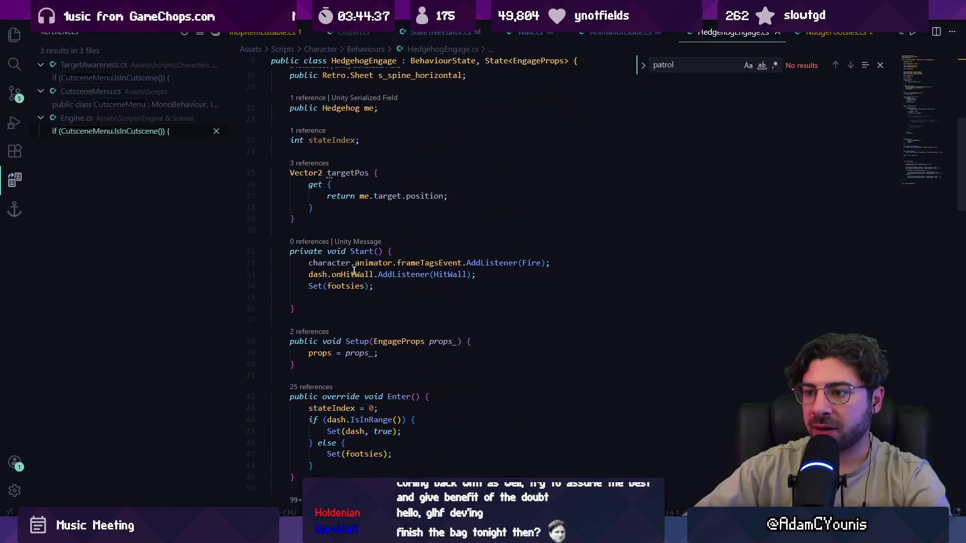
triple_click(322, 285)
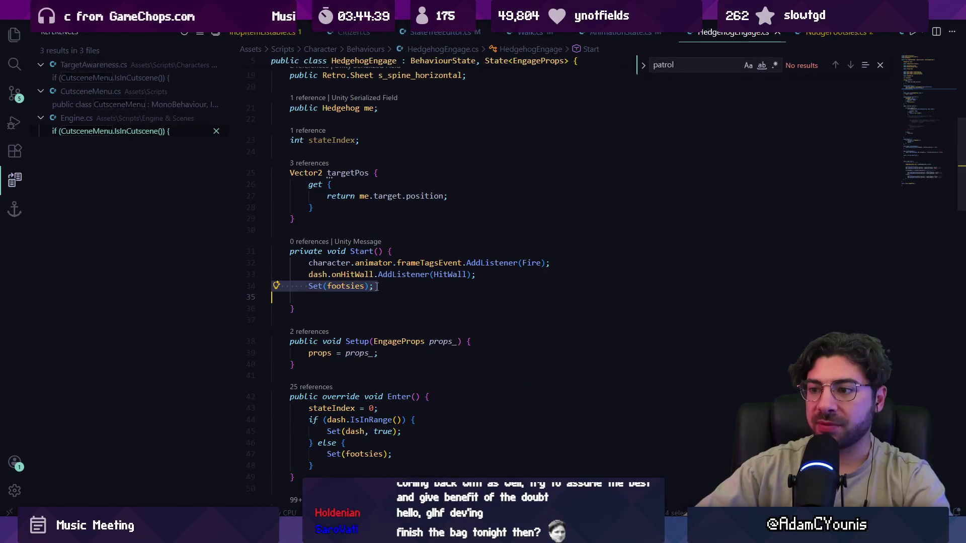
click(377, 286)
triple_click(346, 286)
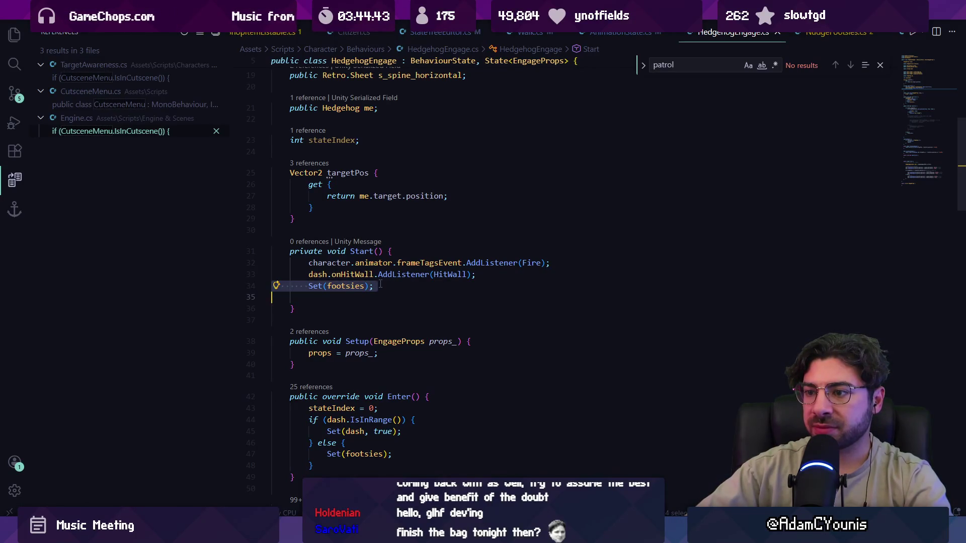
key(BackSpace)
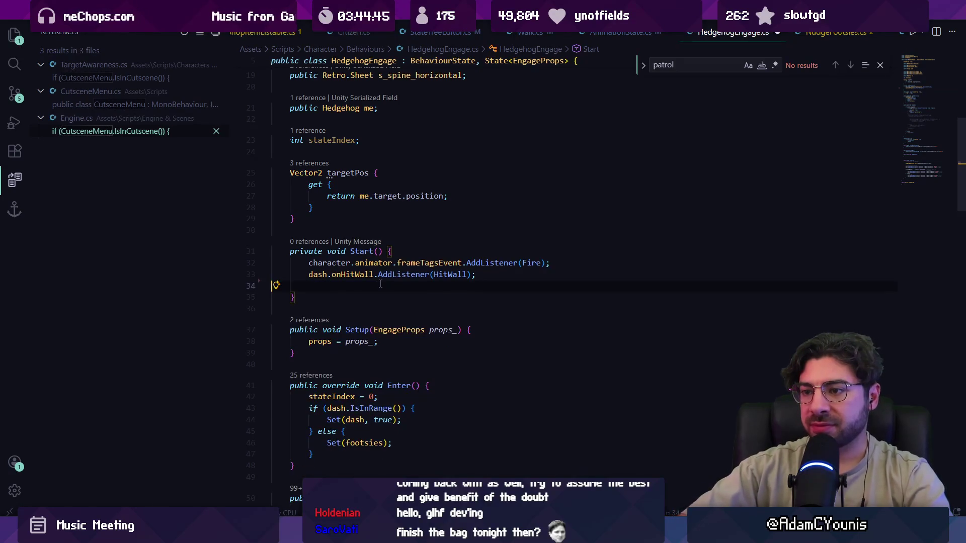
Stop Play mode in Unity, then delete the Debug.Log line from Walk's Enter.
key(alt+Tab)
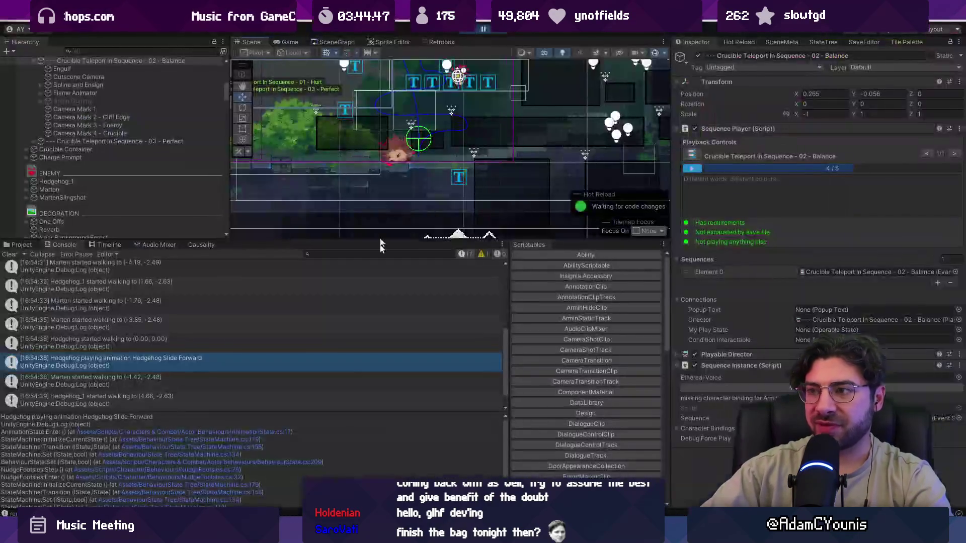
click(476, 28)
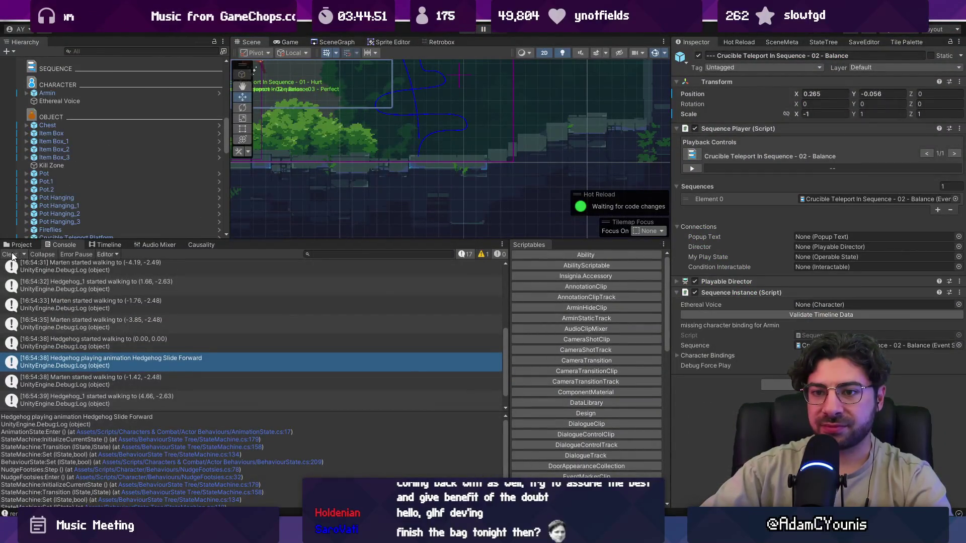
double_click(95, 360)
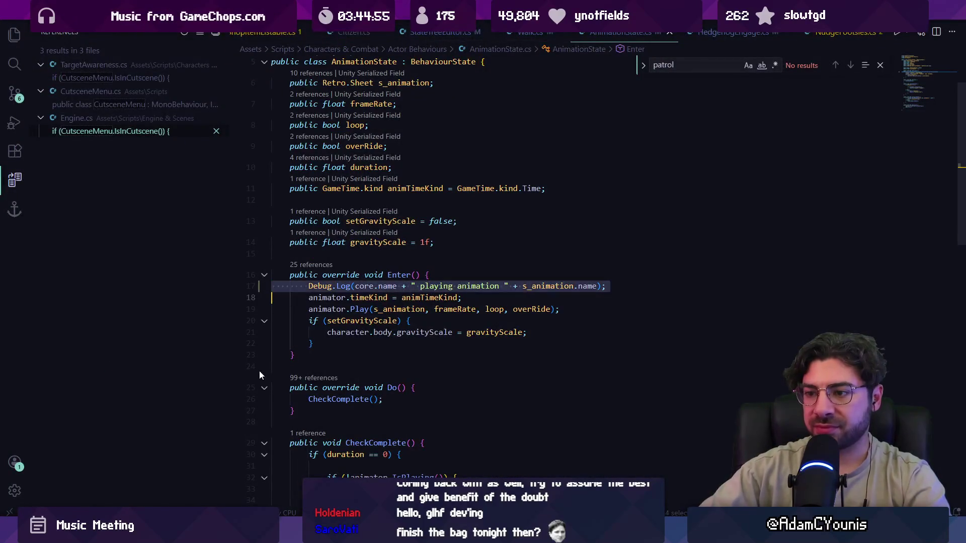
key(ctrl+Tab)
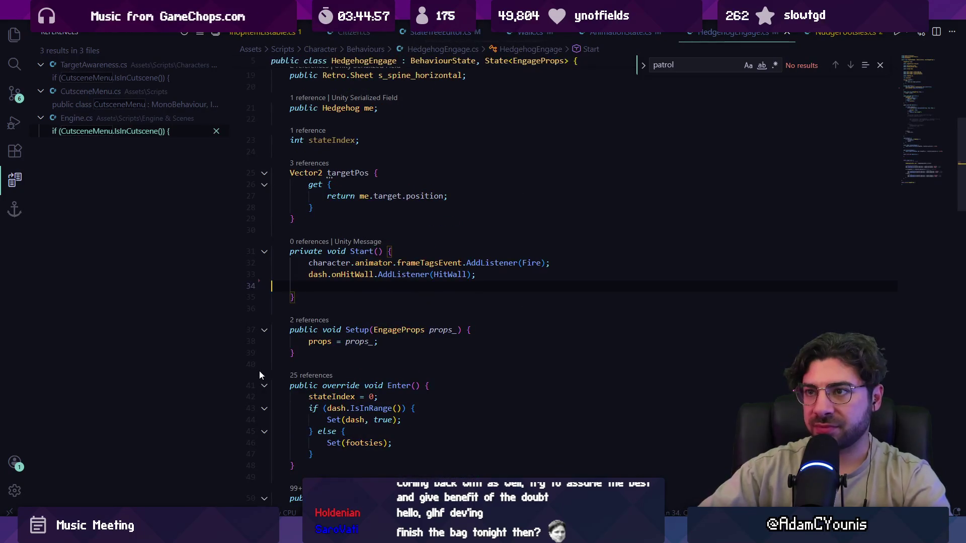
key(alt+Left)
key(alt+Left)
key(alt+Left)
key(Up)
key(Up)
key(Up)
key(ctrl+l)
key(Delete)
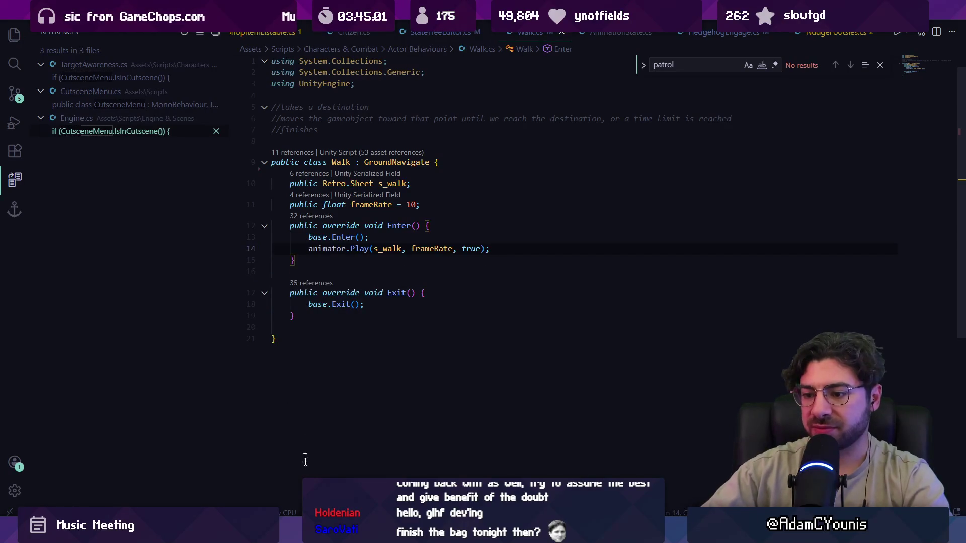
key(alt+Tab)
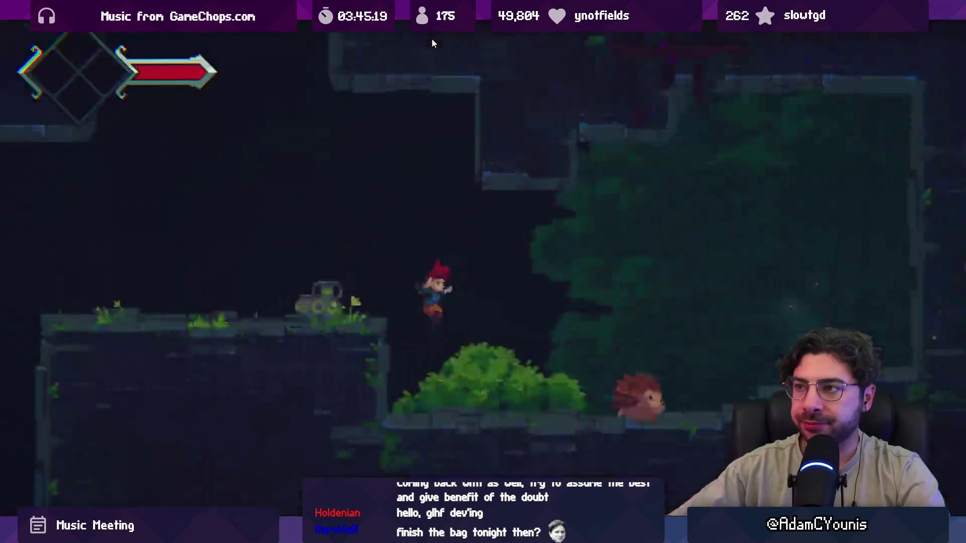
Leave the full-screen Game view, stop Play mode, and select the 02 - Balance sequence object.
key(F11)
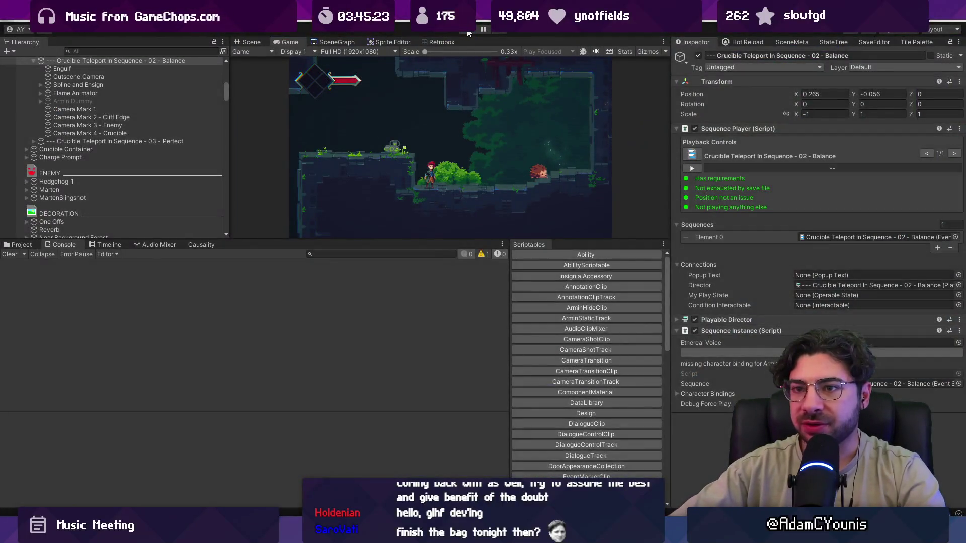
click(467, 31)
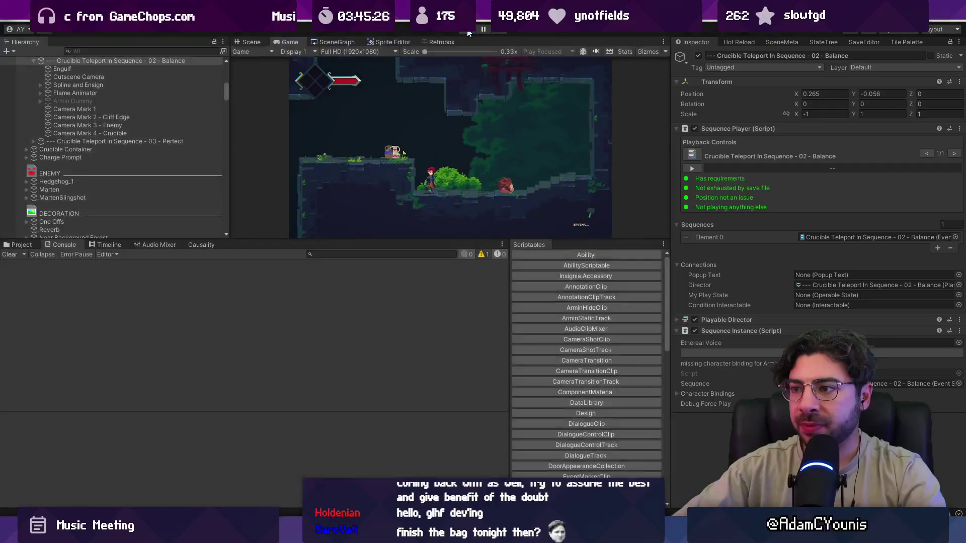
scroll(87, 211, down, 5)
click(98, 149)
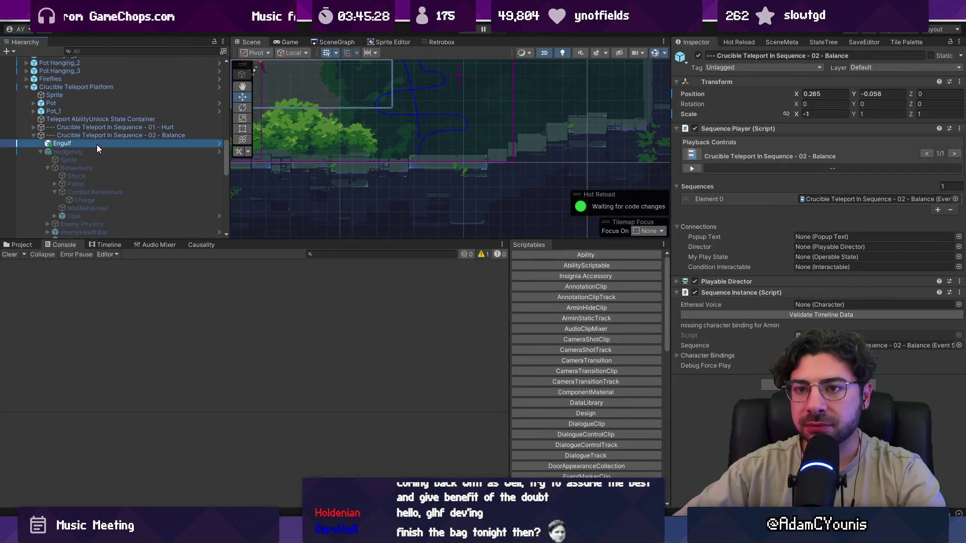
click(104, 135)
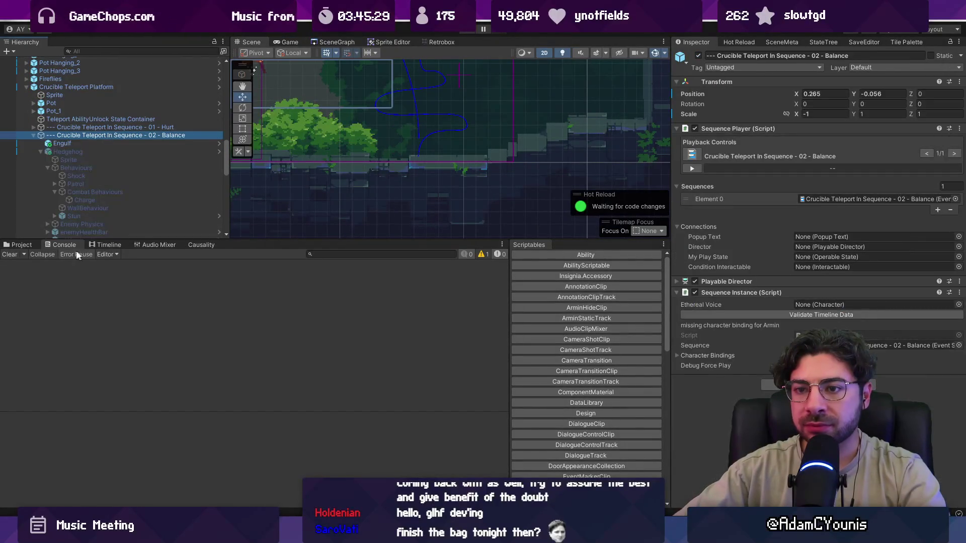
Switch the lower panel to the Causality list and play the 02 Balance sequence.
click(106, 245)
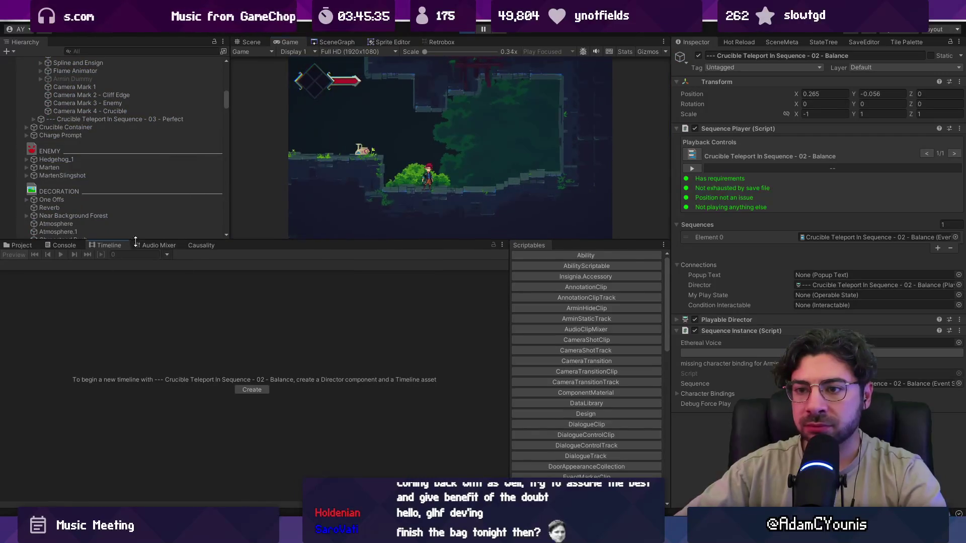
click(20, 245)
click(153, 245)
click(202, 245)
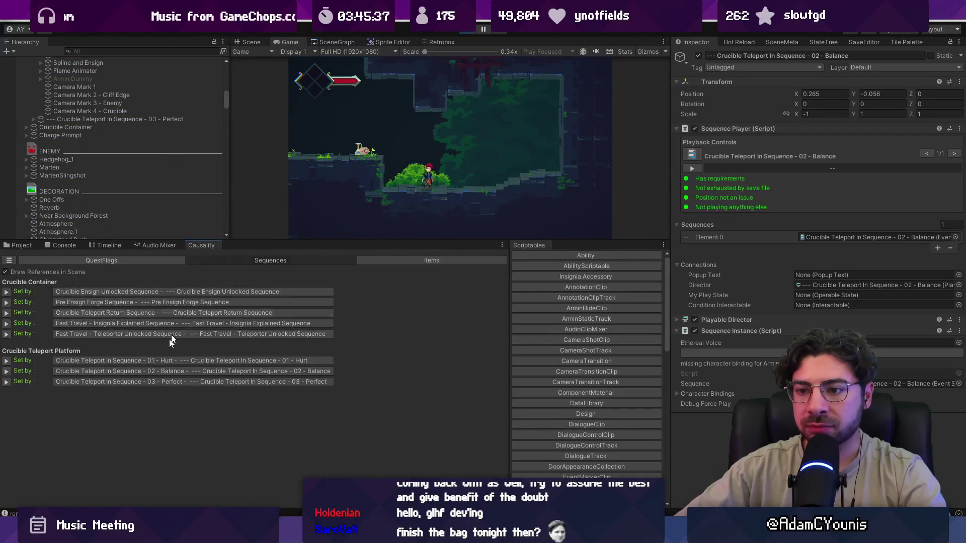
click(6, 370)
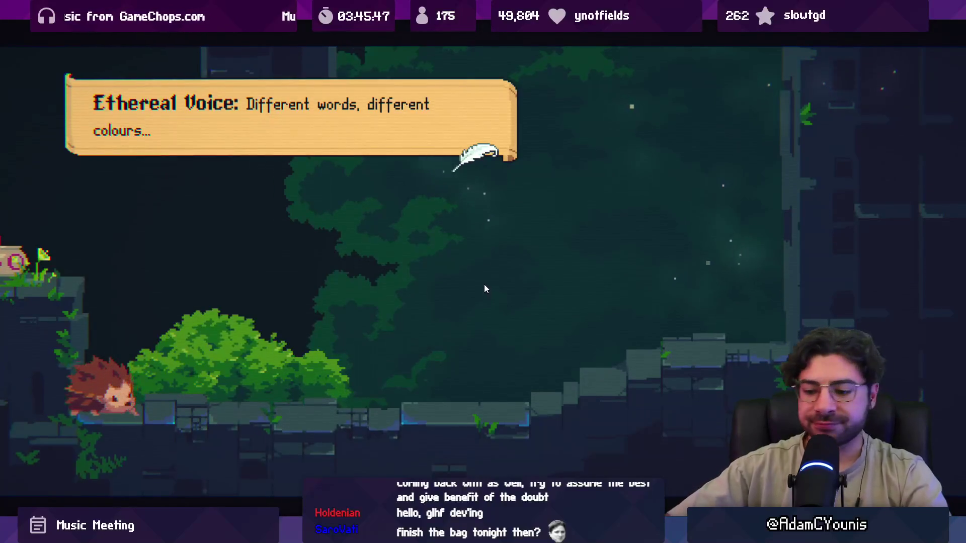
Switch to VS Code and open HedgehogEngage.cs via quick file search.
key(shift+space)
key(alt+Tab)
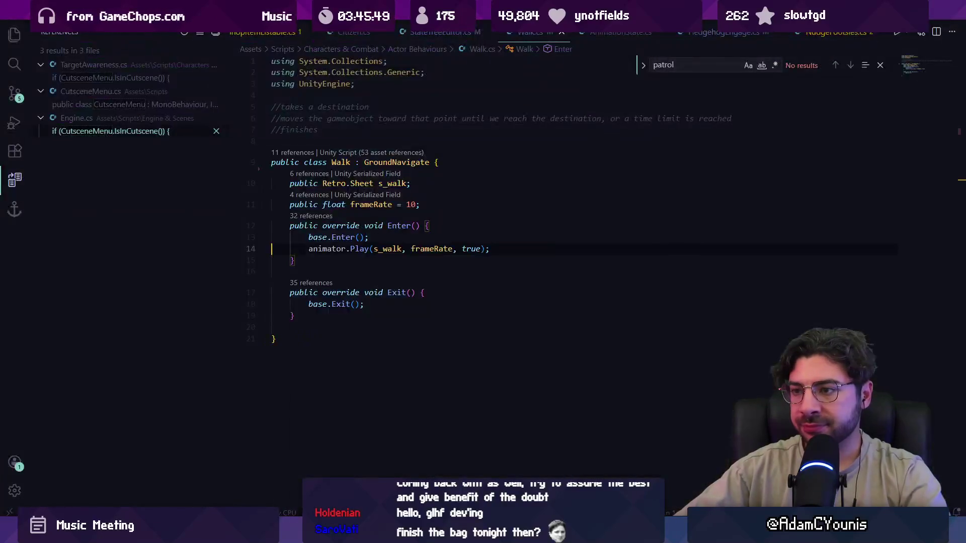
key(ctrl+p)
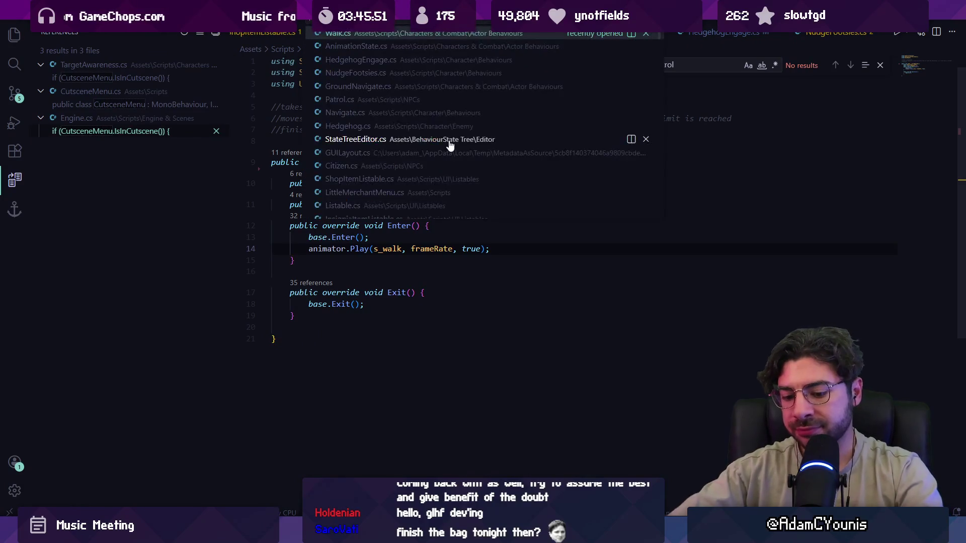
text(hedgehog)
key(Down)
key(Return)
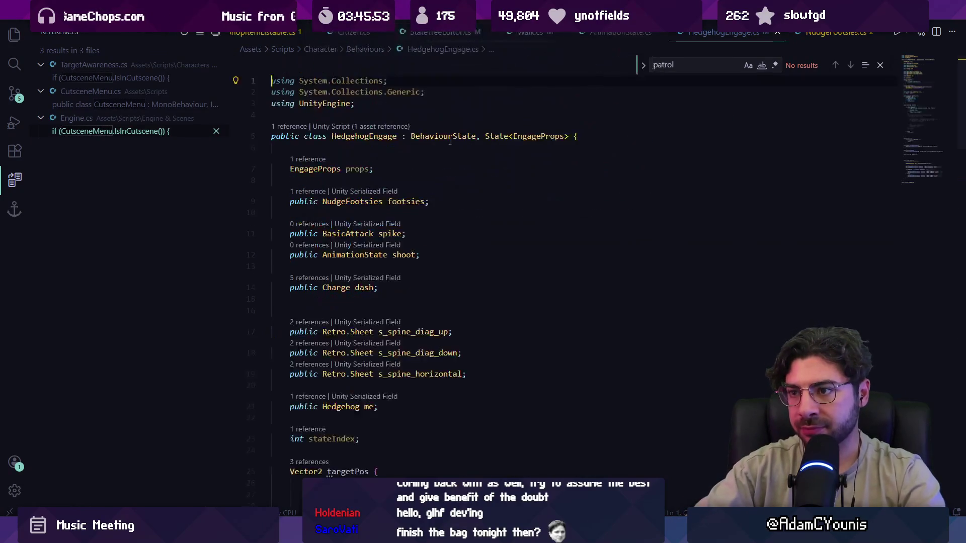
key(ctrl+f)
text(facein)
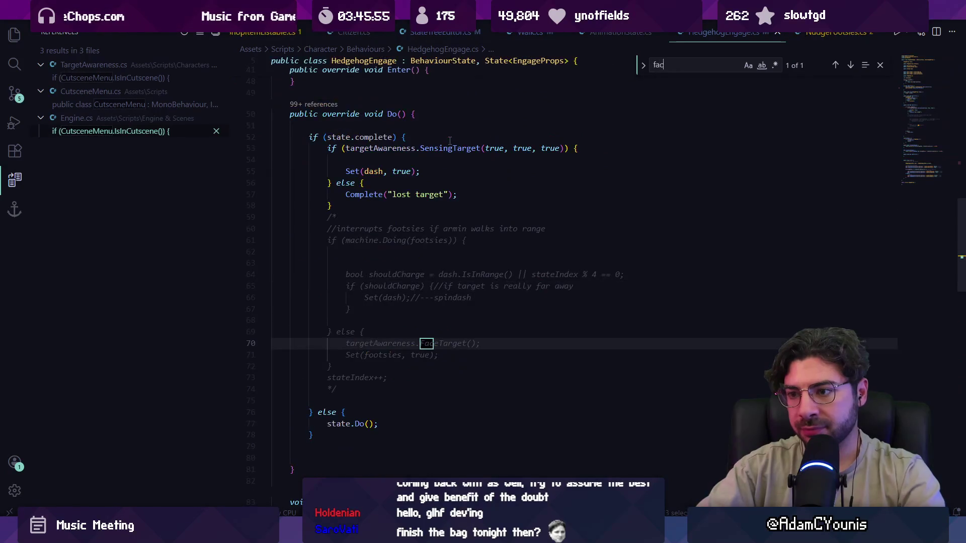
key(BackSpace)
key(BackSpace)
key(BackSpace)
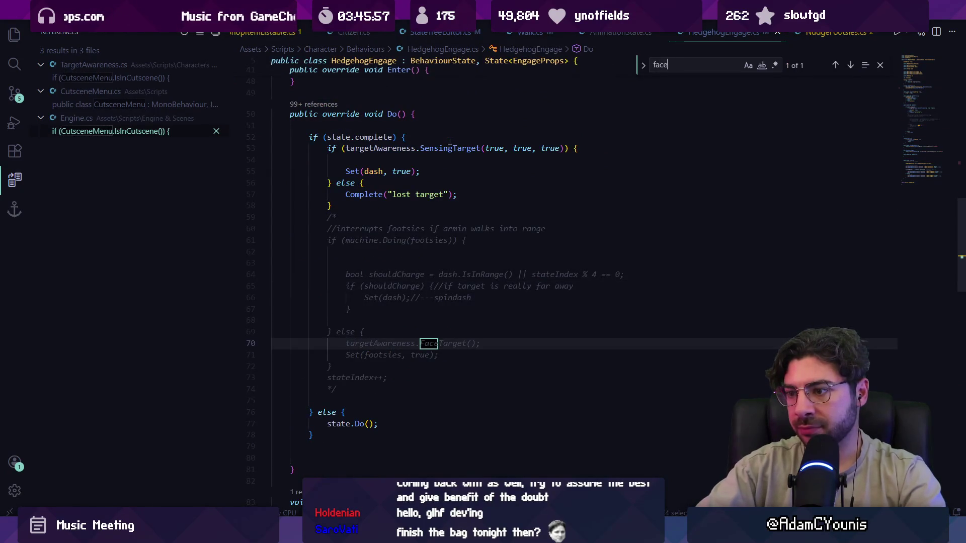
key(Escape)
Open Hedgehog.cs and search it for 'patrol'.
key(ctrl+p)
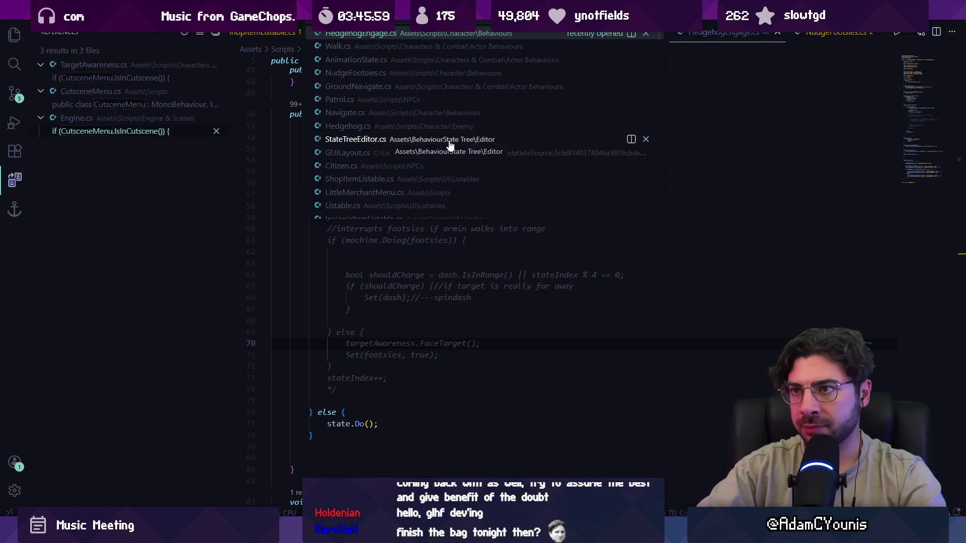
text(hedgehog)
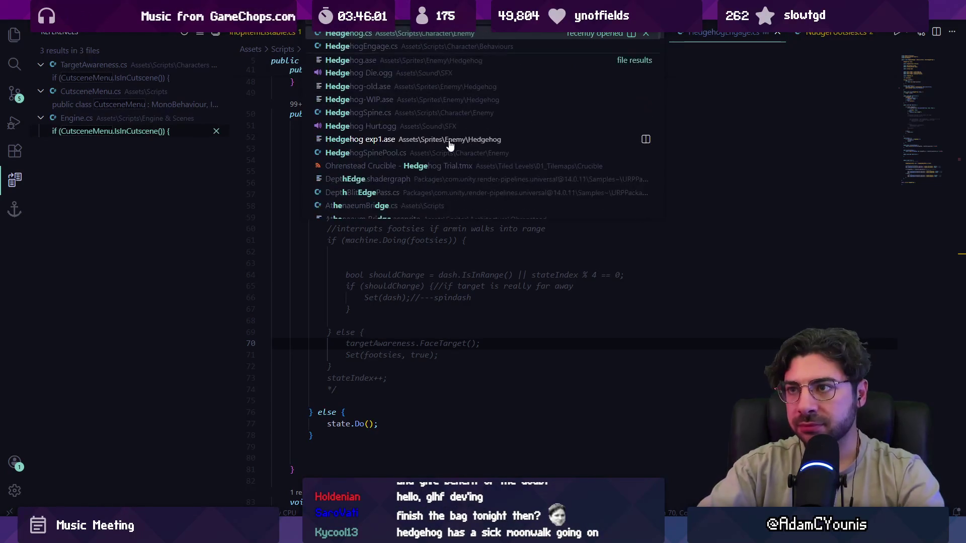
key(Return)
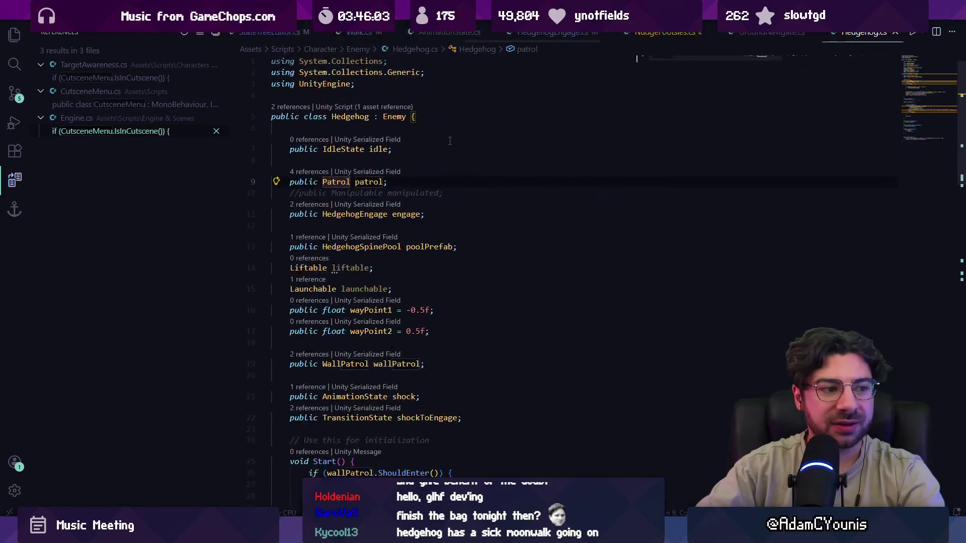
key(ctrl+f)
text(hedg)
key(BackSpace)
key(BackSpace)
key(BackSpace)
key(BackSpace)
text(fa)
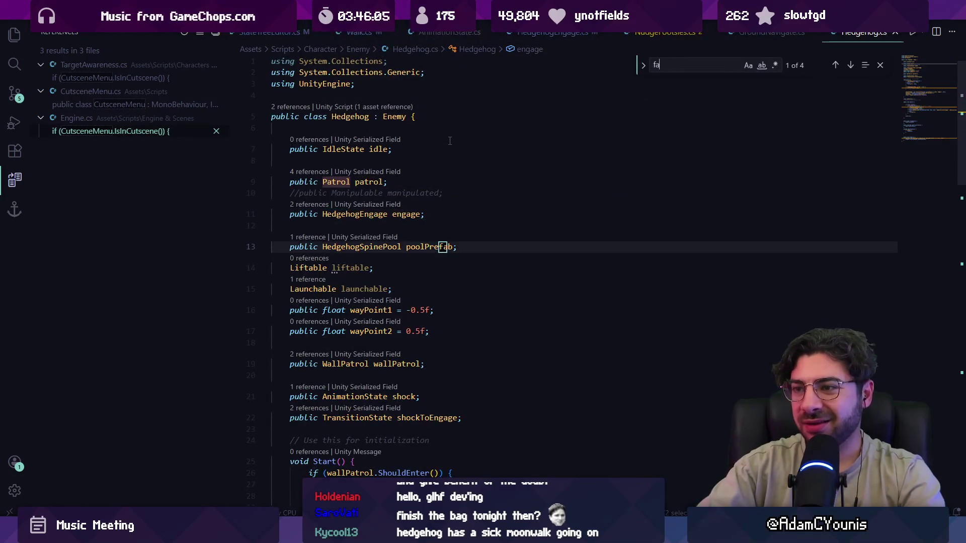
text(cedirection)
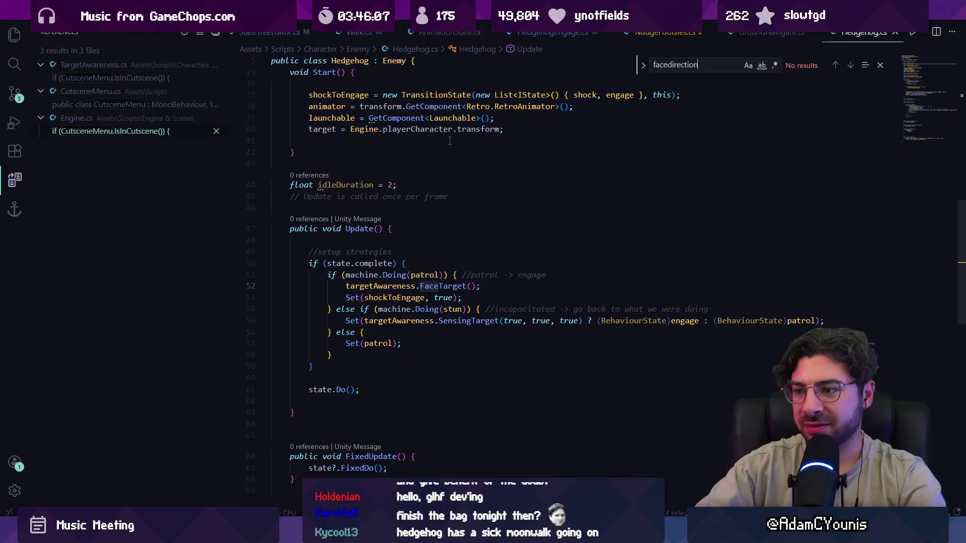
key(ctrl+BackSpace)
text(patrol)
key(Return)
key(Return)
key(Return)
key(Return)
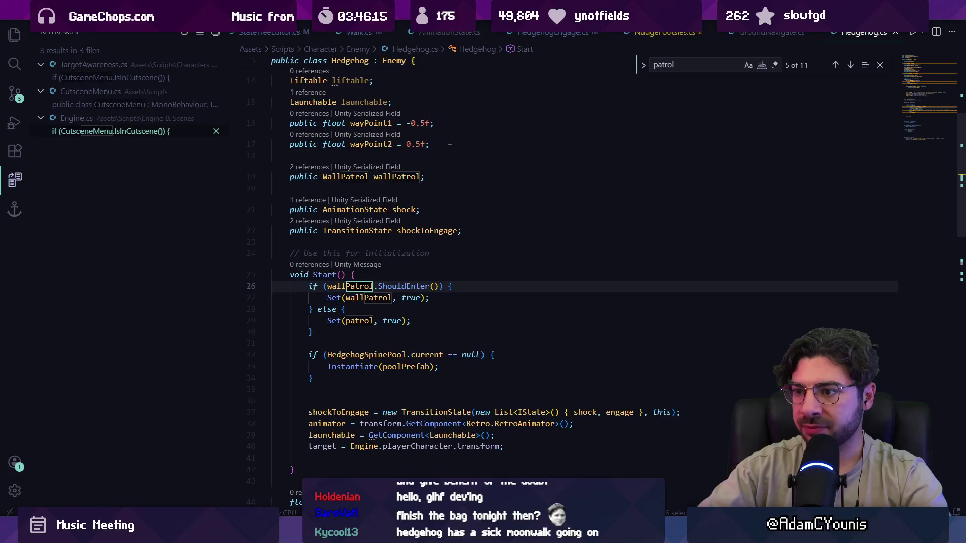
Go from the Set(patrol) line to the patrol field declaration and Patrol class definition.
scroll(377, 181, down, 2)
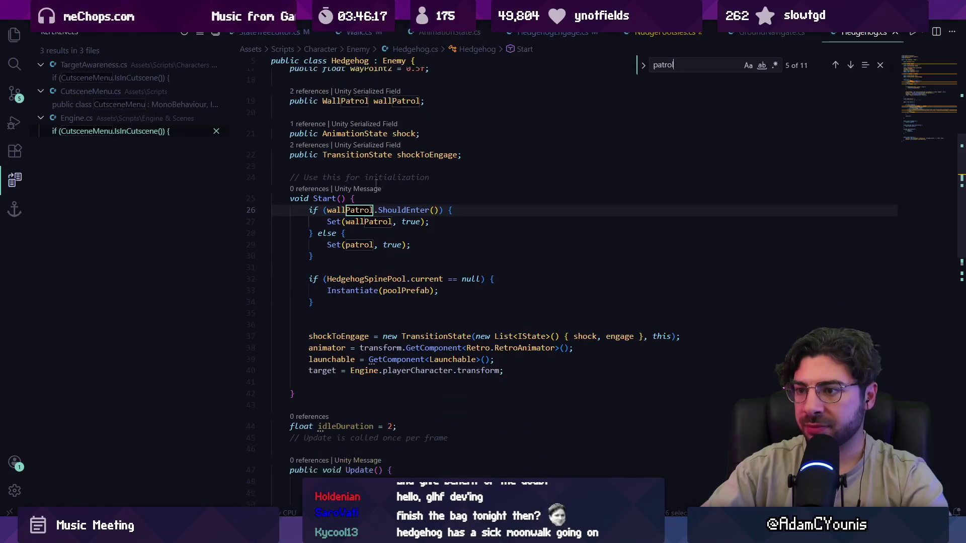
click(359, 210)
key(Down)
key(Down)
key(Down)
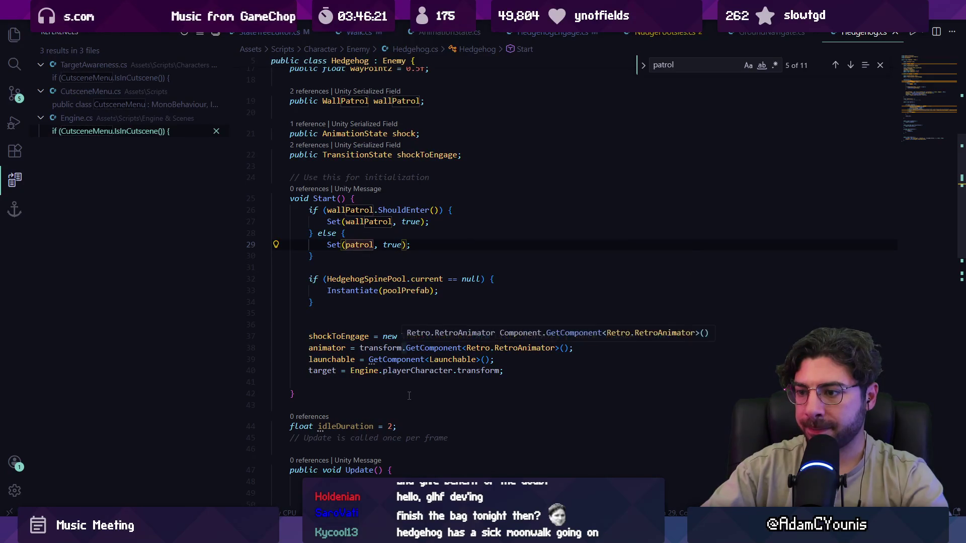
click(420, 303)
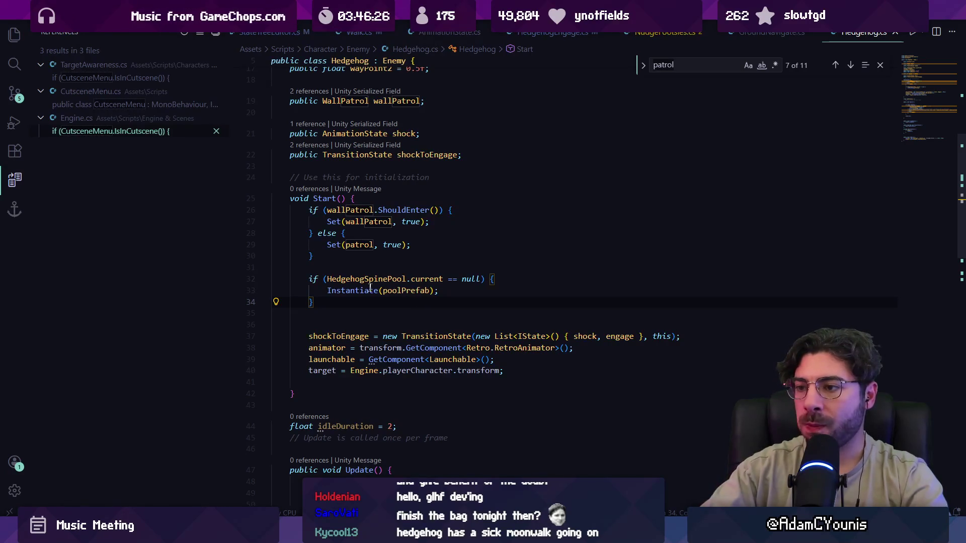
click(350, 291)
ctrl+click(358, 245)
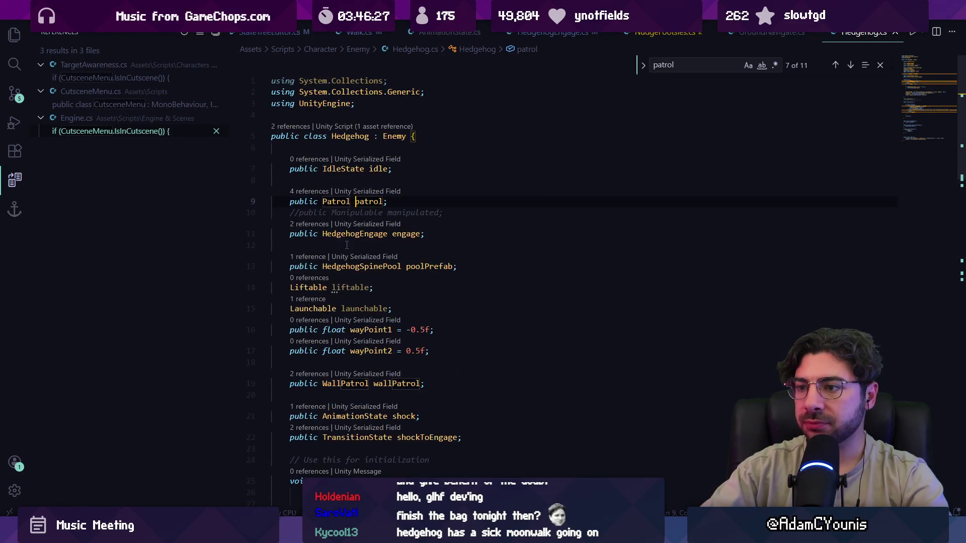
ctrl+click(333, 201)
Review Patrol's PrepareDestination, Enter and GetDestination code and uses of destination.
scroll(349, 194, down, 2)
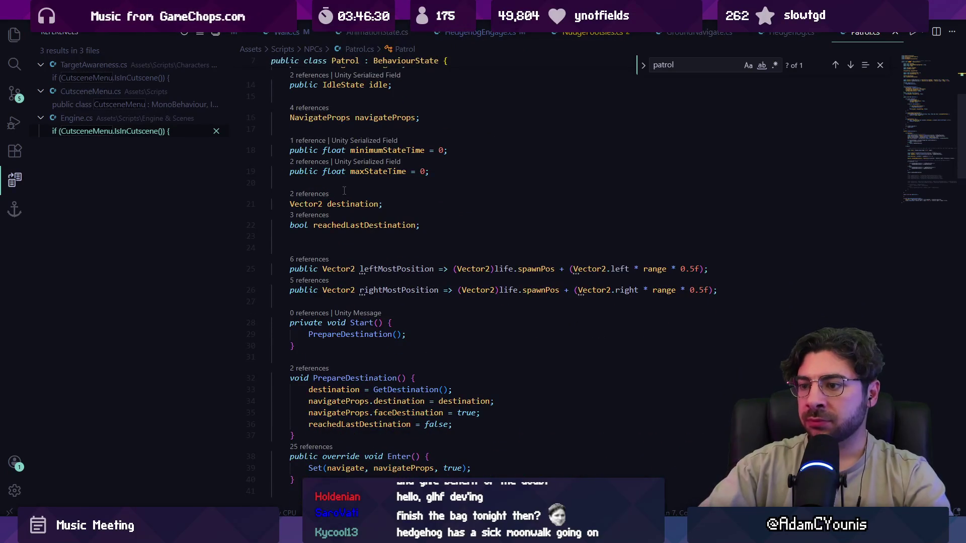
ctrl+click(367, 333)
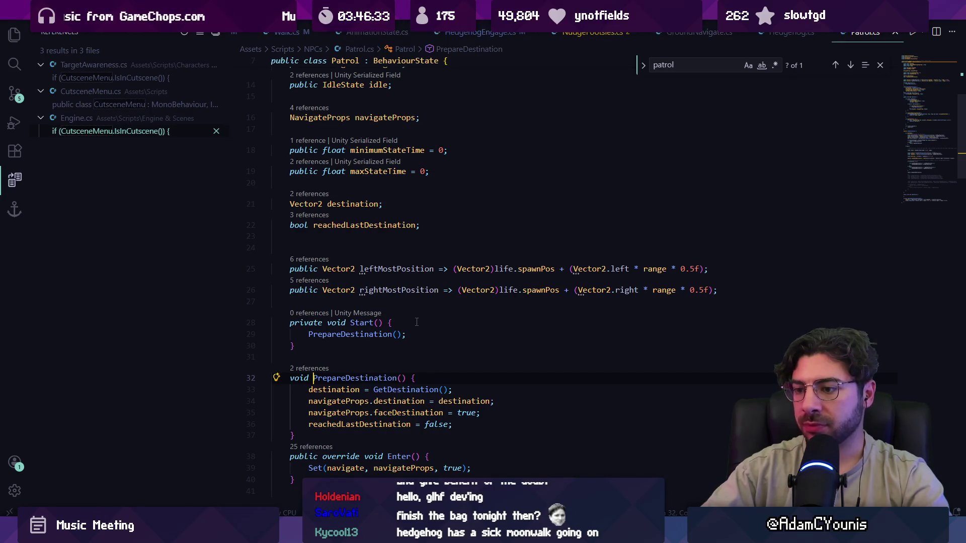
scroll(417, 322, down, 3)
click(454, 356)
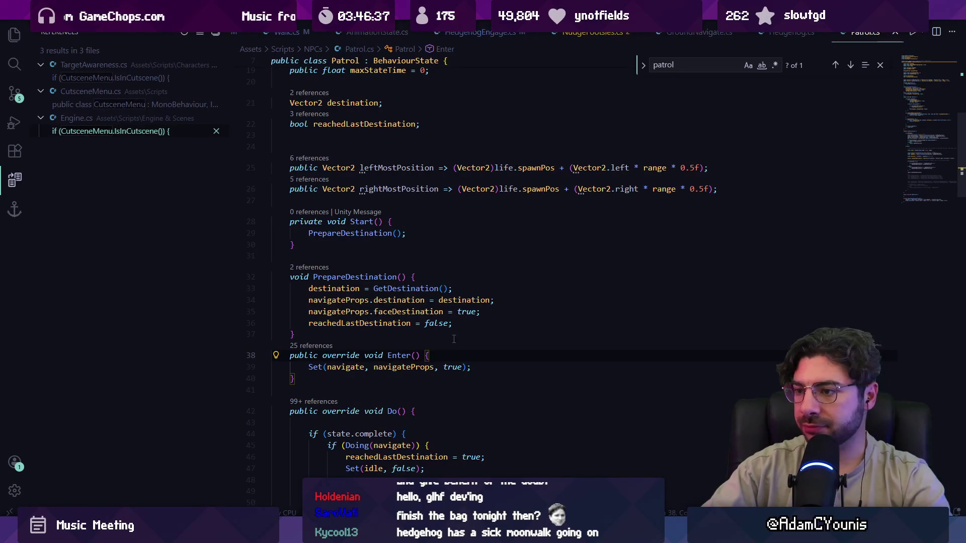
click(332, 288)
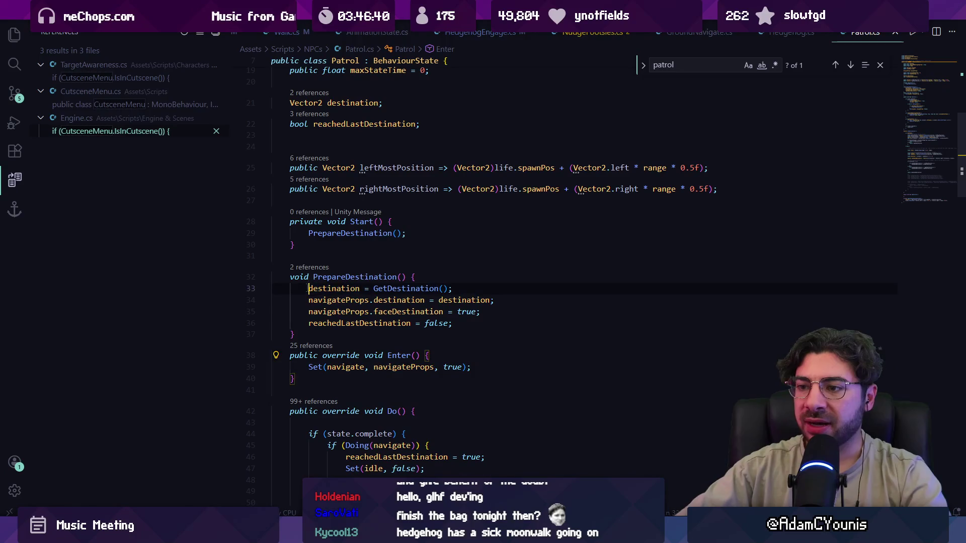
triple_click(324, 234)
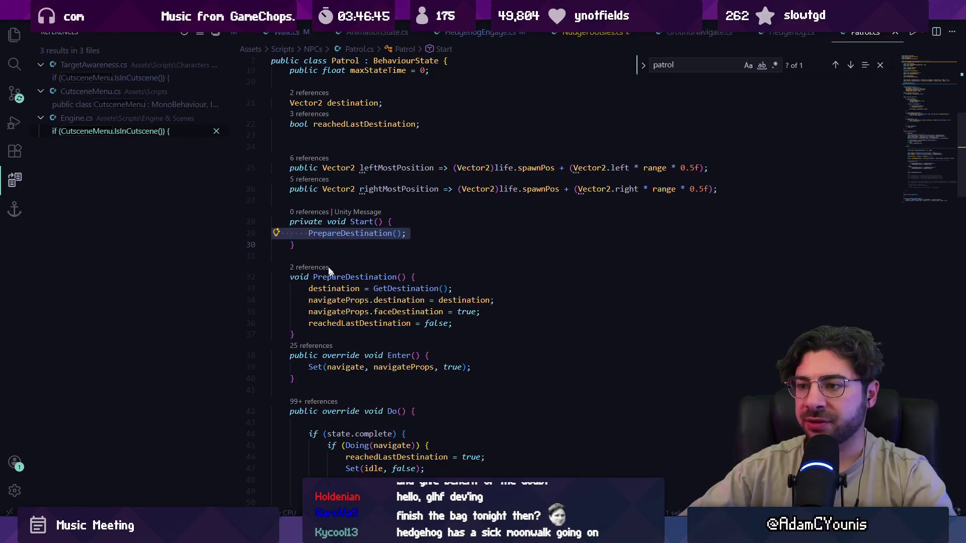
click(325, 234)
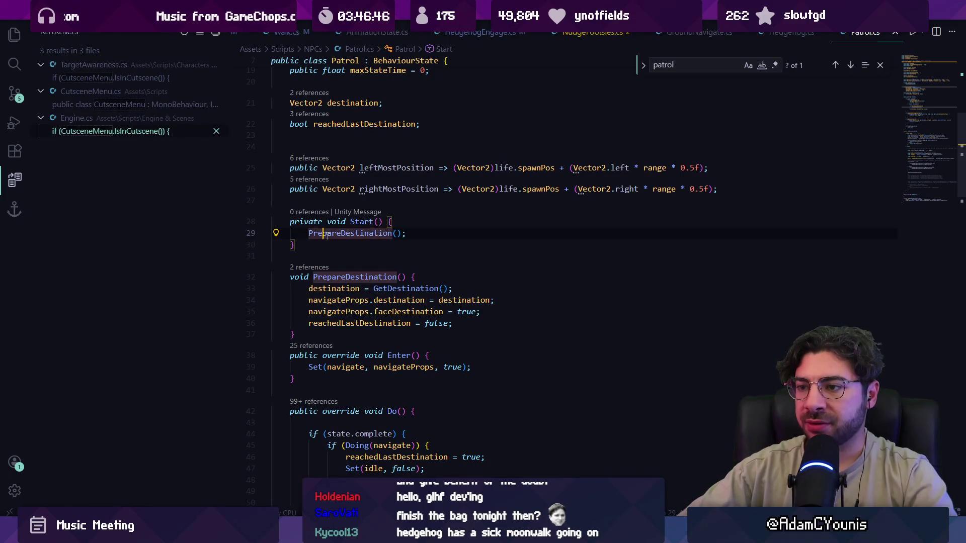
ctrl+click(390, 291)
key(alt+Left)
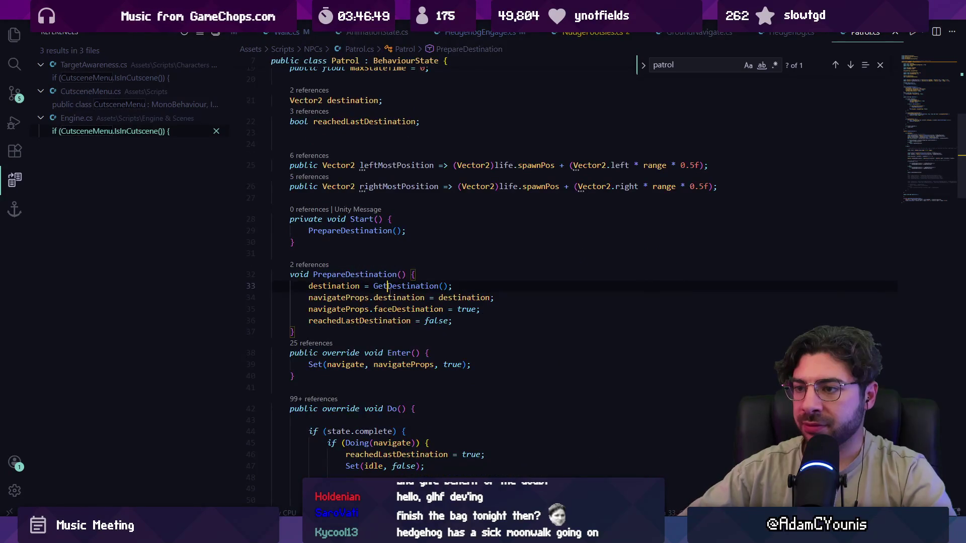
Try moving PrepareDestination(); from Start into Enter, then undo the change.
triple_click(316, 229)
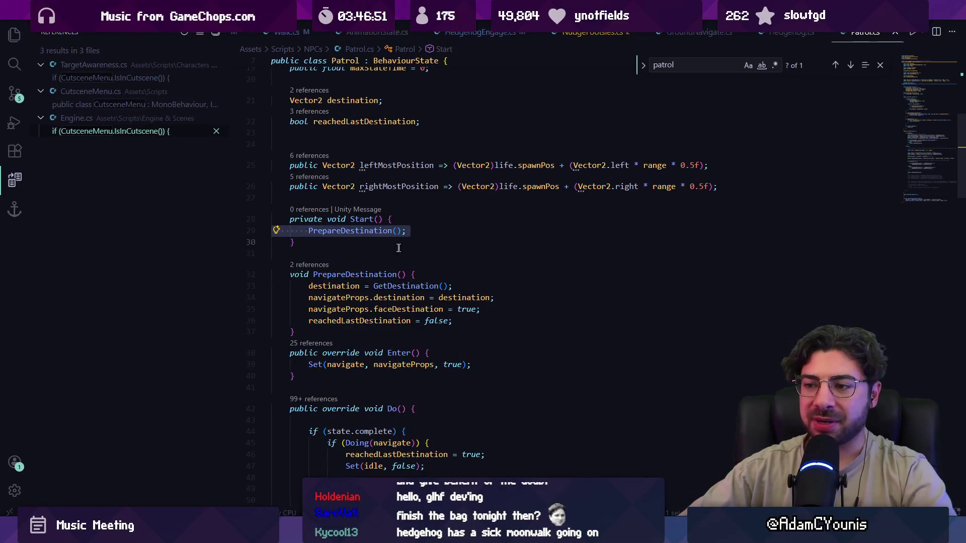
key(ctrl+x)
click(432, 341)
key(Return)
key(ctrl+v)
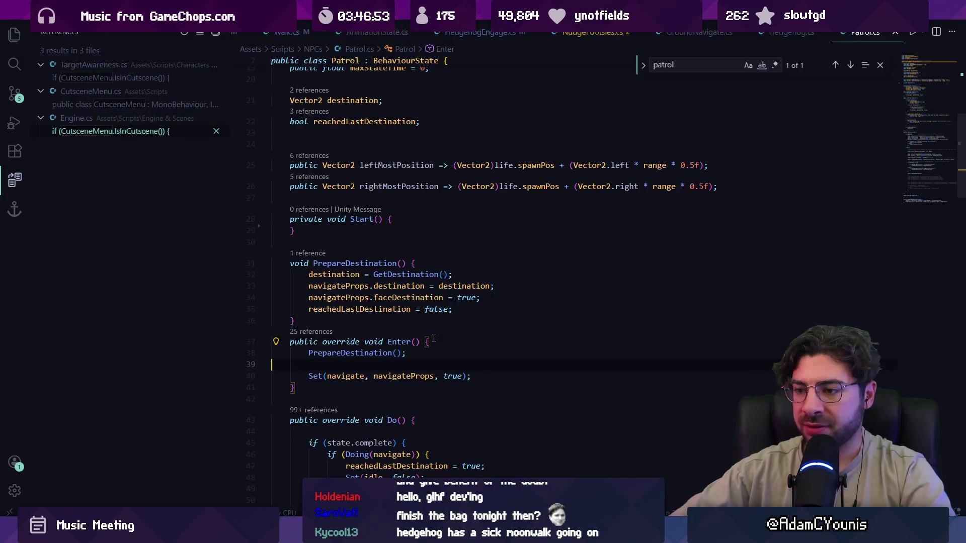
key(BackSpace)
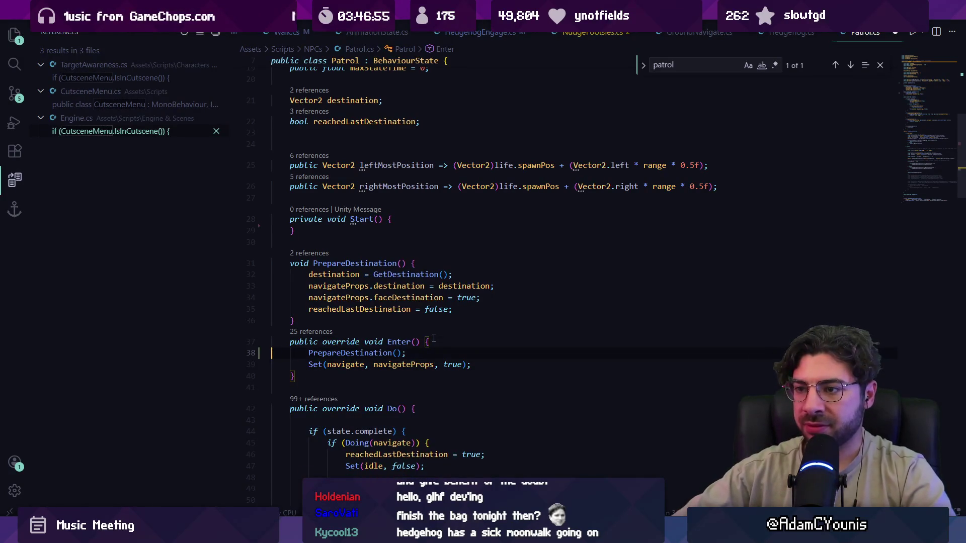
key(shift+Up)
key(ctrl+shift+k)
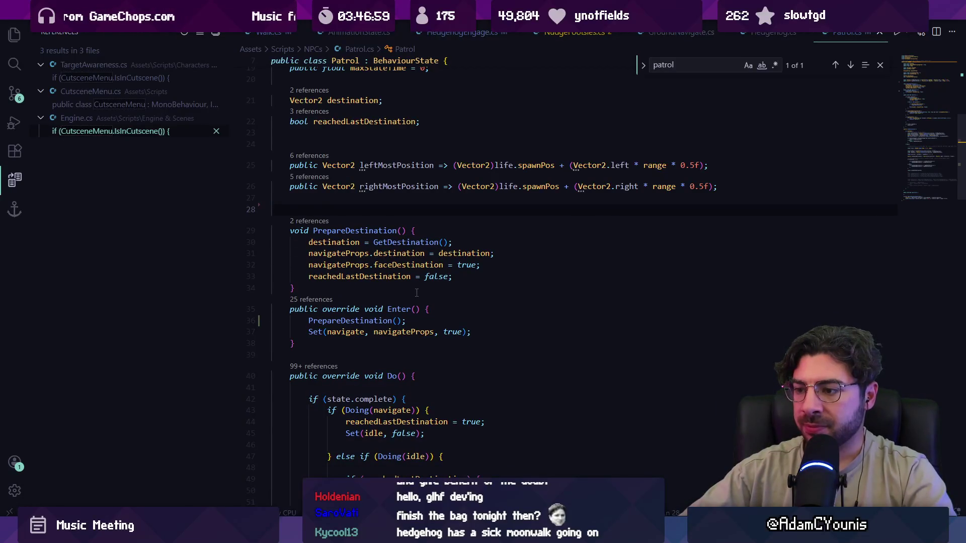
key(ctrl+z)
key(ctrl+z)
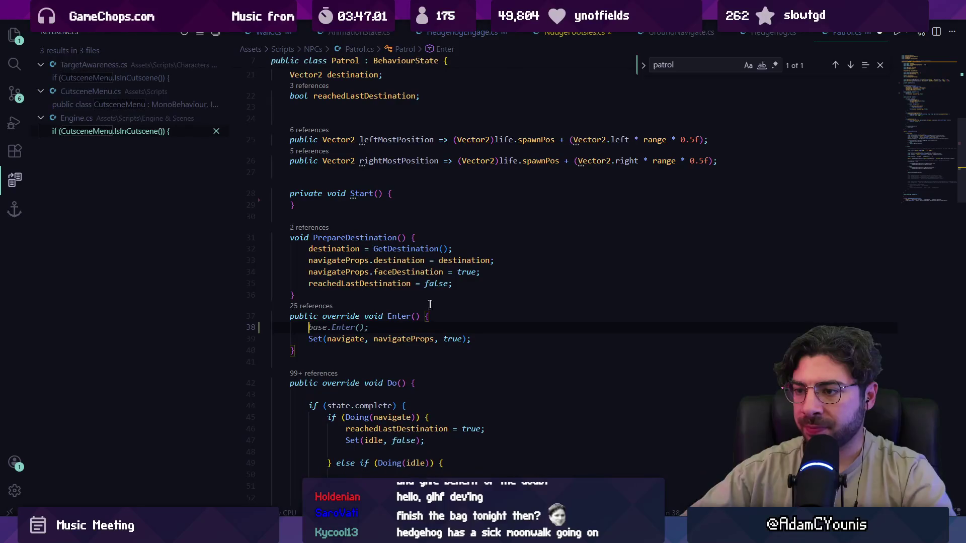
key(ctrl+z)
Rename Patrol's Start method to Awake.
double_click(361, 193)
text(Awake)
key(Escape)
key(alt+Tab)
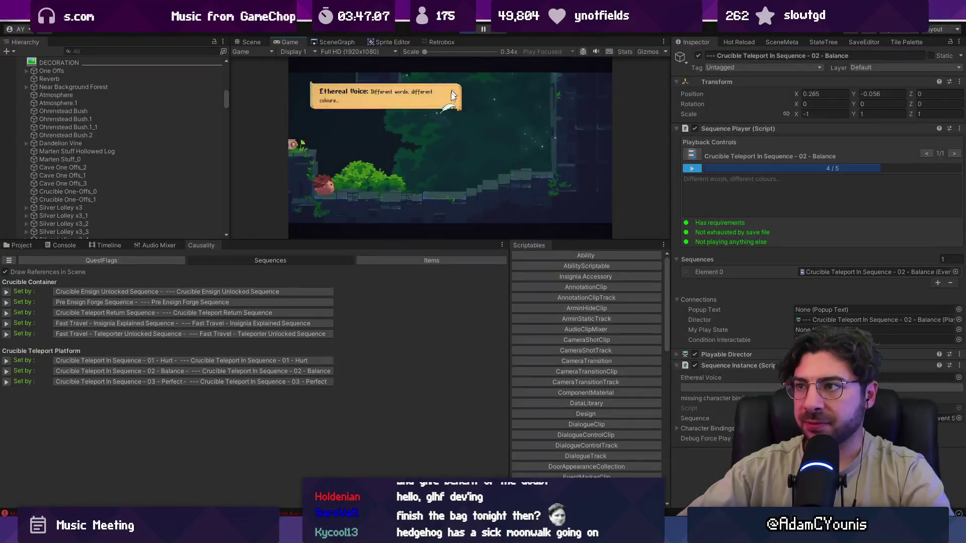
Stop the game, show console errors, and open the NullReferenceException's Patrol.cs:80 line.
click(470, 32)
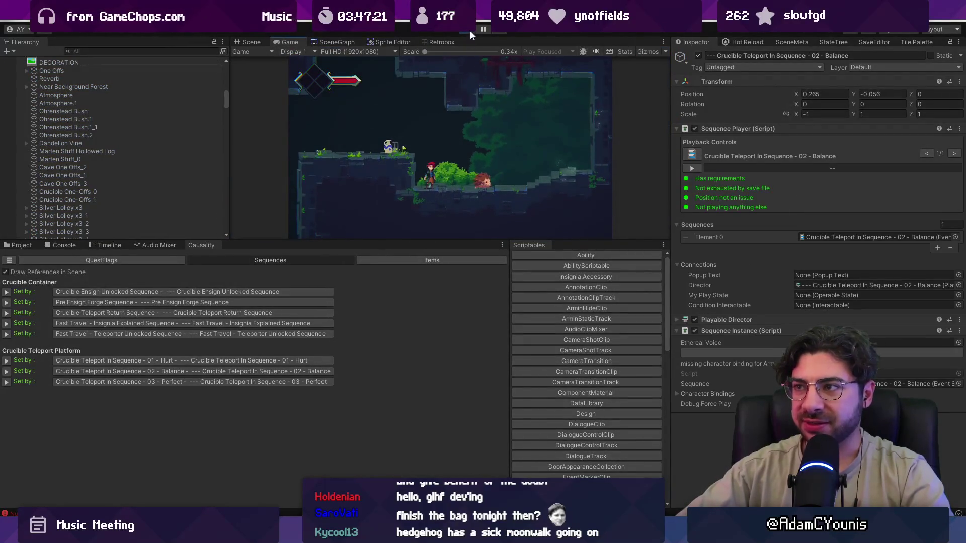
click(464, 31)
click(58, 247)
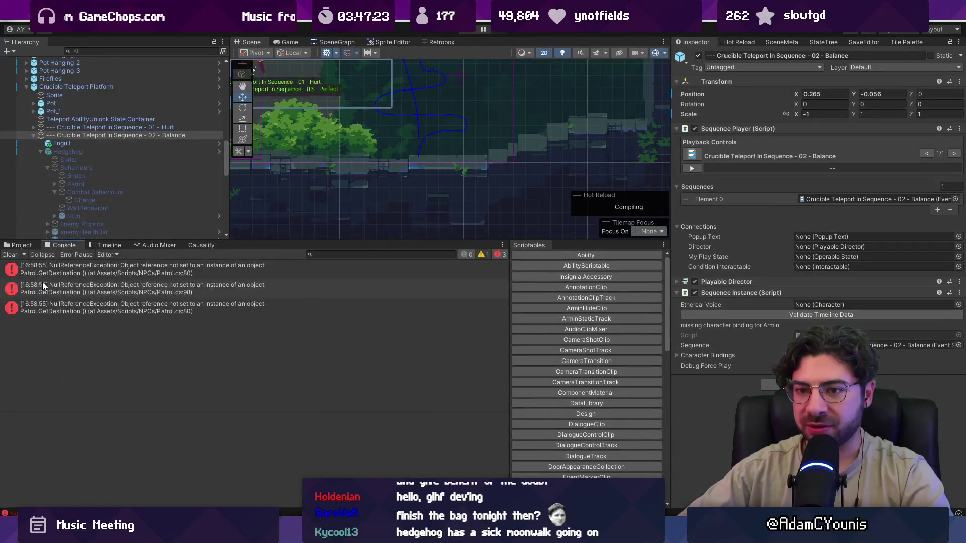
click(21, 274)
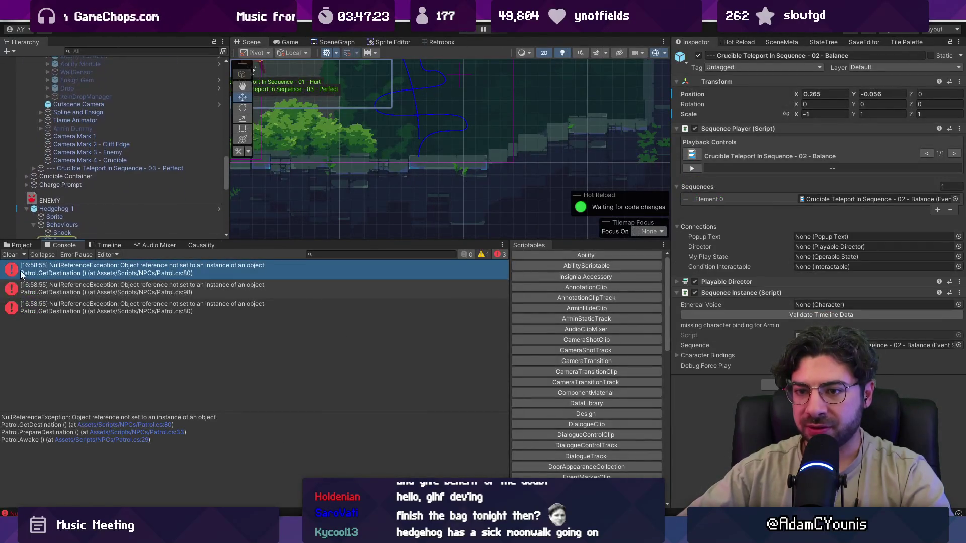
click(130, 425)
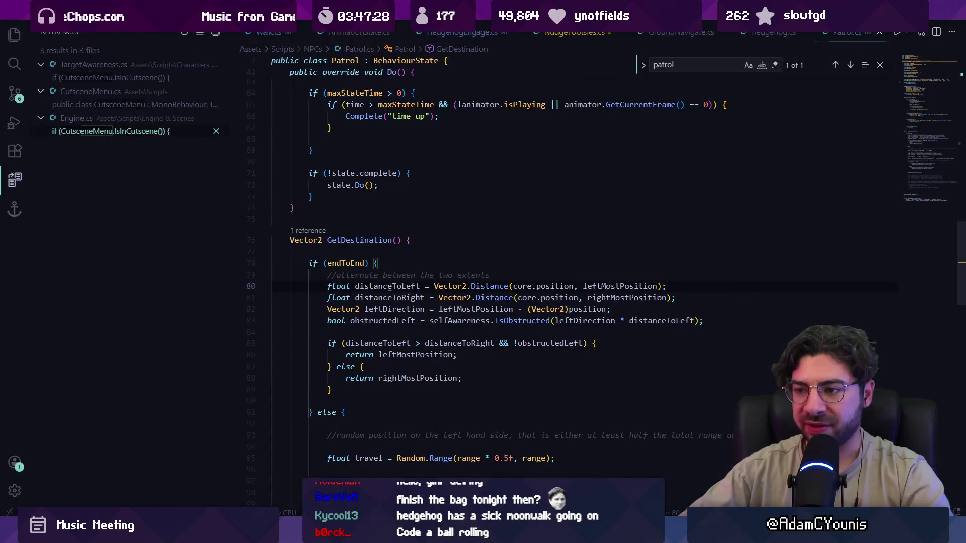
Delete the PrepareDestination call and the now-empty Awake method from the Patrol state.
click(536, 286)
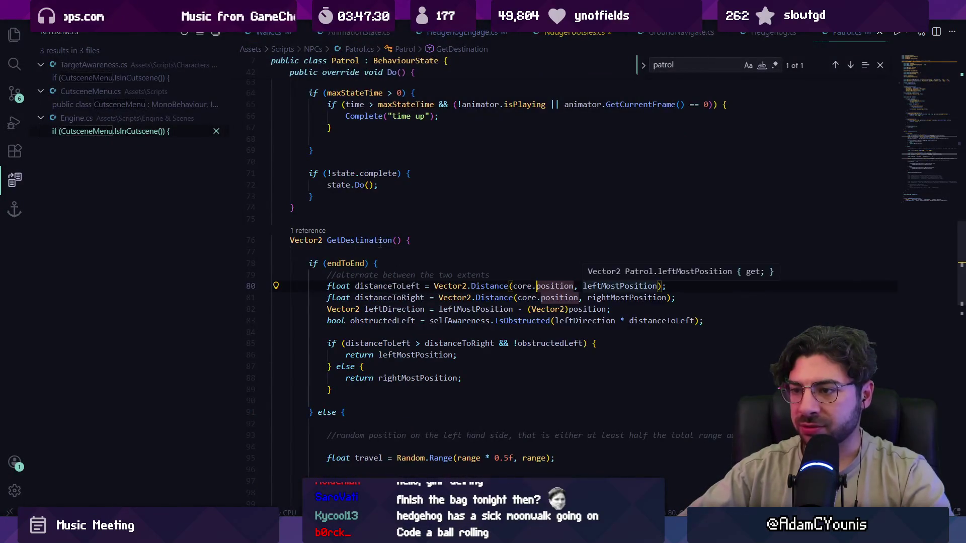
key(ctrl+f)
text(aw)
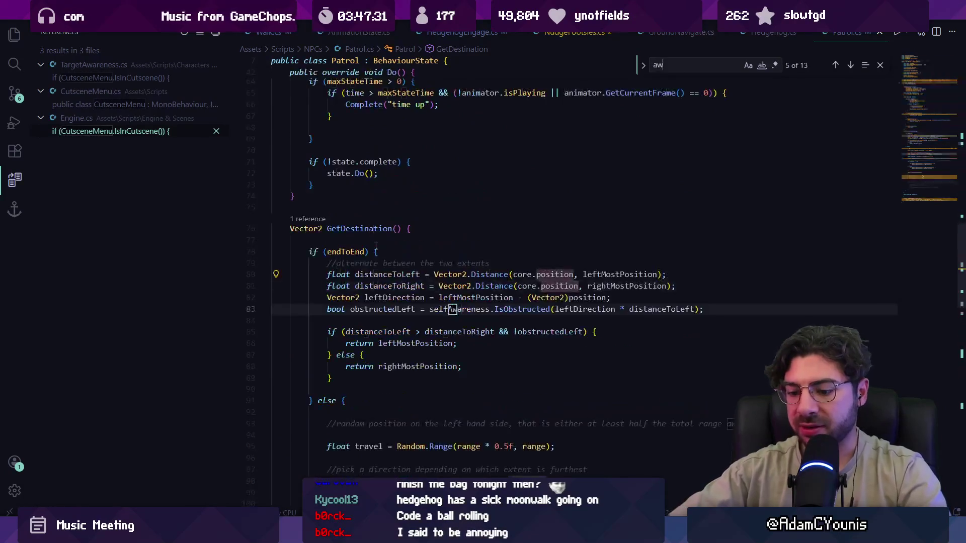
text(ake)
key(Escape)
key(Down)
key(End)
key(shift+Home)
key(shift+Home)
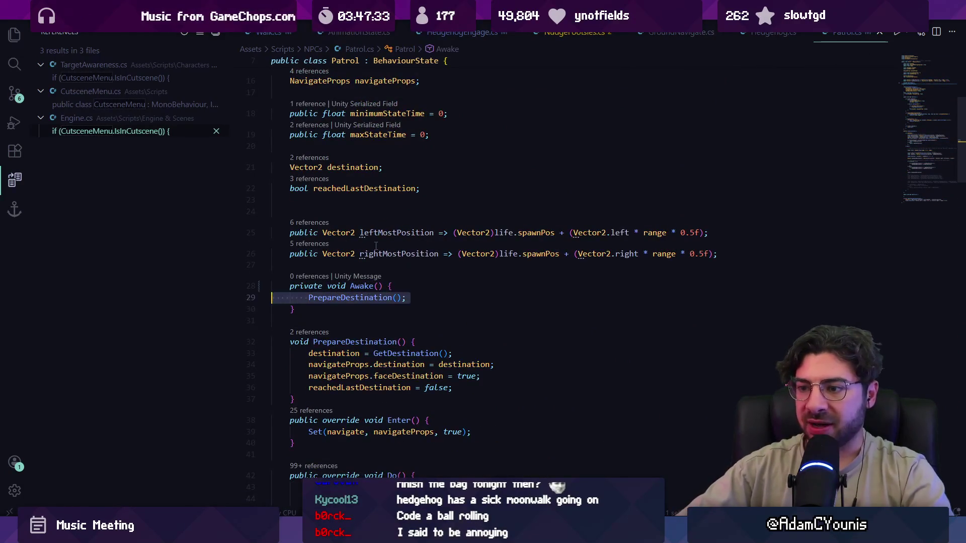
key(ctrl+shift+k)
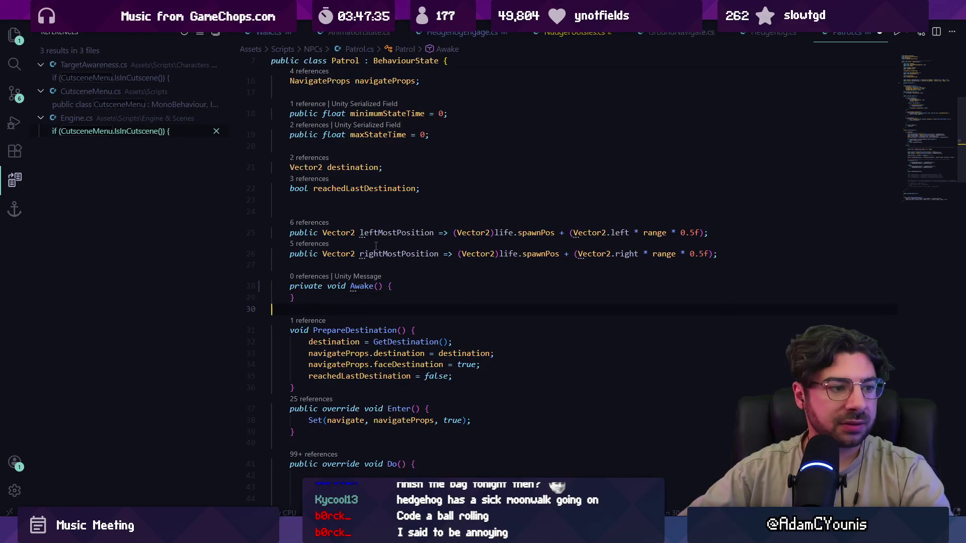
key(shift+Up)
key(shift+Up)
key(shift+Up)
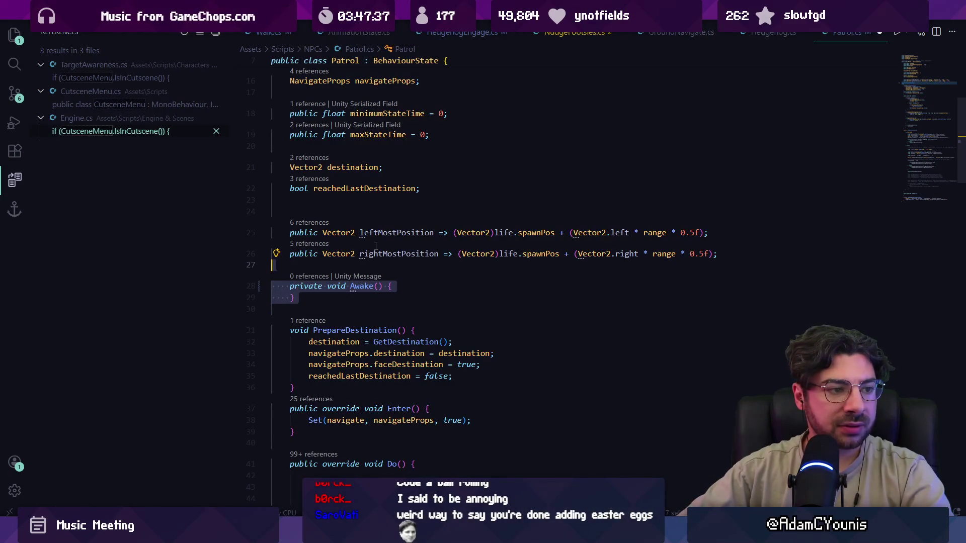
key(Delete)
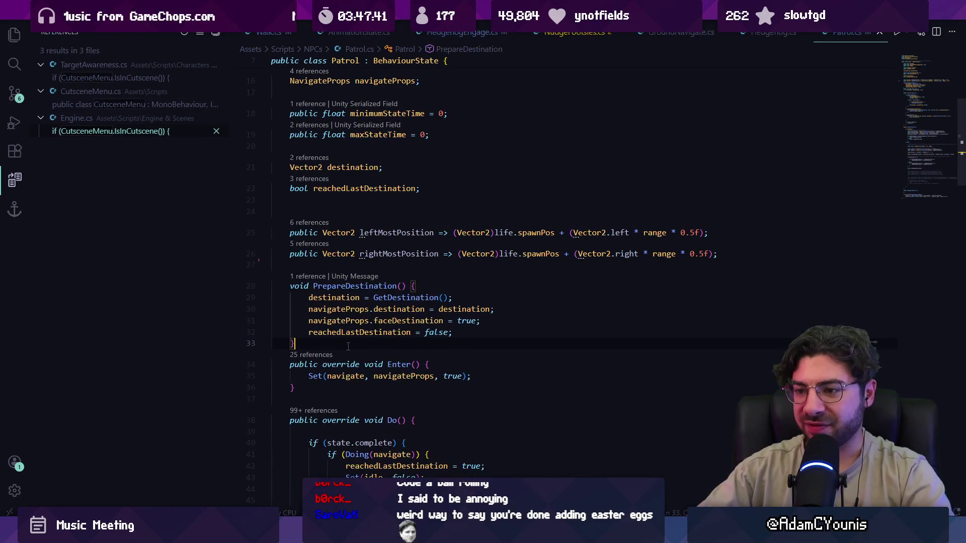
Add a PrepareDestination(); call inside the Enter method.
key(Return)
scroll(403, 302, down, 5)
click(458, 268)
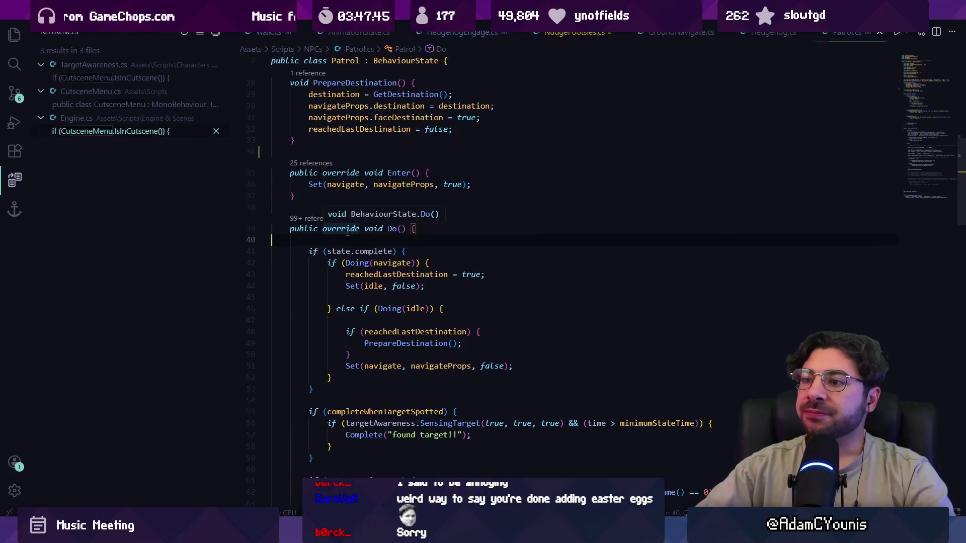
click(450, 175)
key(Return)
text(PrepareDestination();)
key(Return)
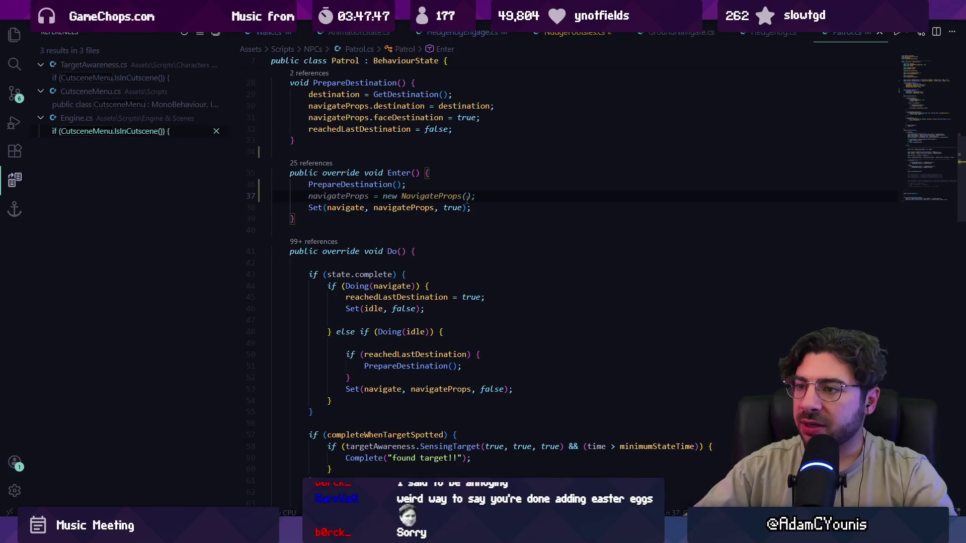
Review every reference to PrepareDestination, including line 51, then start the game in Unity.
scroll(467, 197, up, 4)
click(347, 221)
key(Down)
key(Down)
key(Down)
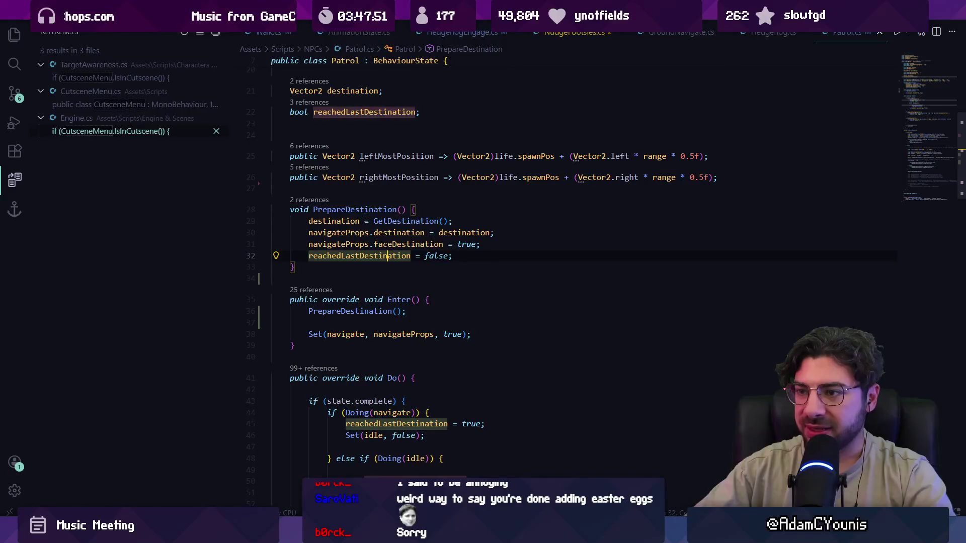
click(320, 201)
click(579, 256)
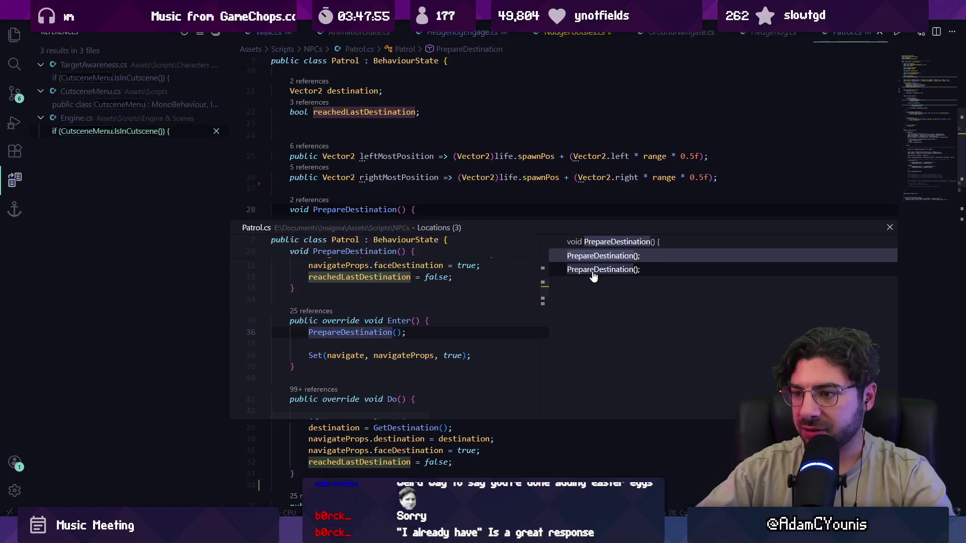
click(593, 270)
key(Return)
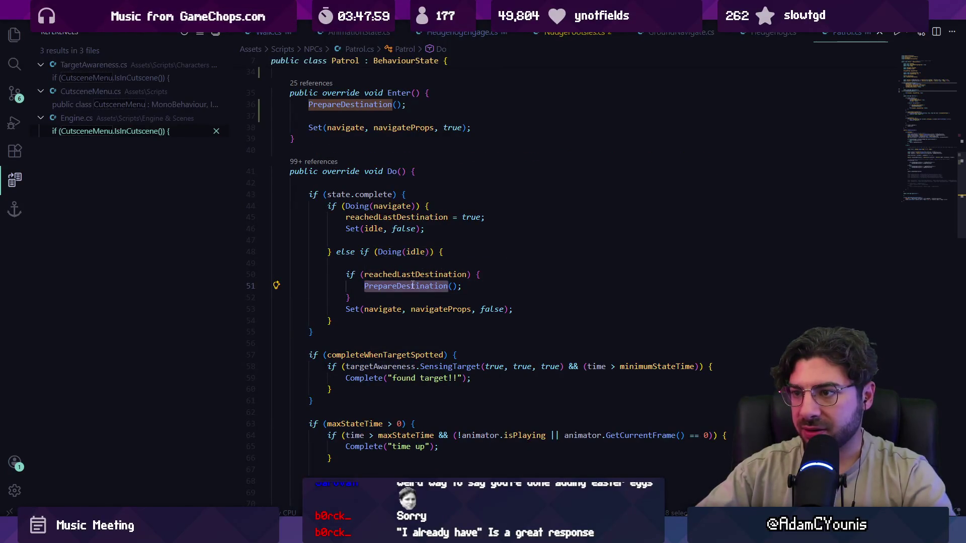
scroll(413, 285, up, 5)
key(alt+Tab)
click(466, 31)
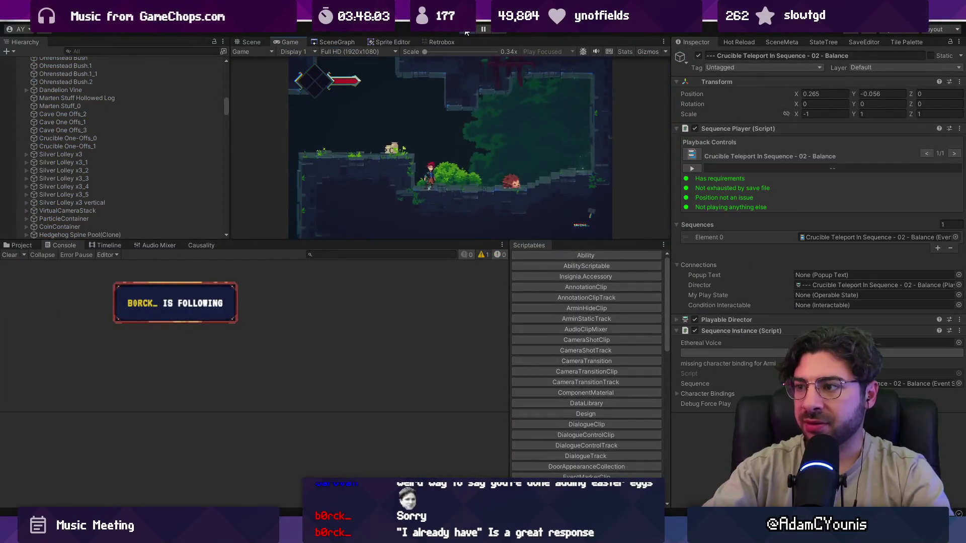
Restart Play mode, select the Balance sequence in the Causality panel, and maximize the Game view.
click(466, 31)
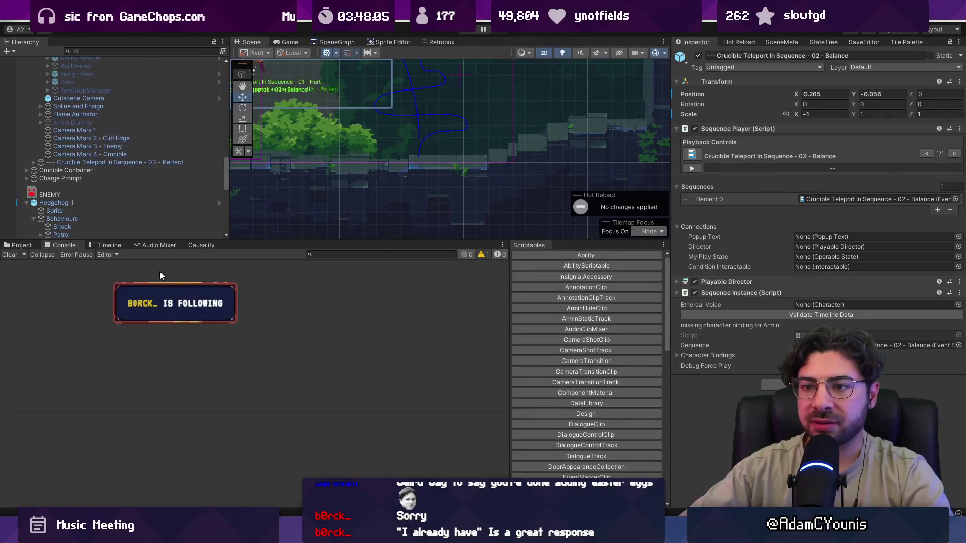
click(202, 245)
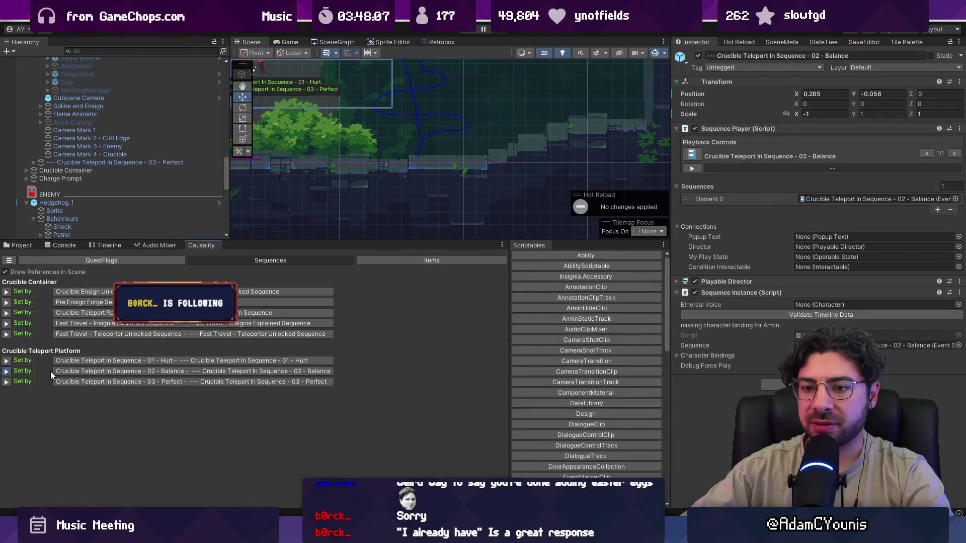
click(51, 371)
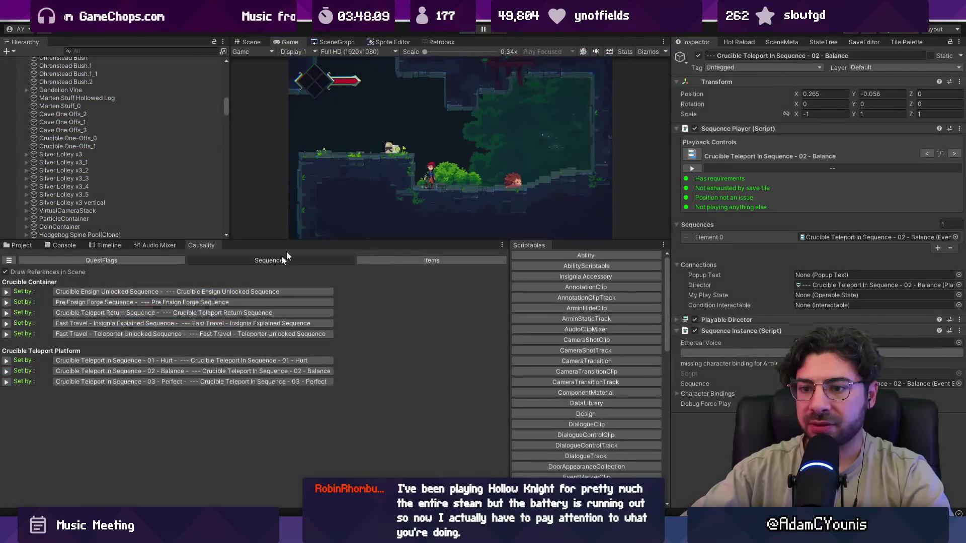
click(132, 372)
click(100, 101)
click(91, 61)
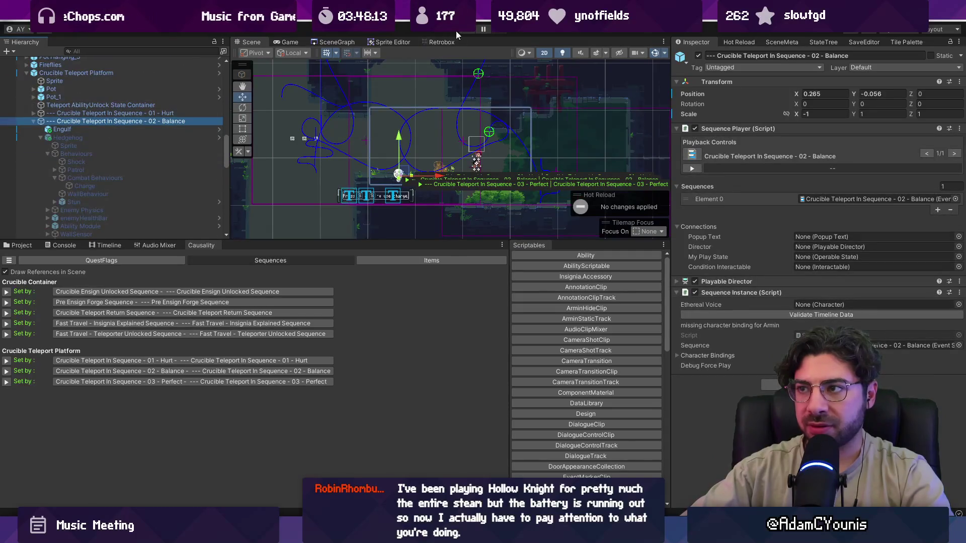
click(461, 31)
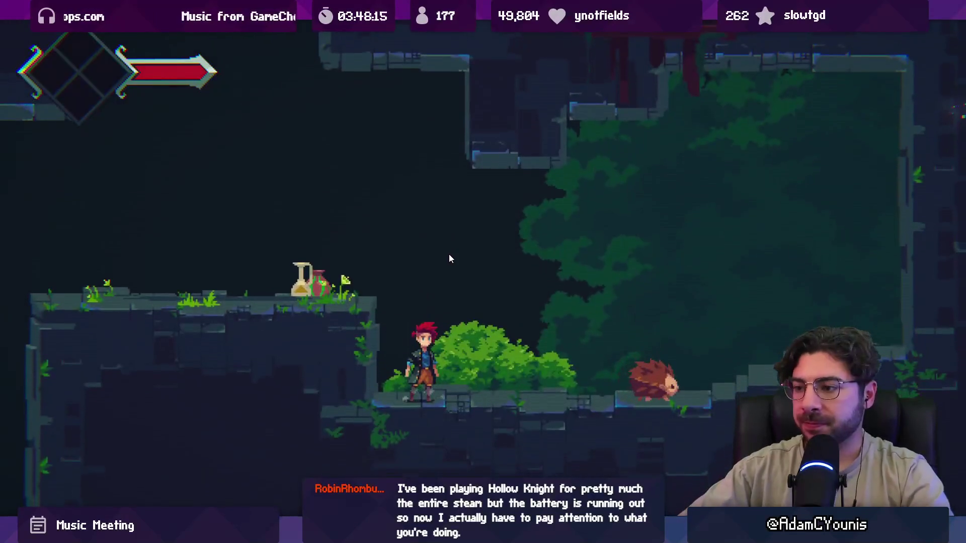
Run and jump right through the level to reach the patrolling hedgehog, then return to the editor.
key(Right)
key(space)
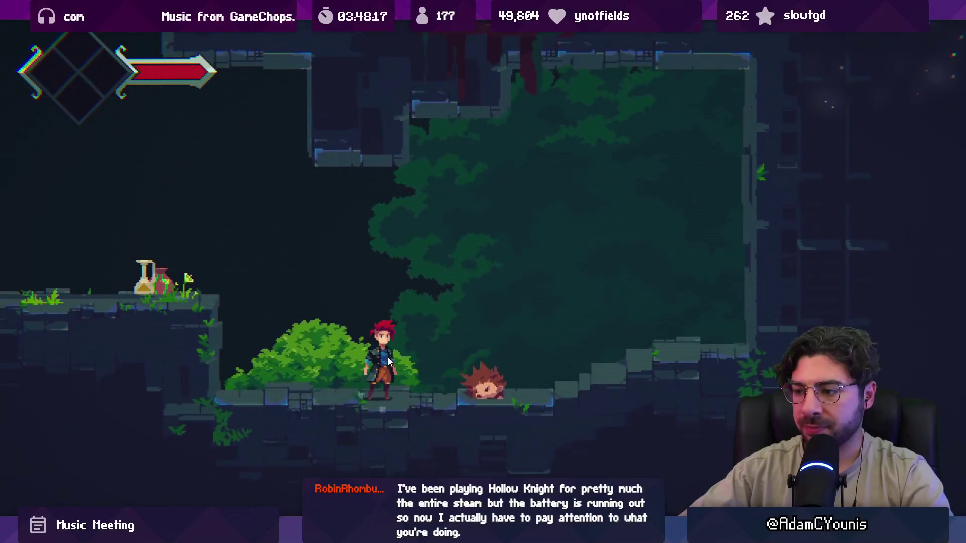
key(Right)
key(space)
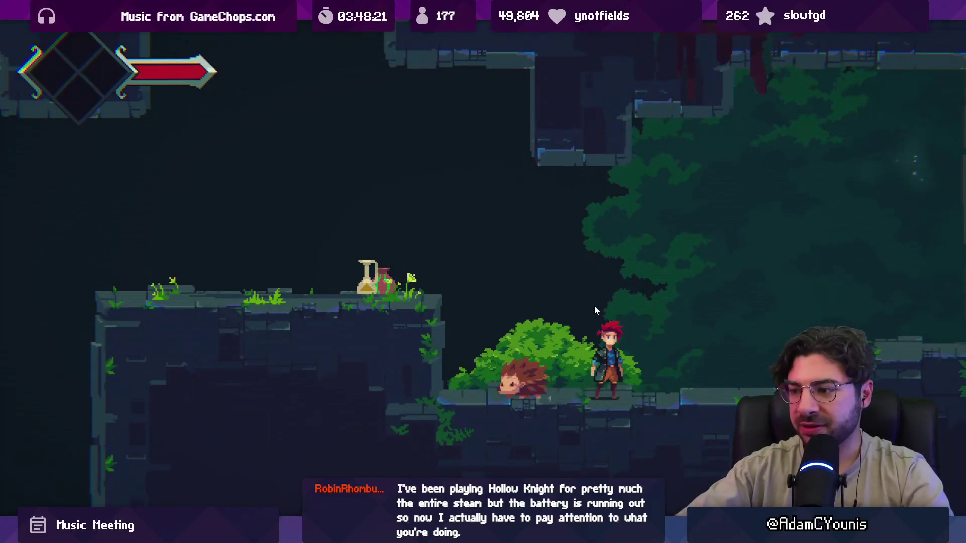
key(Right)
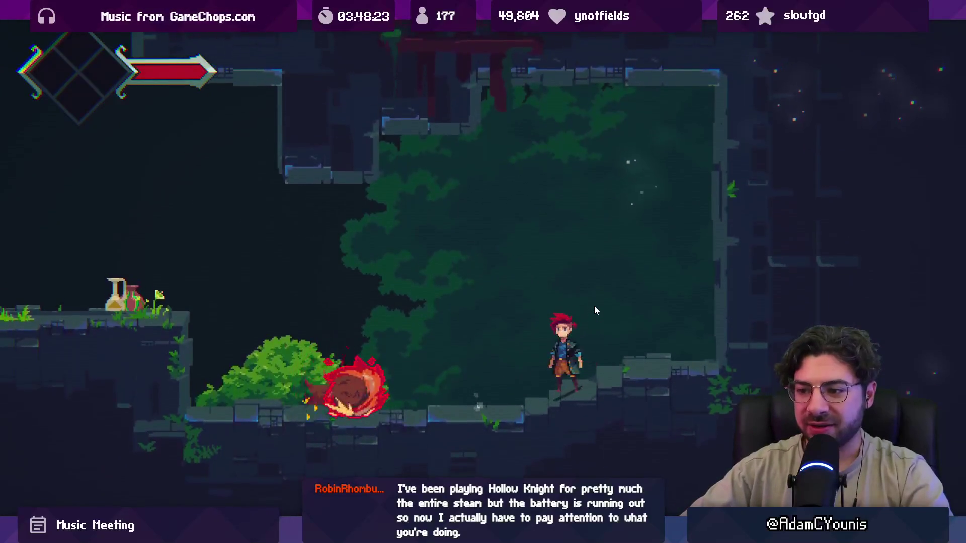
key(space)
key(Right)
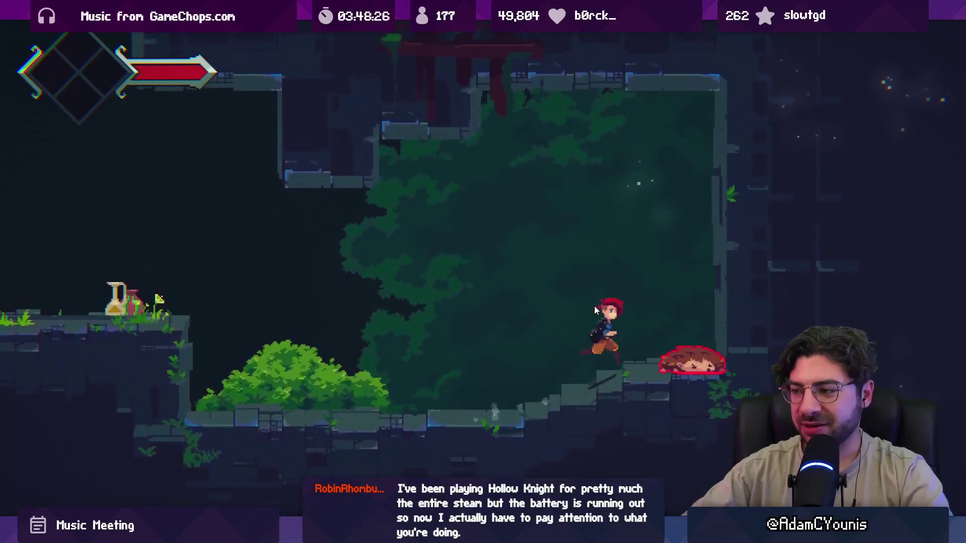
key(shift+space)
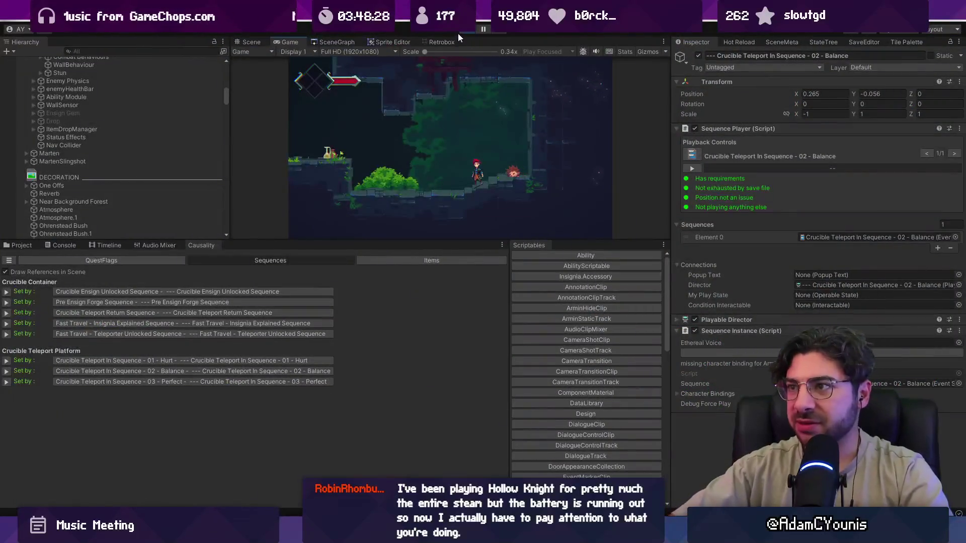
Exit Play mode and deactivate the Hedgehog object in the Inspector.
click(458, 33)
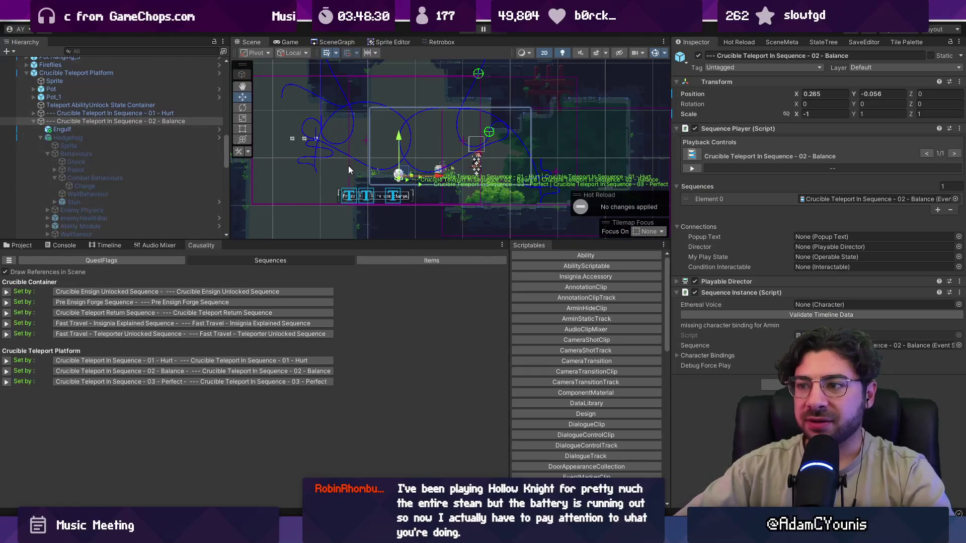
click(150, 105)
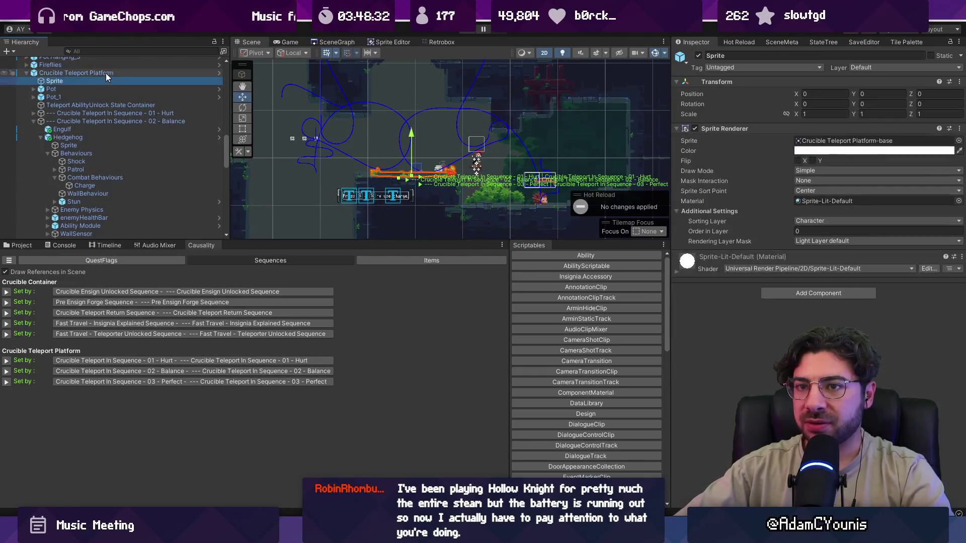
click(66, 137)
click(698, 55)
Play the level again without the hedgehog and show the Causality references panel.
click(107, 245)
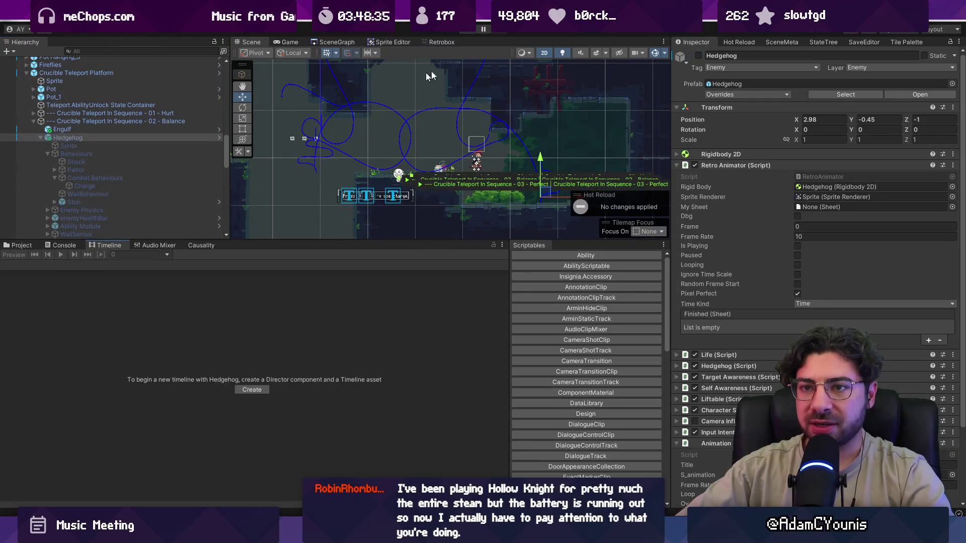
click(464, 32)
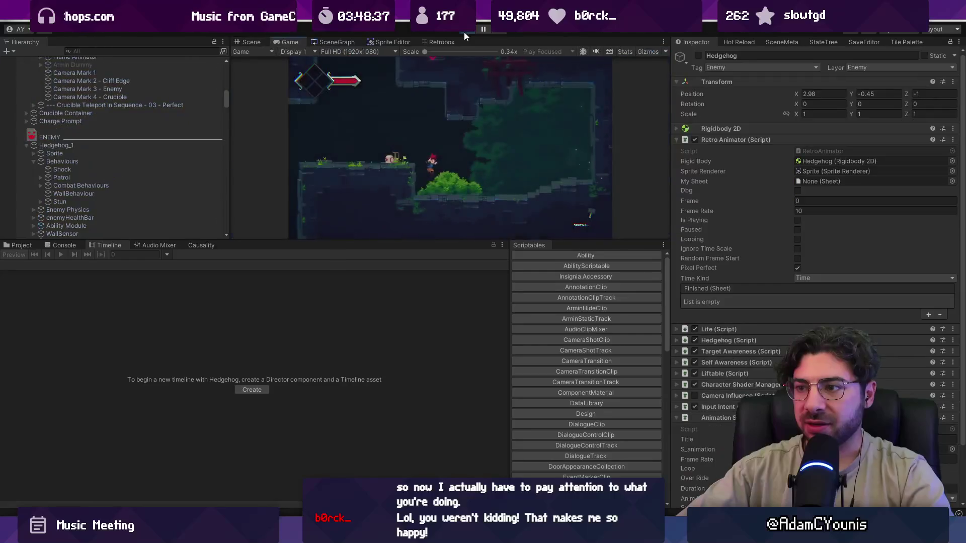
click(191, 245)
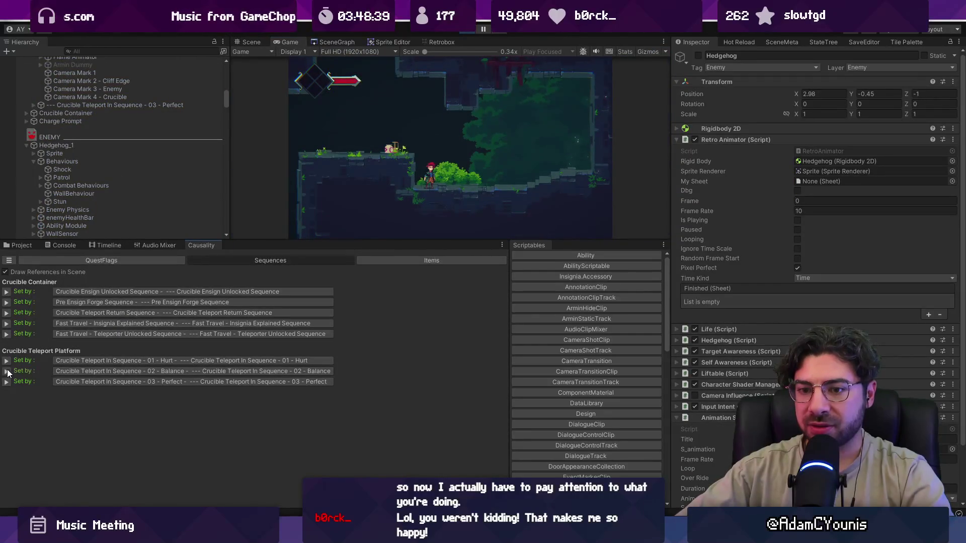
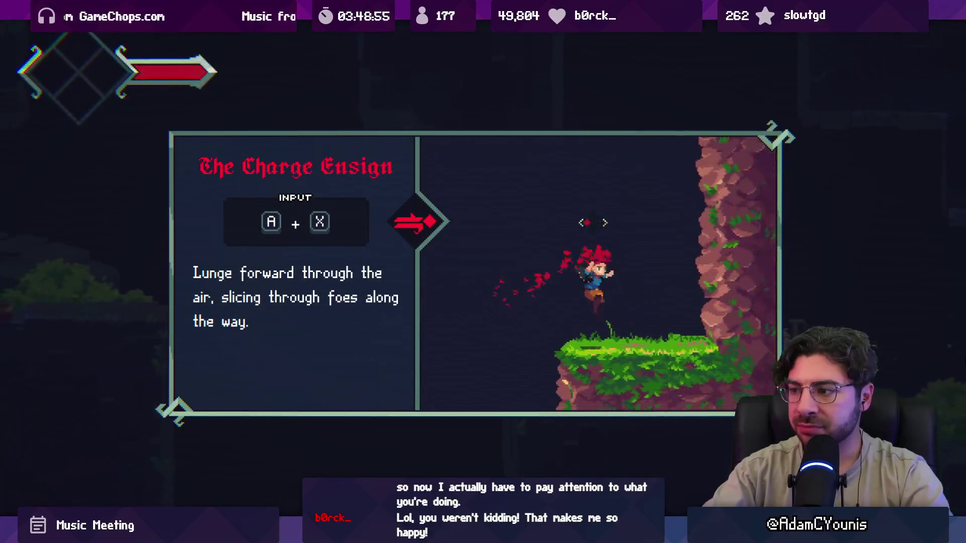
Dismiss the Charge Ensign tutorial panel and the Item Name popup to resume play.
key(Return)
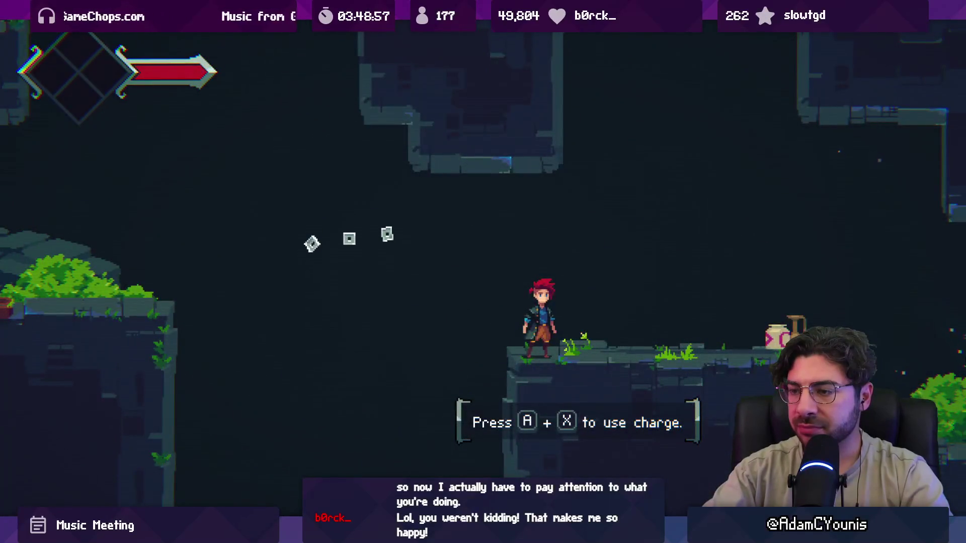
key(Escape)
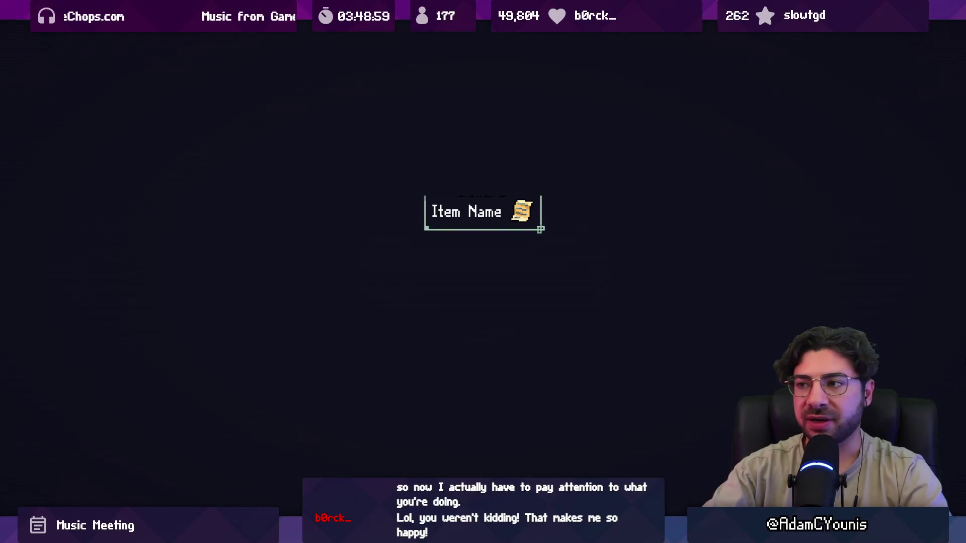
key(Escape)
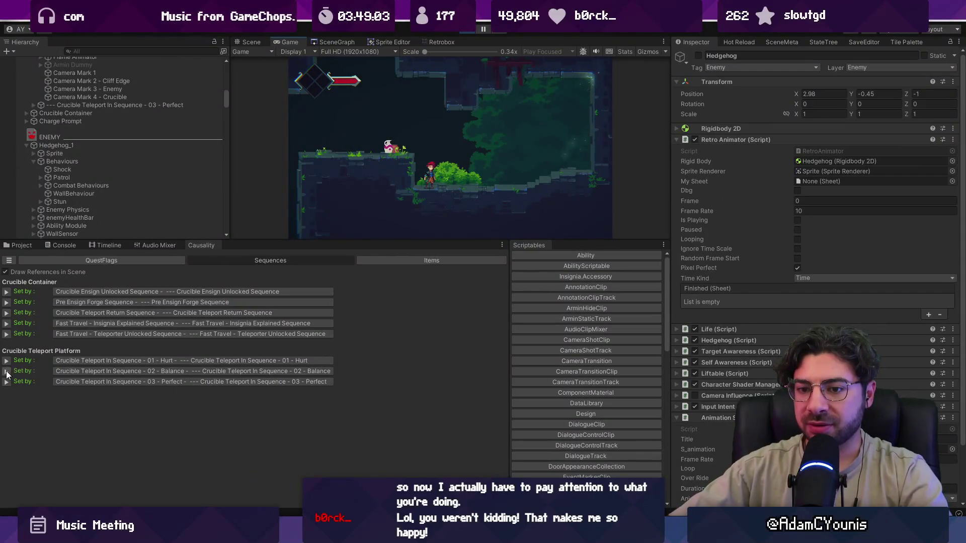
Play full-screen, walking left and jumping toward the pit, then restore the editor layout.
click(402, 211)
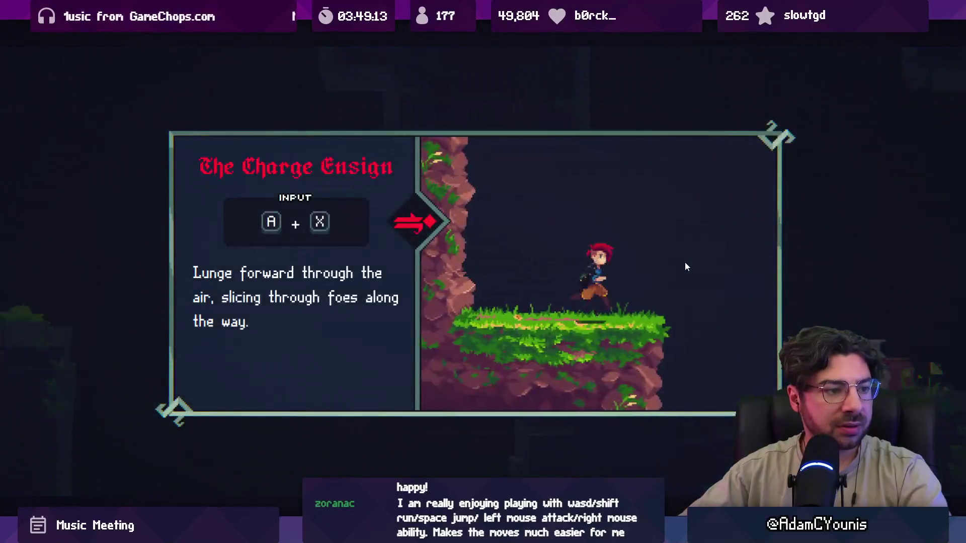
key(Left)
key(space)
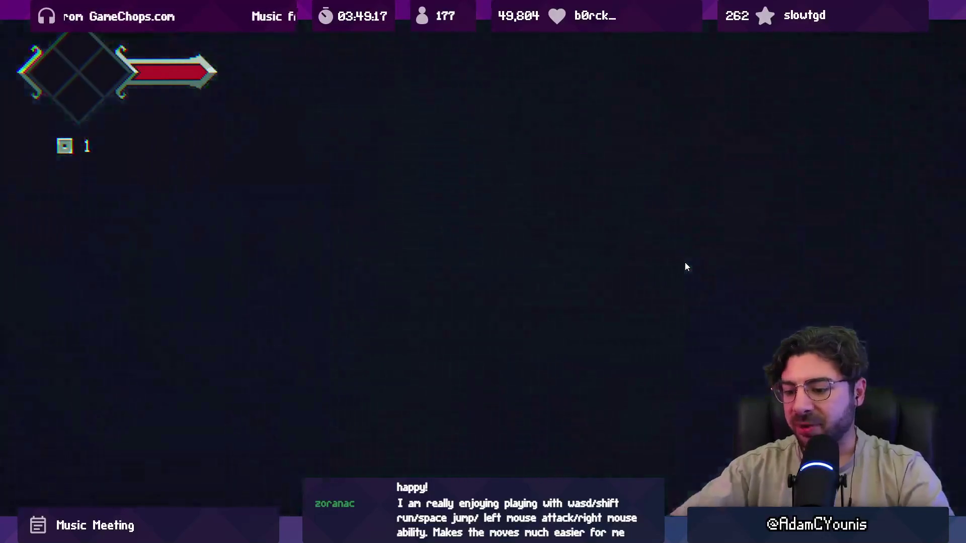
key(shift+space)
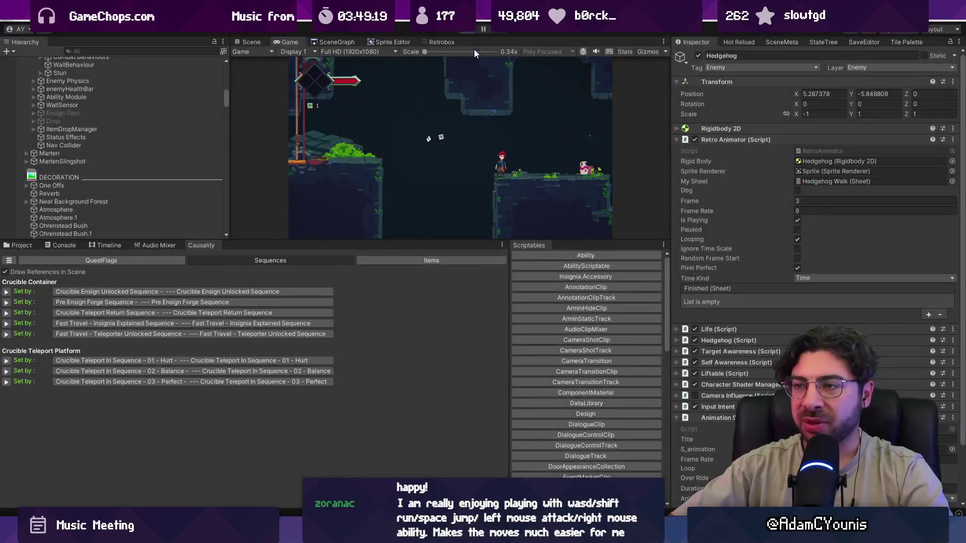
Stop the playtest and make the Scene view taller.
click(469, 28)
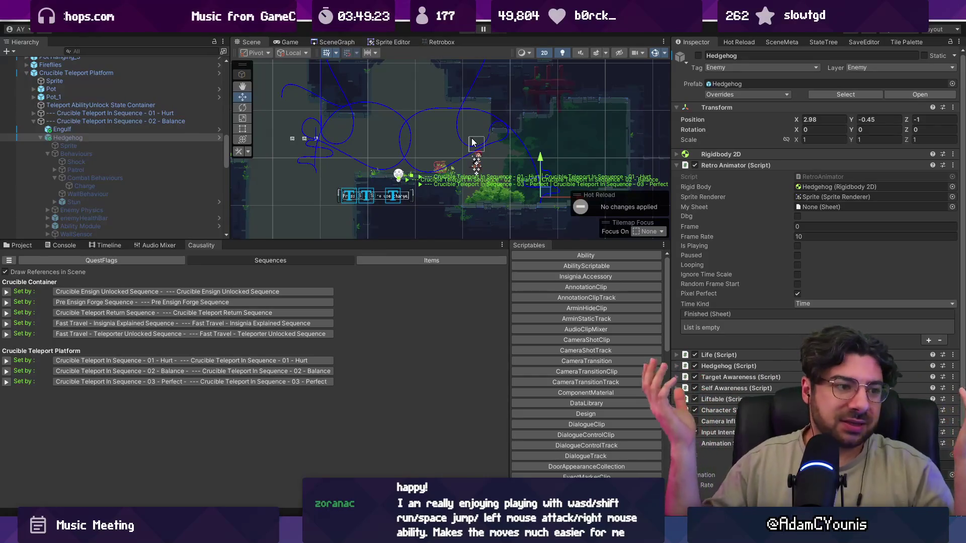
scroll(476, 160, up, 3)
drag(396, 241, 389, 320)
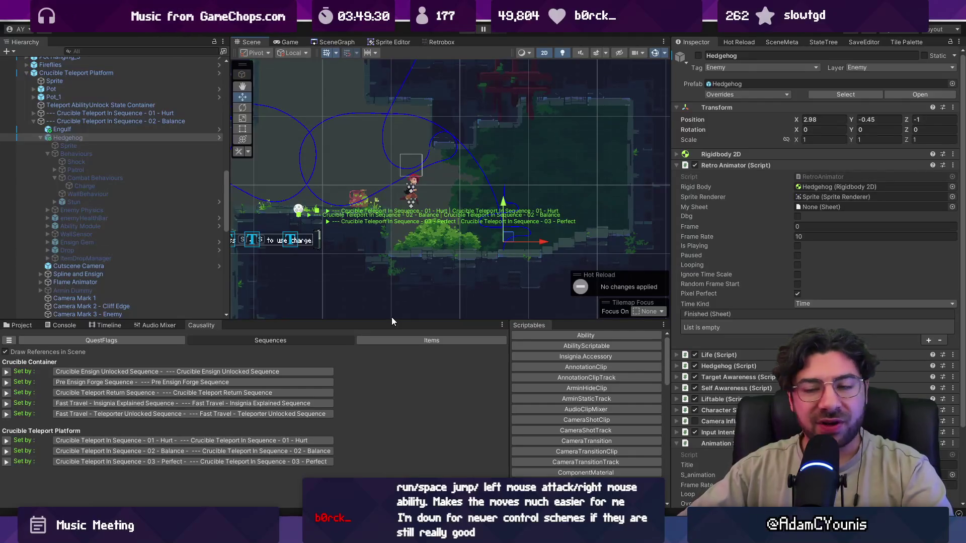
Replay the room, walking right off the ledge and panning the Map of the World, then exit to the Scene view.
click(466, 31)
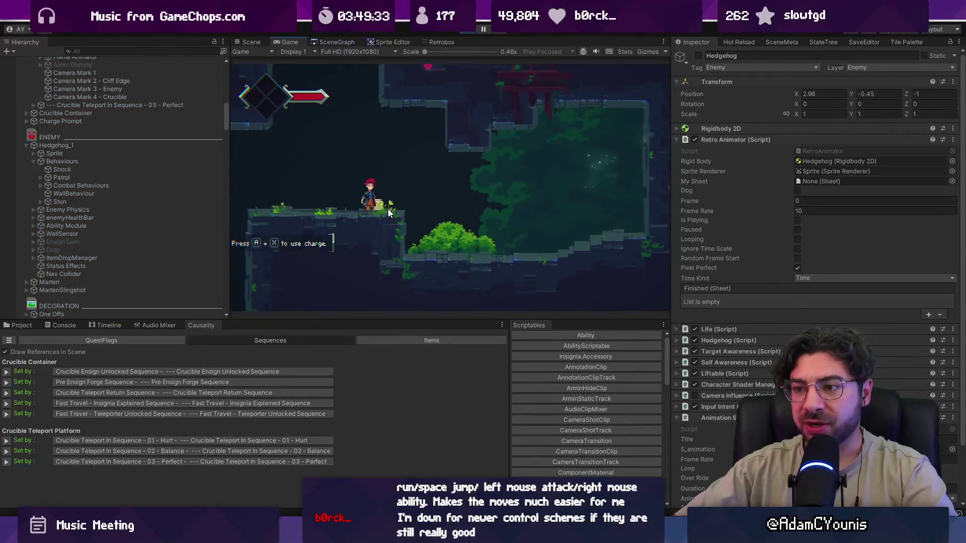
key(Right)
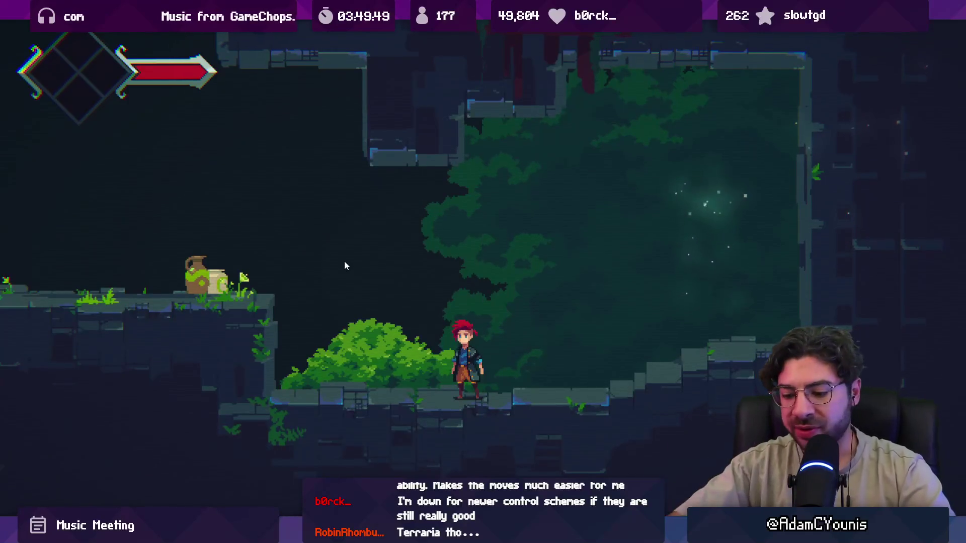
key(m)
key(a)
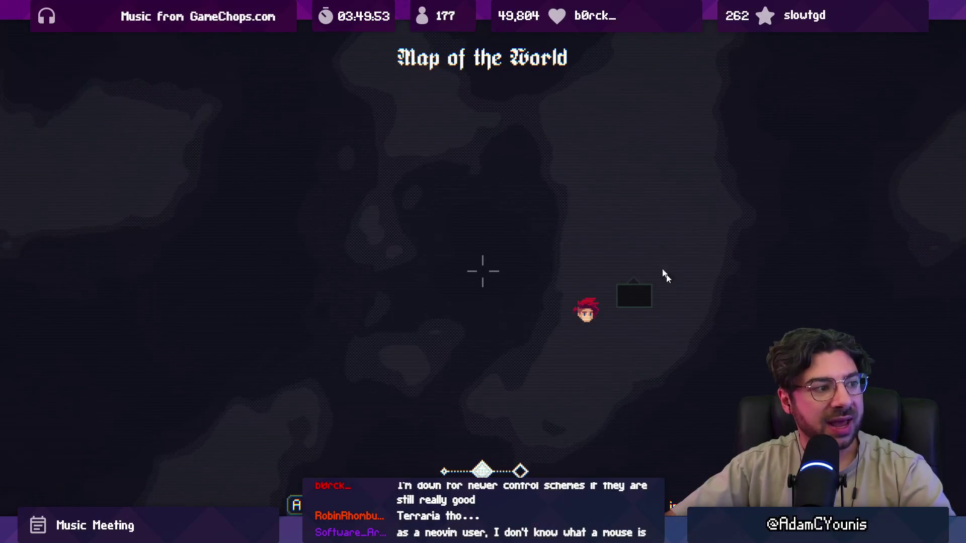
key(shift+space)
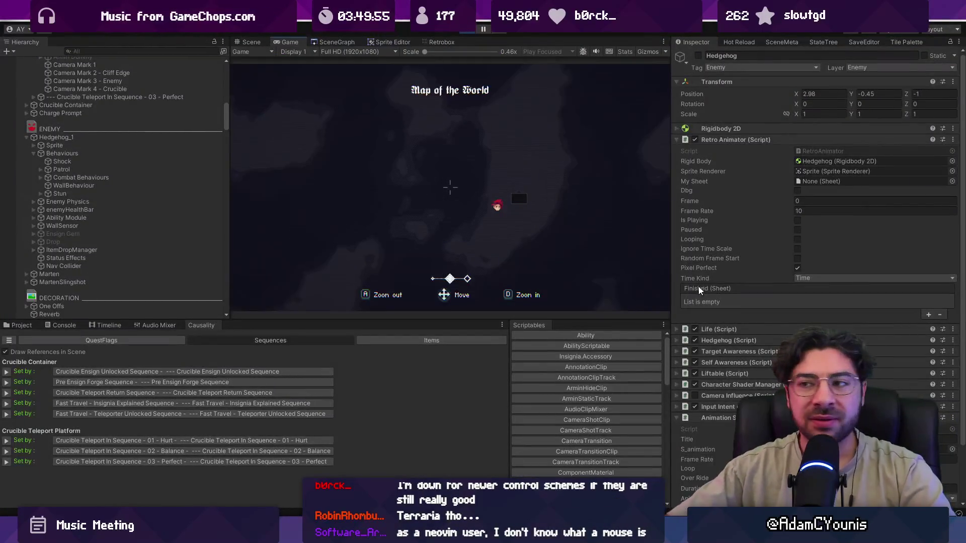
key(ctrl+1)
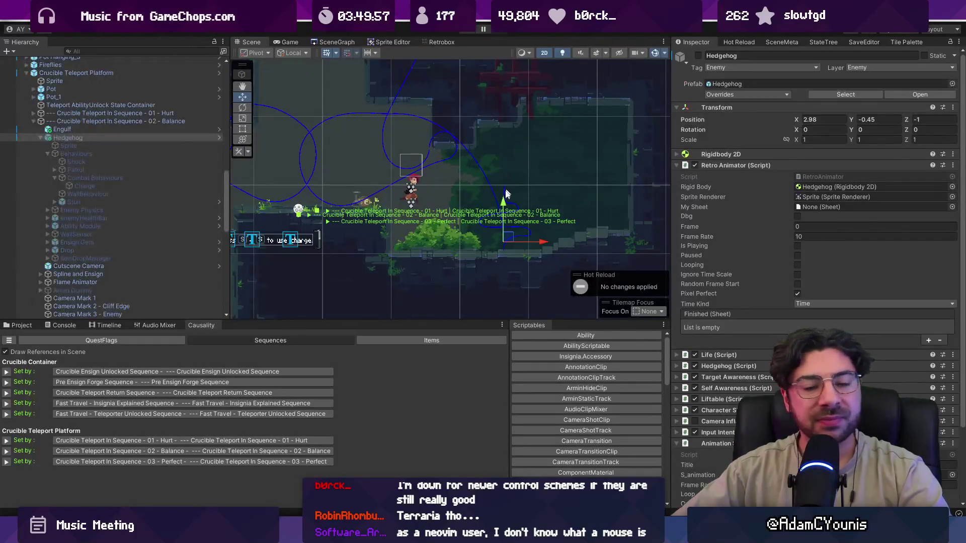
scroll(467, 241, up, 1)
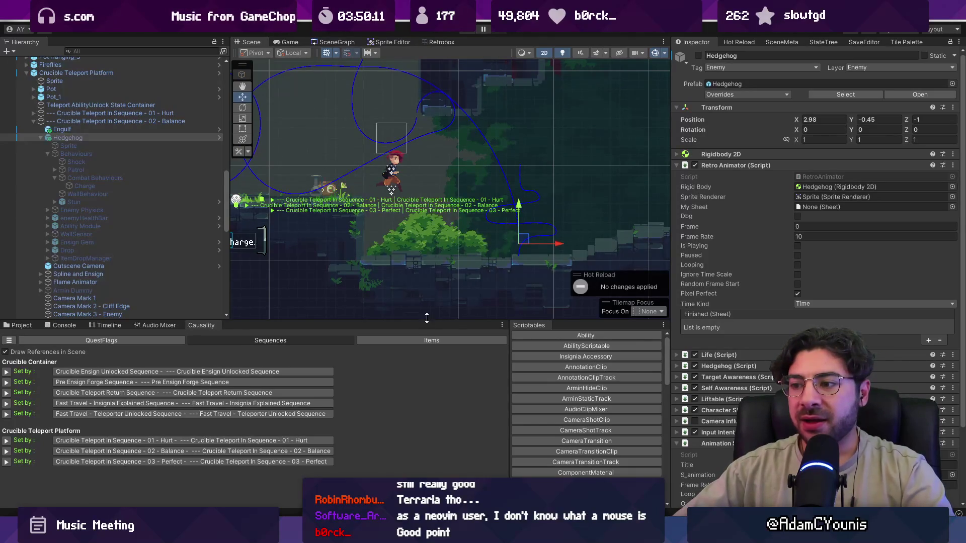
Enlarge the scene area by narrowing the Hierarchy and Inspector panels.
drag(427, 318, 427, 346)
drag(229, 229, 204, 229)
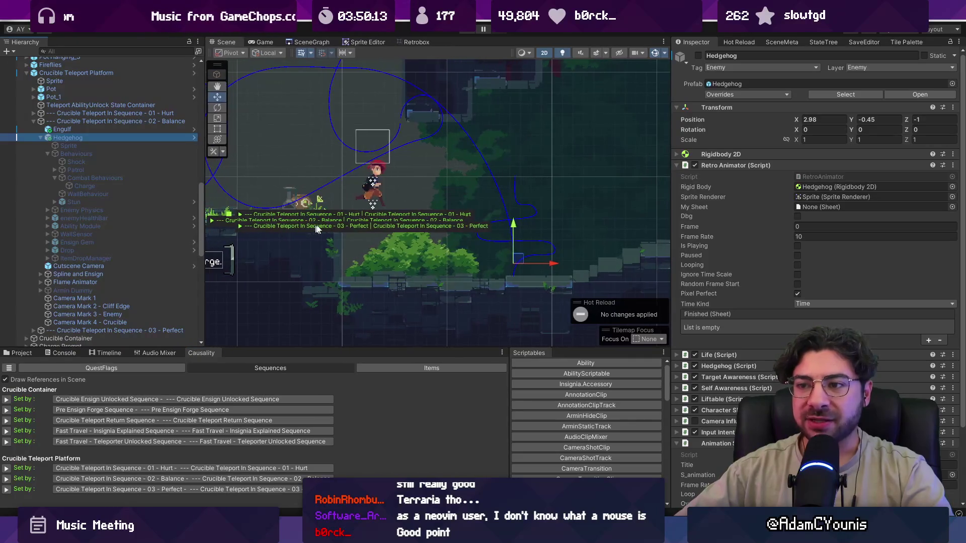
drag(671, 215, 766, 216)
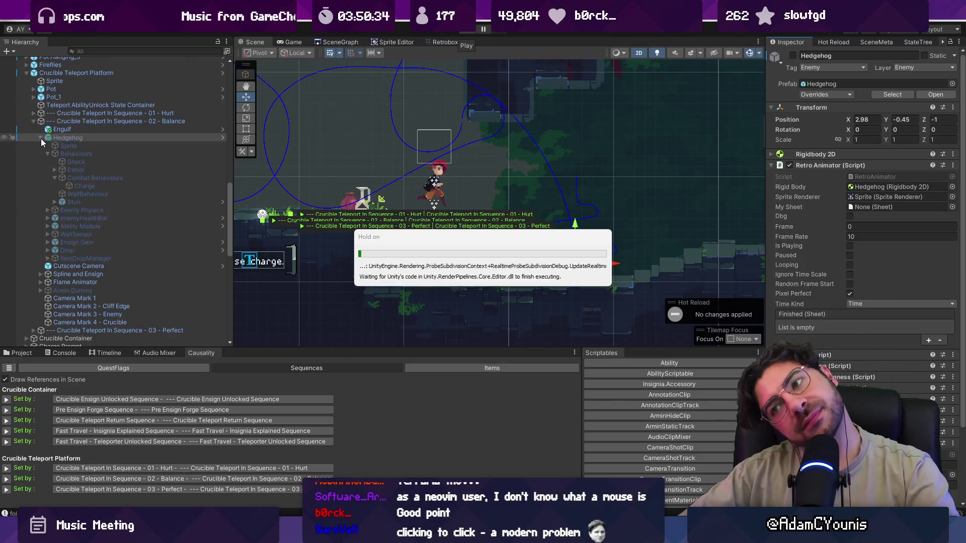
Collapse Hedgehog in the Hierarchy, view the Hedgehog Trial scene graph, then go to the controller sketch.
click(41, 138)
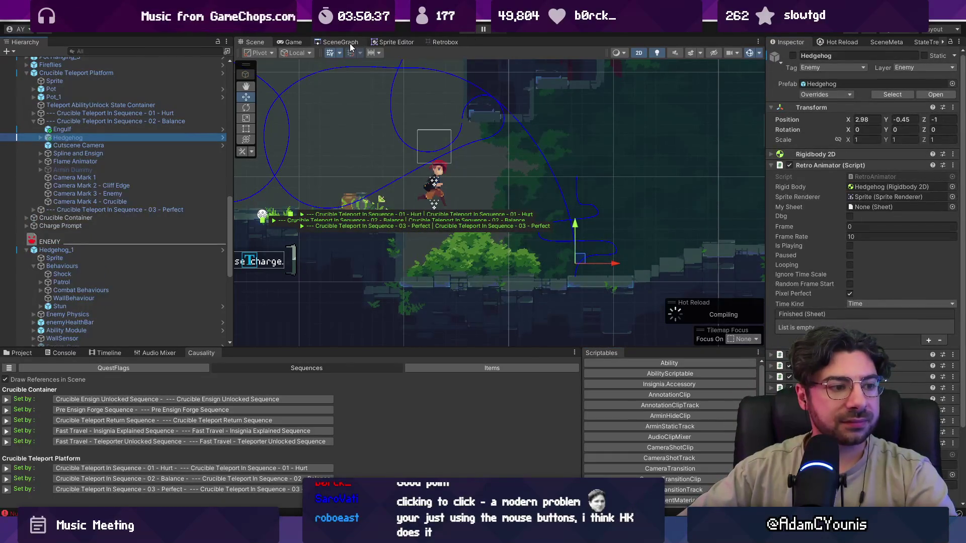
click(350, 44)
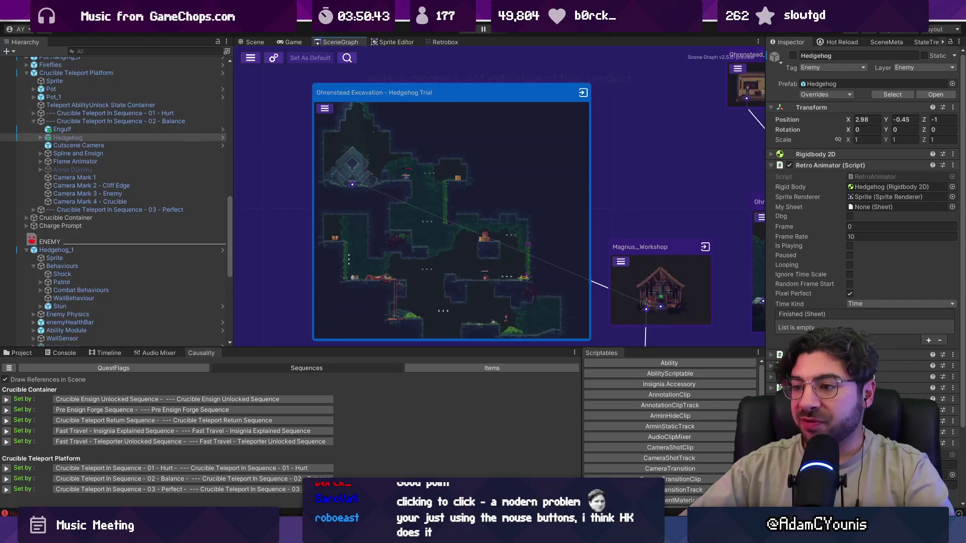
key(alt+Tab)
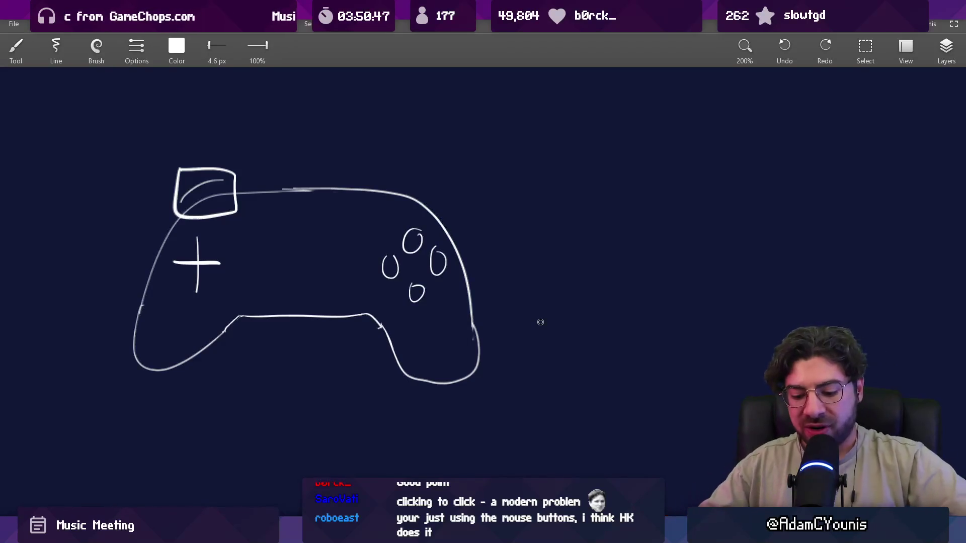
Sketch a keyboard outline and a mouse with button divisions placed beside it.
scroll(445, 186, down, 3)
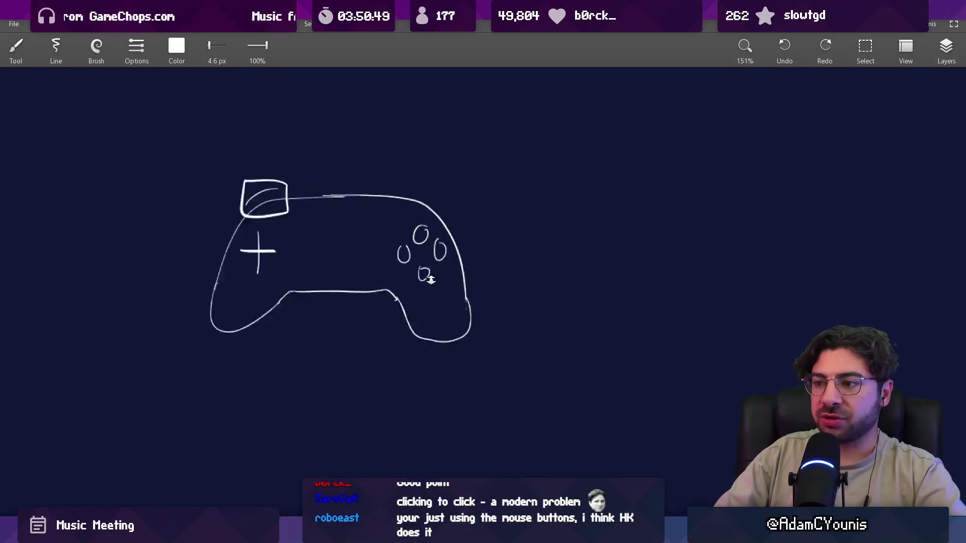
drag(389, 248, 200, 360)
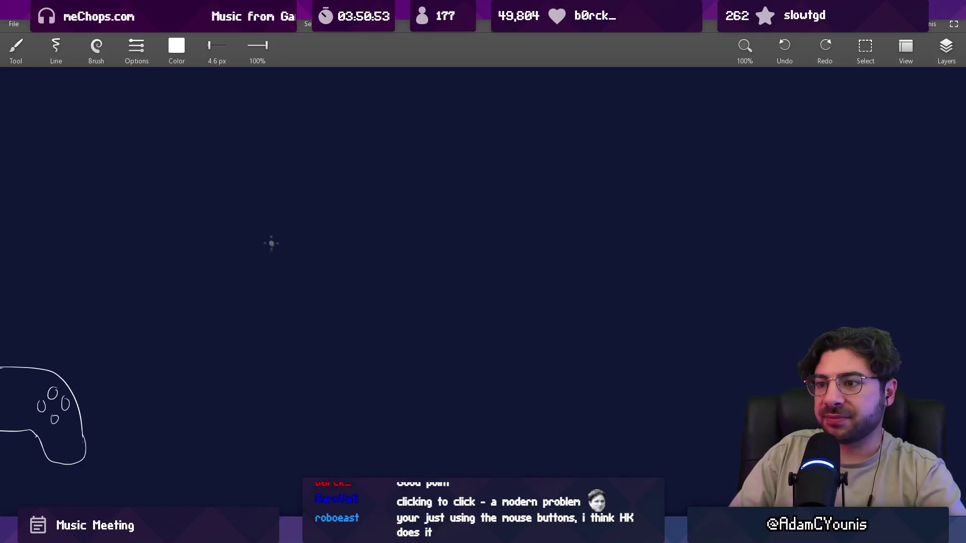
drag(265, 224, 268, 244)
drag(263, 207, 420, 239)
drag(294, 247, 398, 246)
drag(488, 194, 514, 204)
drag(504, 193, 504, 204)
drag(588, 215, 513, 222)
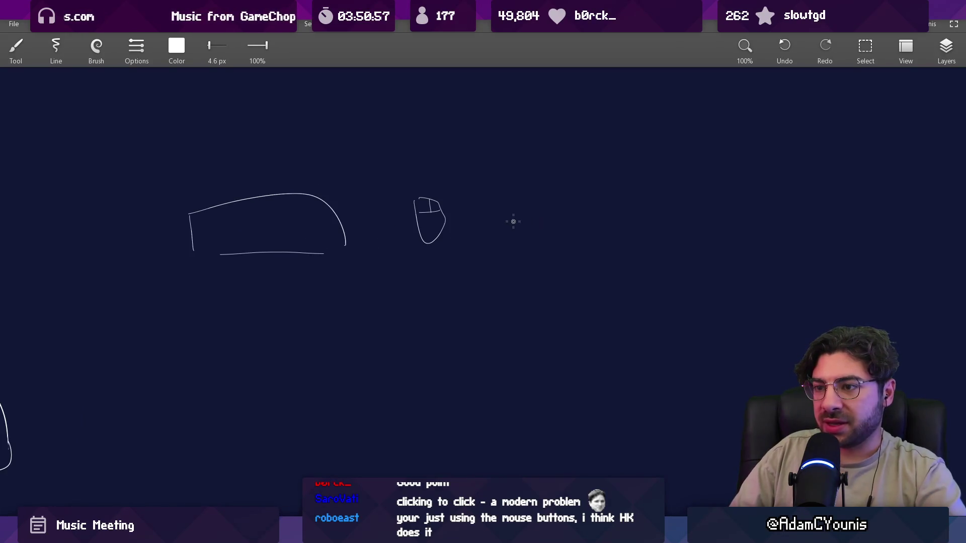
mouse_move(424, 171)
mouse_down()
mouse_move(459, 198)
mouse_move(433, 218)
mouse_move(444, 233)
mouse_up()
drag(454, 194, 453, 249)
Draw a second, larger keyboard with two key clusters, undoing an accidental sketch move.
mouse_move(450, 195)
mouse_down()
mouse_move(637, 261)
mouse_move(637, 274)
mouse_up()
mouse_move(459, 255)
mouse_down()
mouse_move(616, 257)
mouse_move(470, 241)
mouse_move(478, 229)
mouse_up()
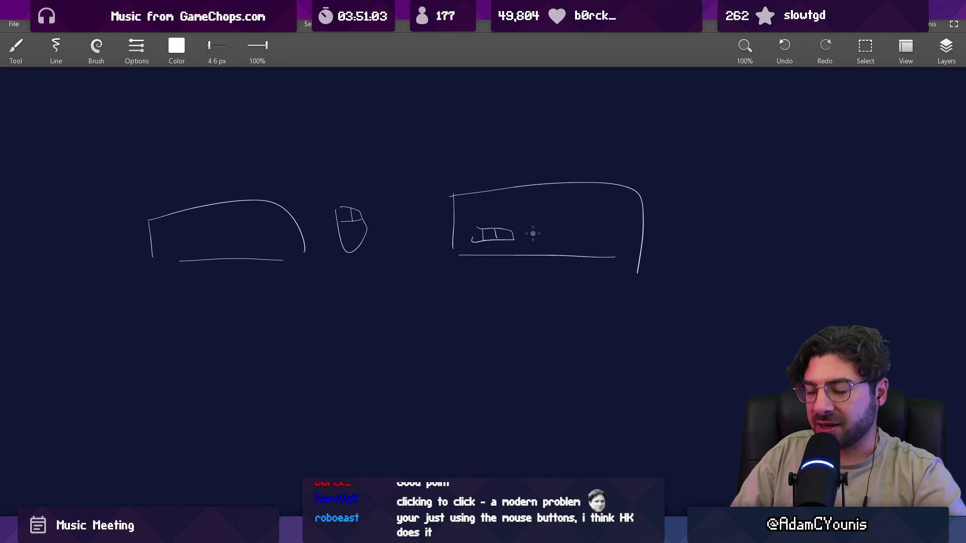
drag(591, 234, 618, 246)
scroll(603, 224, right, 5)
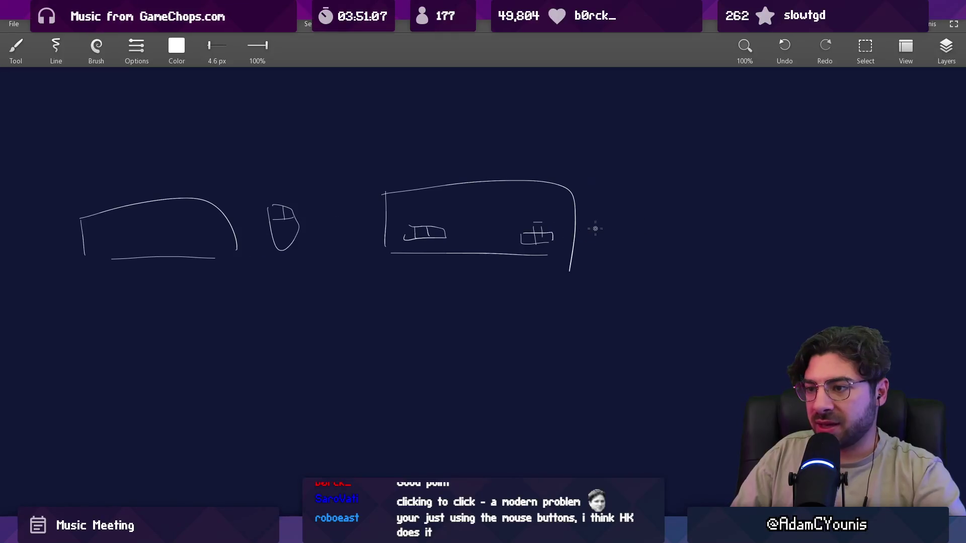
scroll(573, 239, down, 2)
key(v)
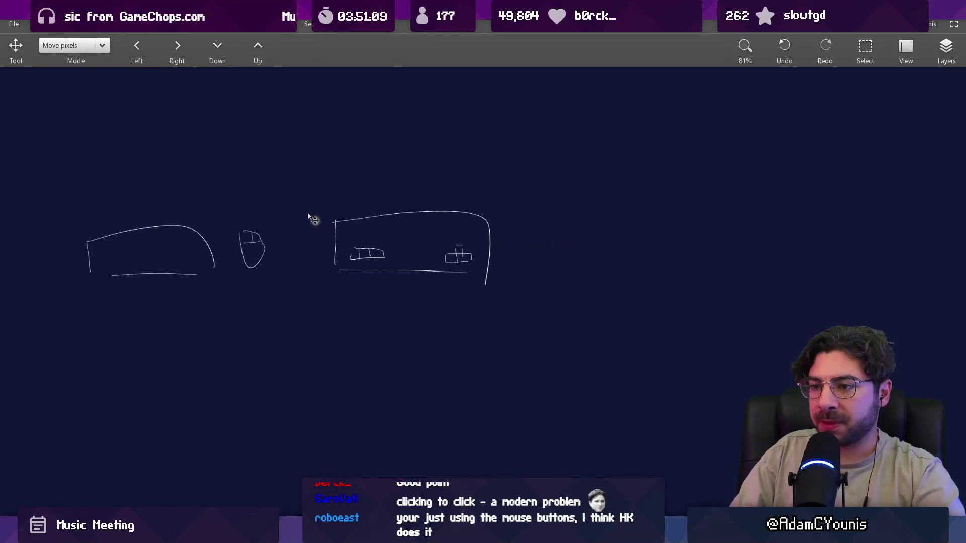
drag(312, 216, 306, 266)
key(ctrl+z)
key(b)
Draw two vertical divider lines and a third keyboard box with a small key.
drag(291, 171, 291, 390)
drag(522, 161, 522, 393)
mouse_move(591, 216)
mouse_down()
mouse_move(591, 256)
mouse_move(711, 270)
mouse_up()
key(ctrl+z)
mouse_move(591, 211)
mouse_down()
mouse_move(747, 212)
mouse_move(753, 265)
mouse_up()
drag(607, 267, 747, 267)
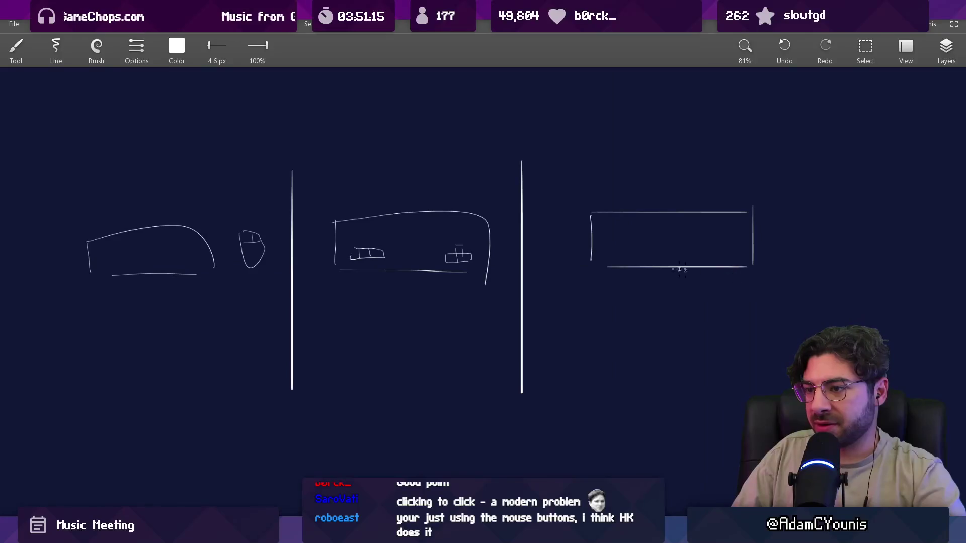
drag(603, 237, 629, 242)
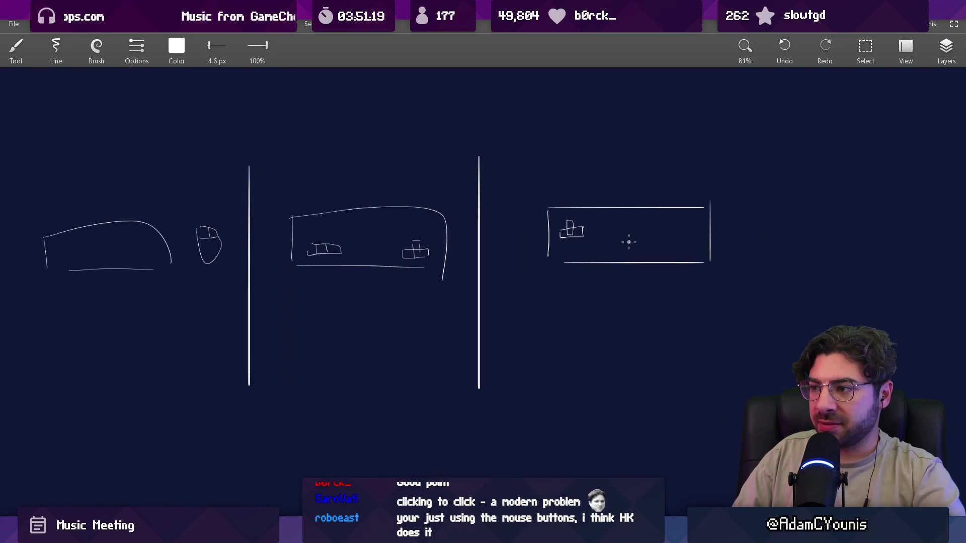